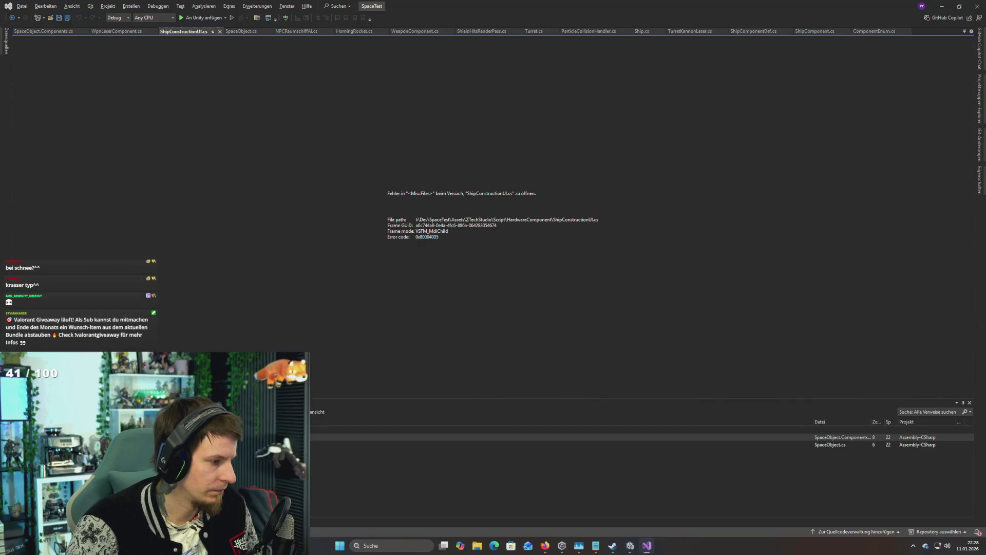
Step: Close the ShipConstructionUI.cs, SpaceObject.Components.cs and WpnLaserComponent.cs tabs, then look over SpaceObject.cs
middle_click(181, 32)
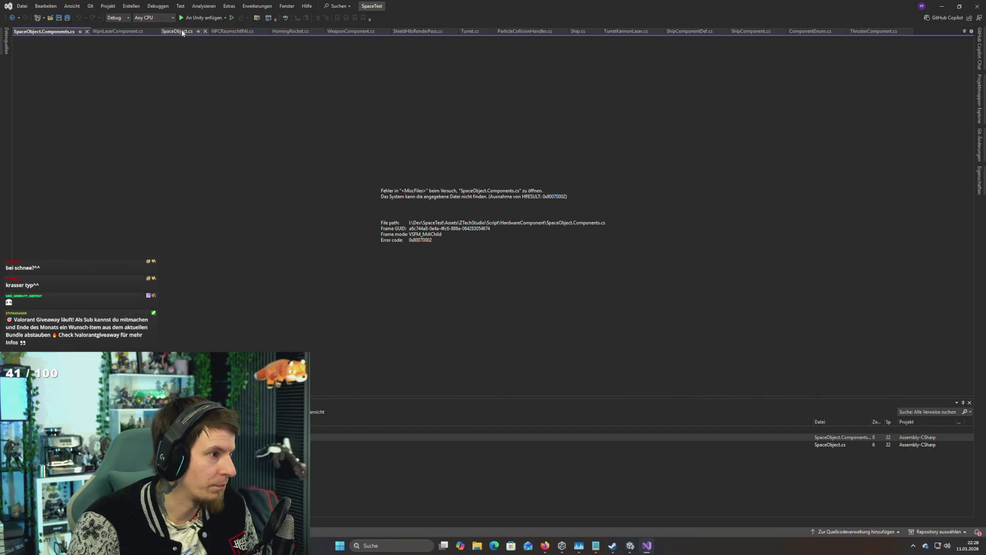
middle_click(27, 32)
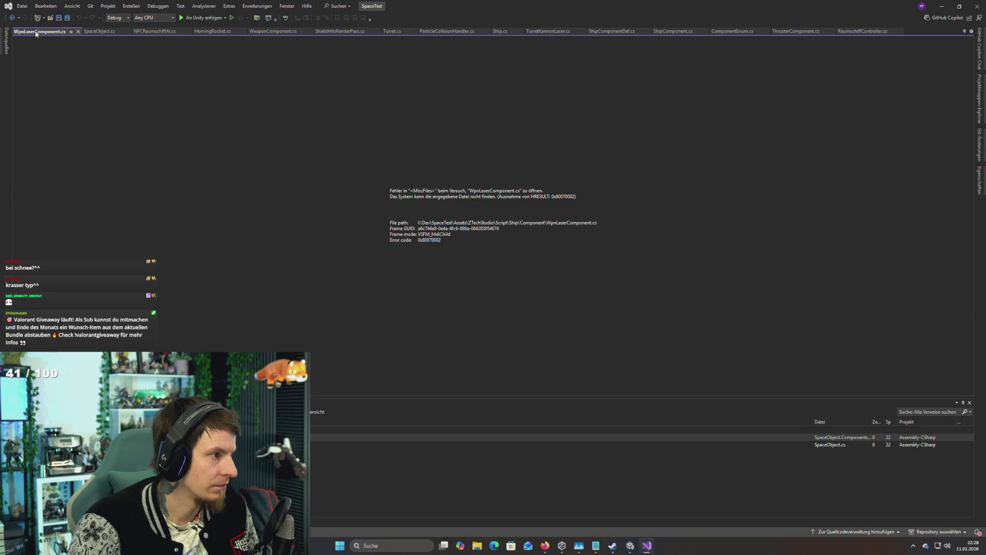
middle_click(36, 33)
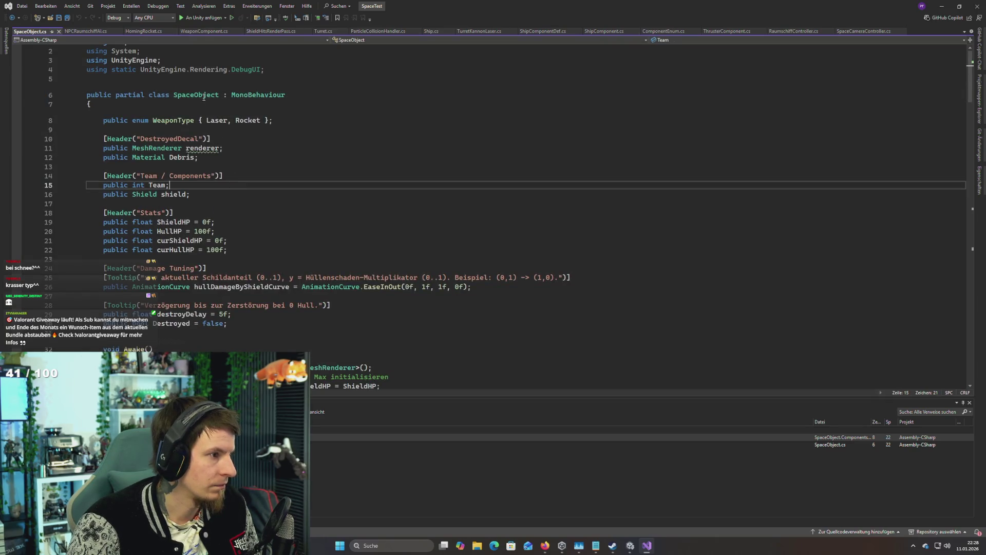
left_click(202, 94)
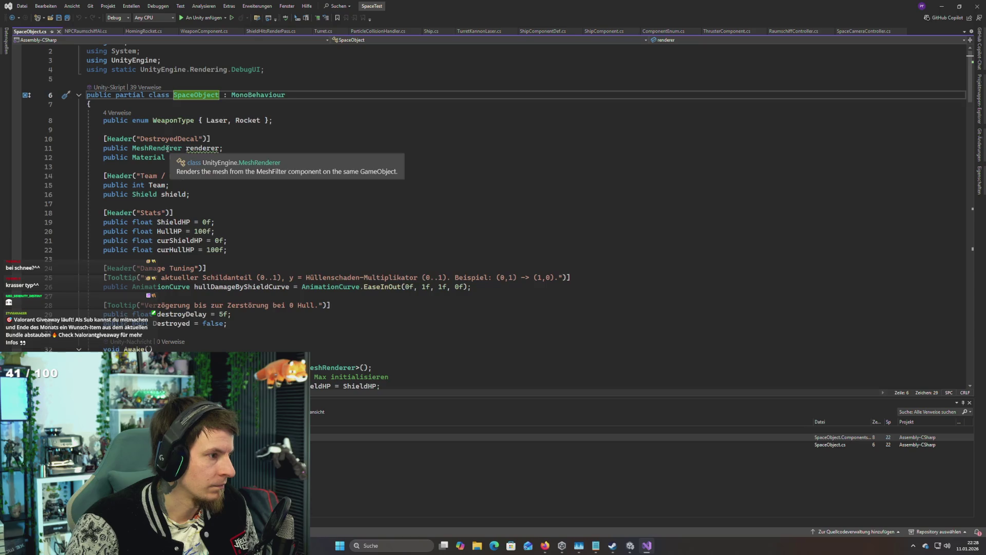
scroll(263, 196, "down", 1)
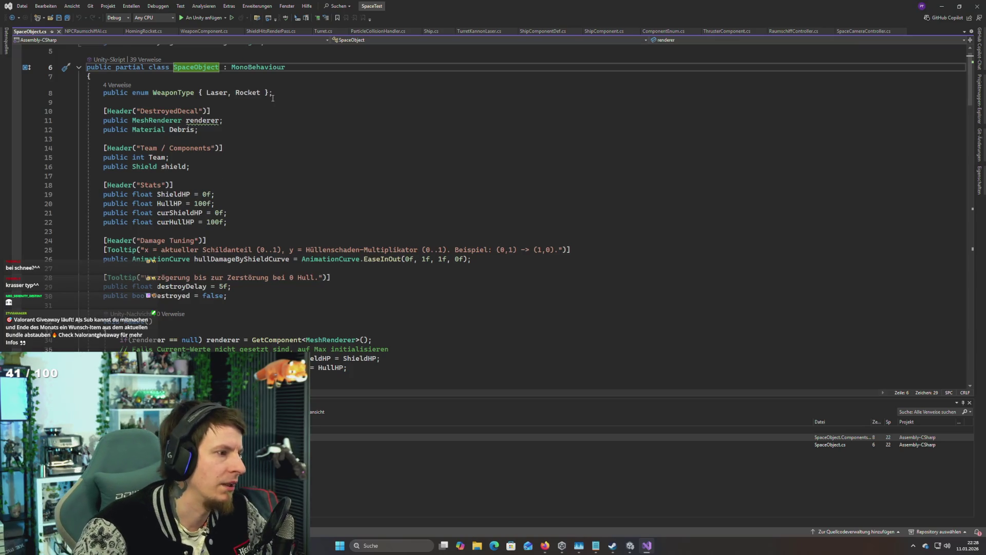
scroll(270, 98, "up", 2)
Step: Delete the 'public enum WeaponType { Laser, Rocket };' line and its leftover empty line
left_click_drag(275, 127, 182, 122)
key("shift+Home")
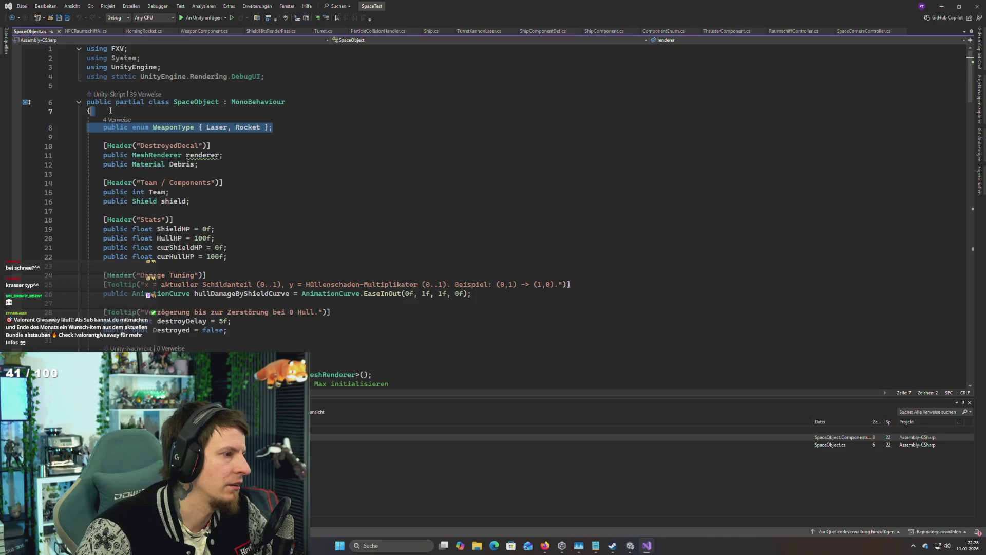
key("BackSpace")
key("BackSpace")
key("Delete")
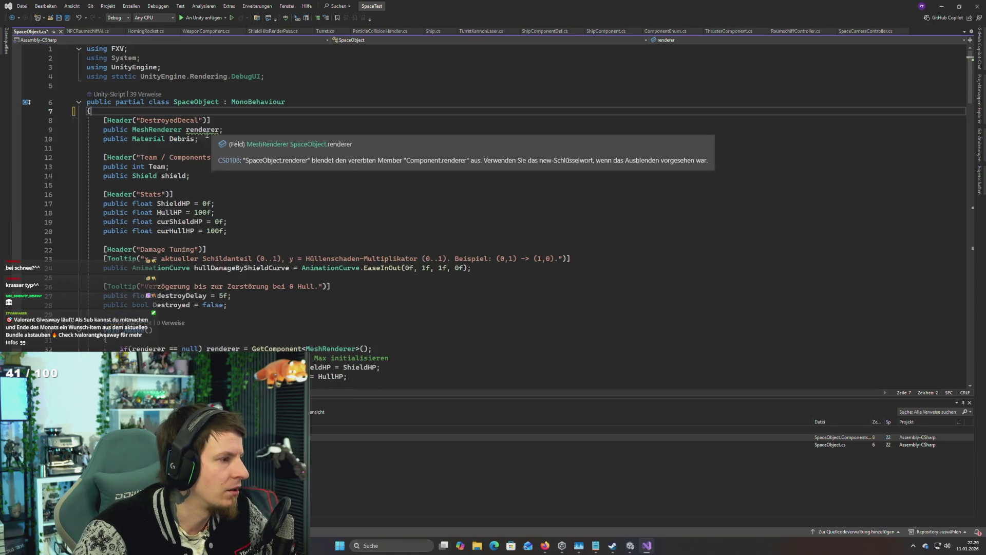
Step: Select SpaceObject's field declarations from DestroyedDecal down to Destroyed and remove them
left_click(155, 129)
left_click(219, 140)
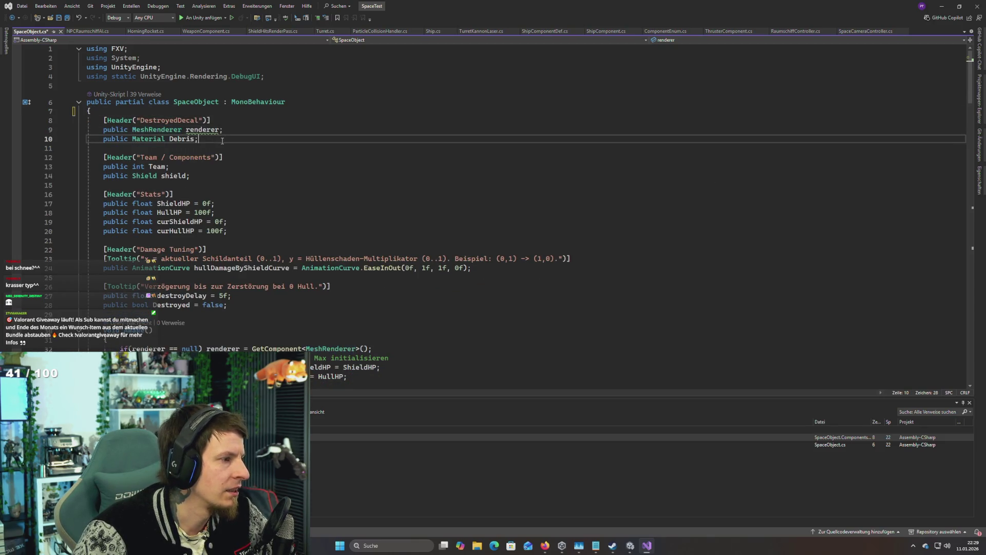
left_click(103, 120)
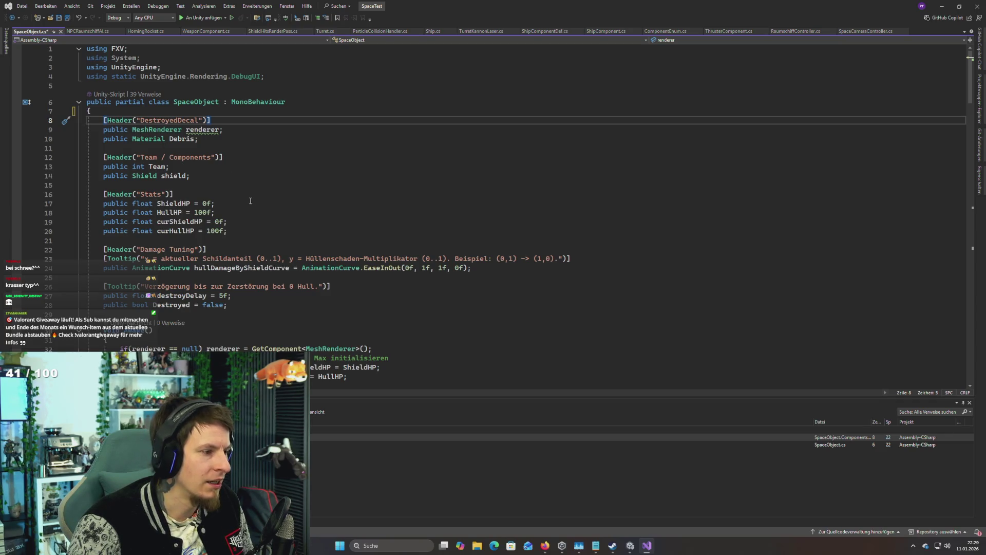
scroll(254, 204, "down", 1)
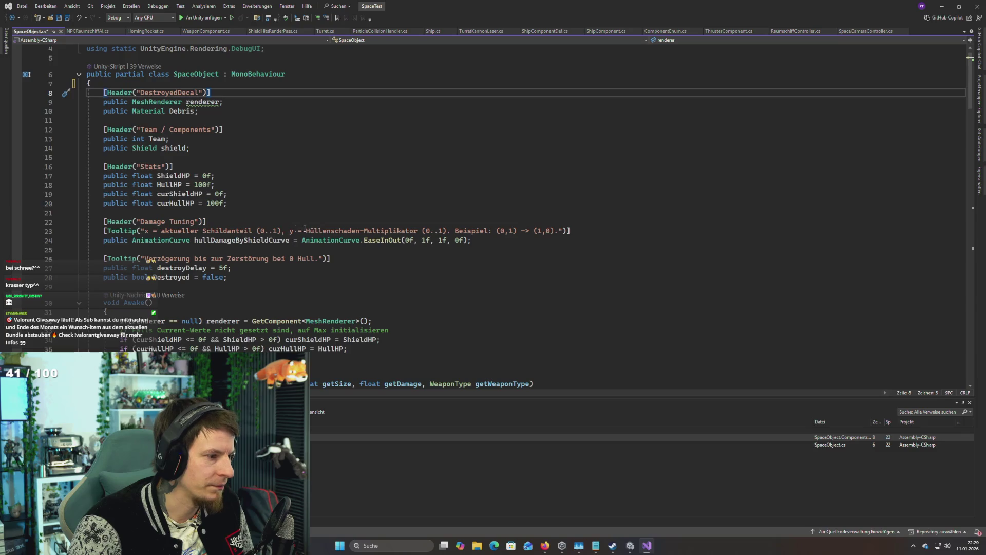
mouse_move(254, 240)
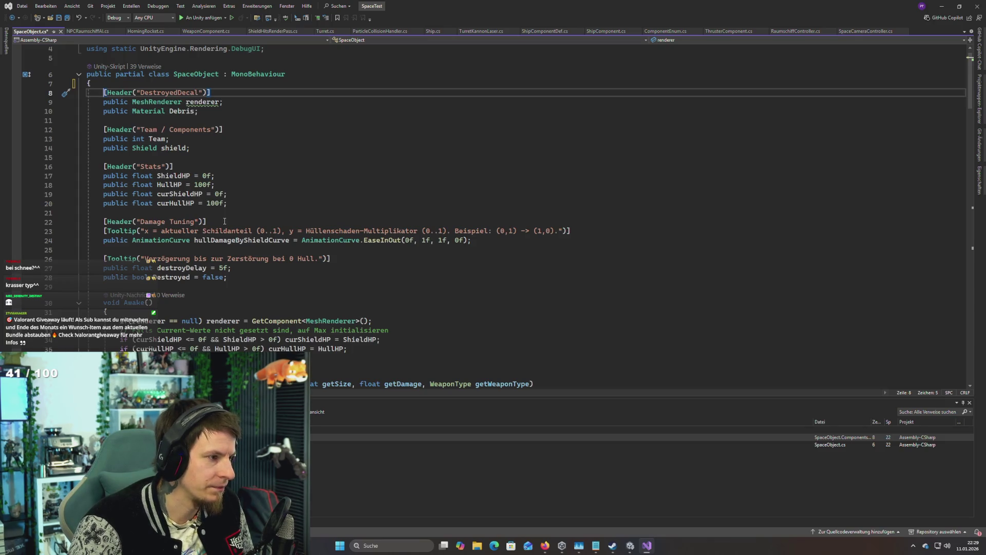
scroll(224, 221, "down", 4)
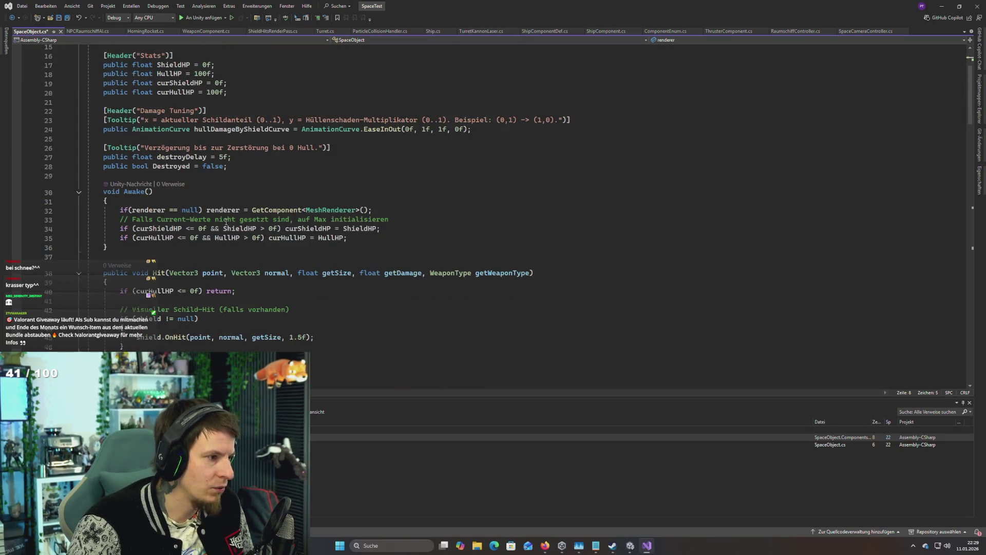
scroll(225, 221, "up", 5)
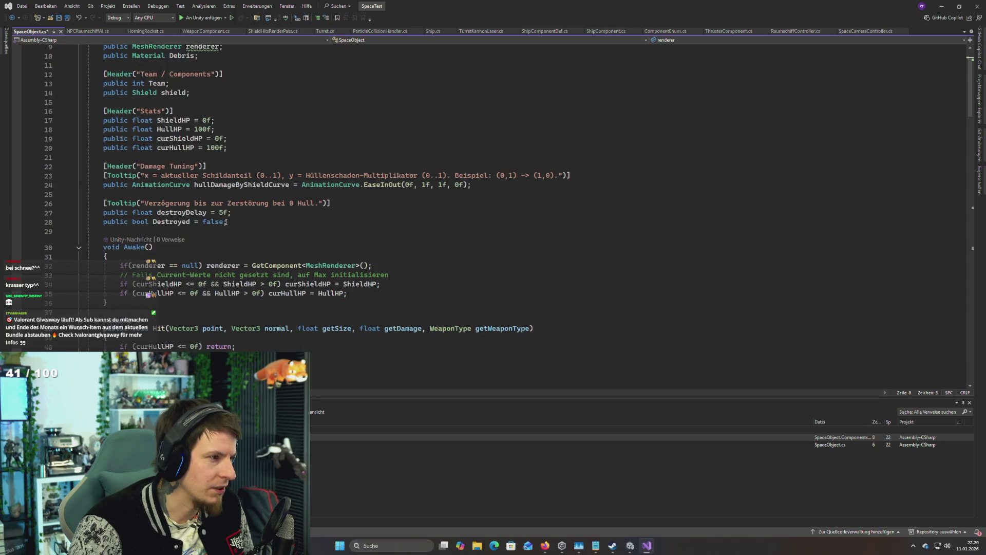
scroll(226, 222, "down", 6)
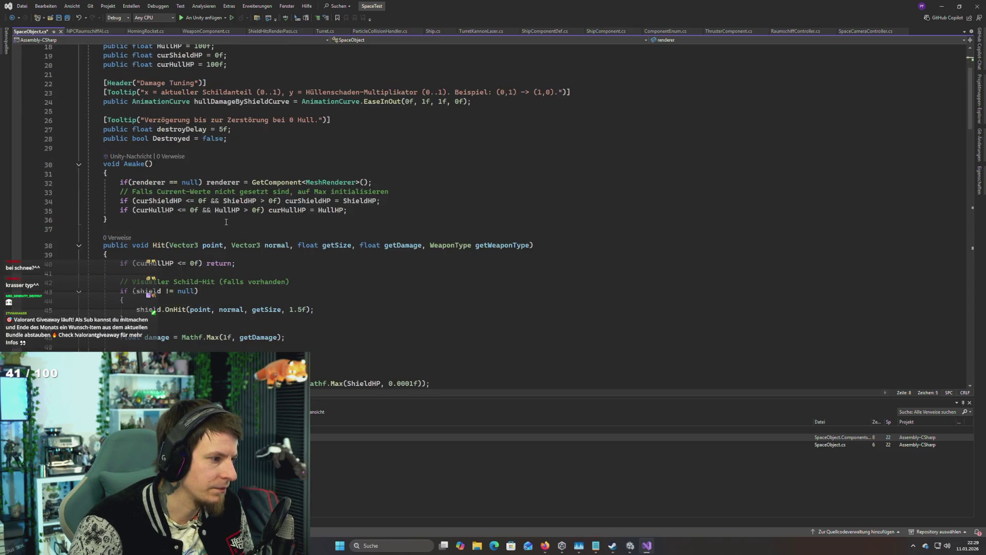
scroll(226, 222, "up", 6)
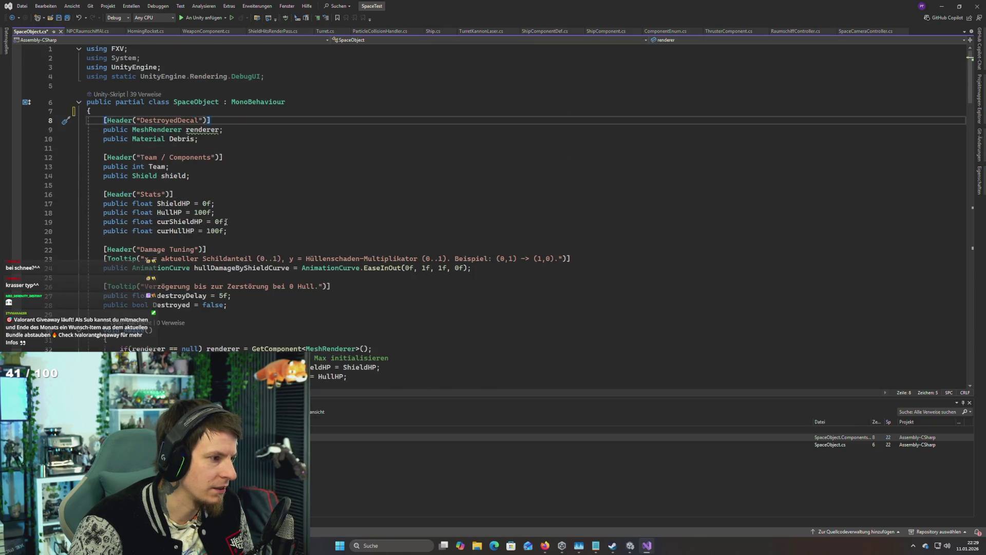
left_click(232, 304, "shift")
key("Delete")
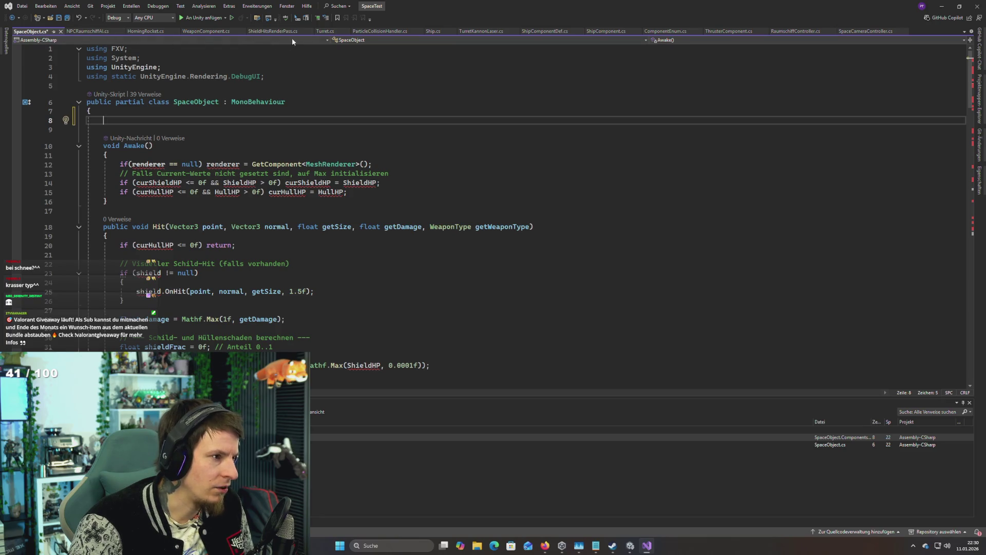
Step: Paste the decal, team, stats and damage-tuning fields into Ship.cs after MaxSpeed and save
left_click_drag(430, 32, 82, 32)
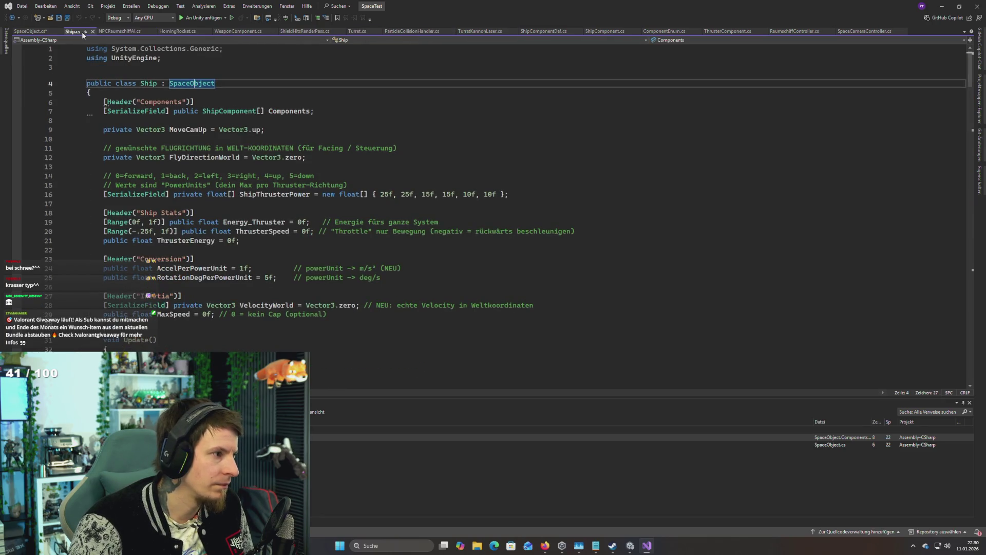
scroll(167, 150, "down", 4)
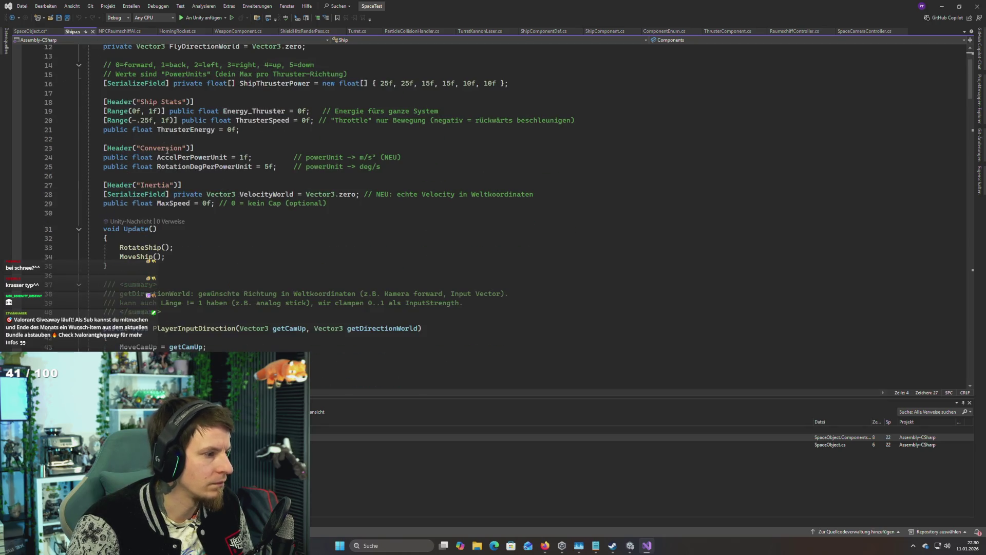
left_click(383, 207)
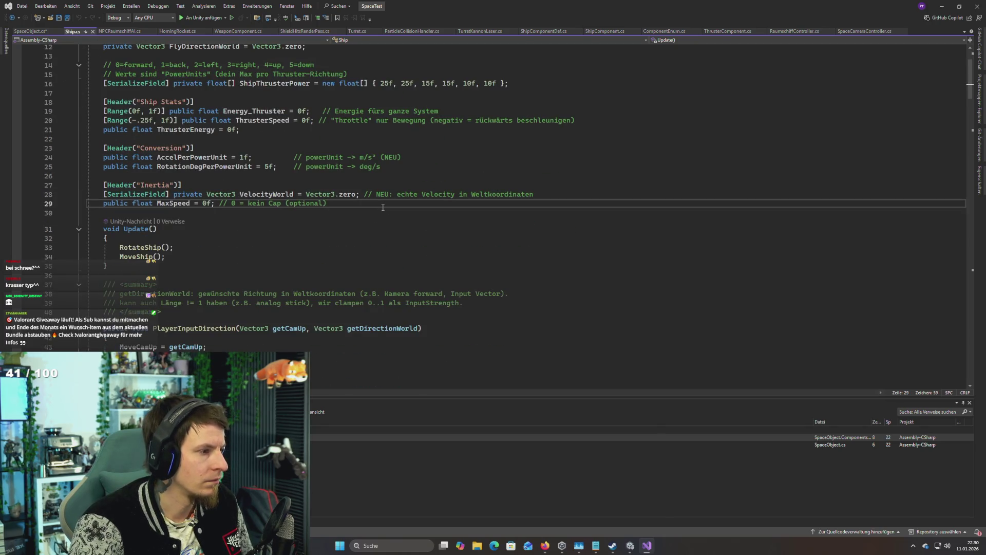
key("ctrl+v")
scroll(273, 202, "down", 1)
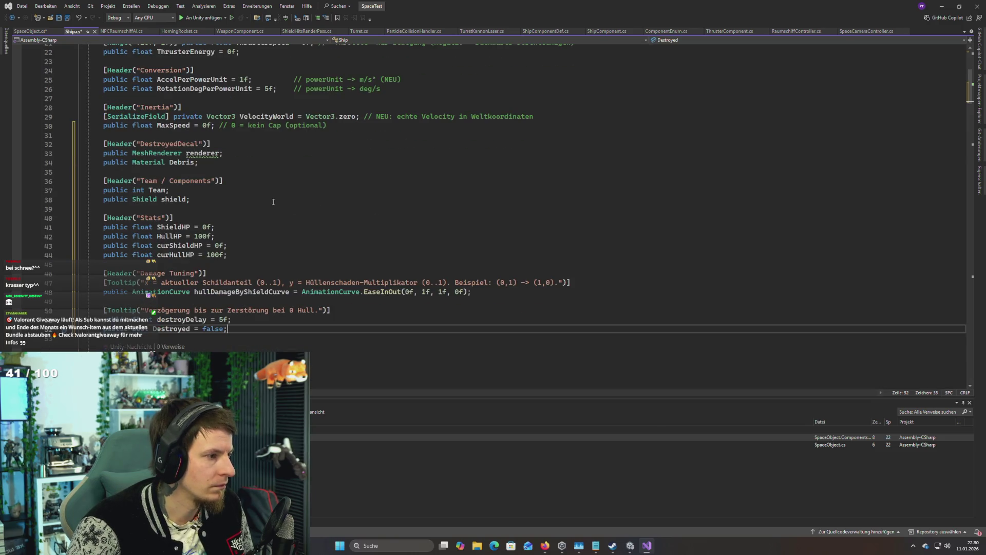
key("ctrl+s")
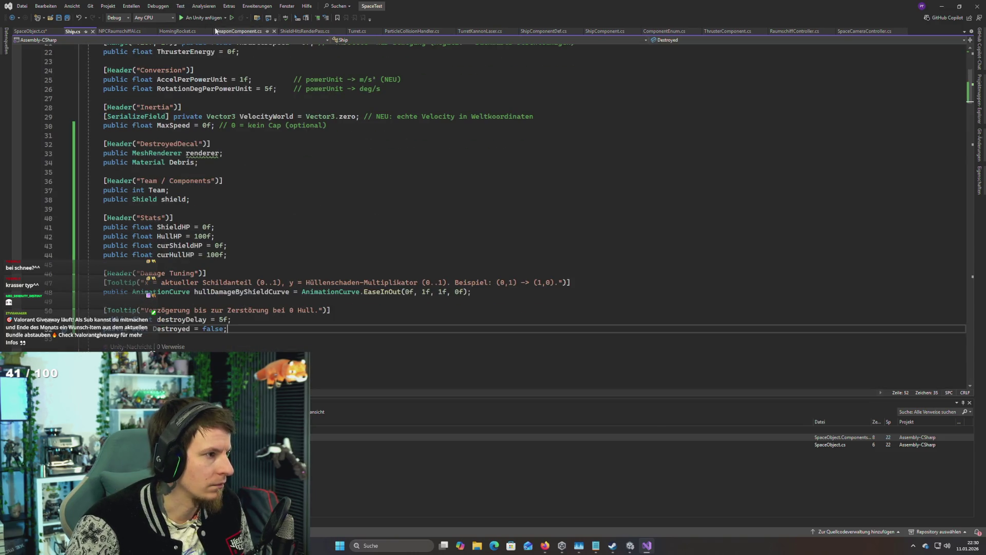
left_click(41, 30)
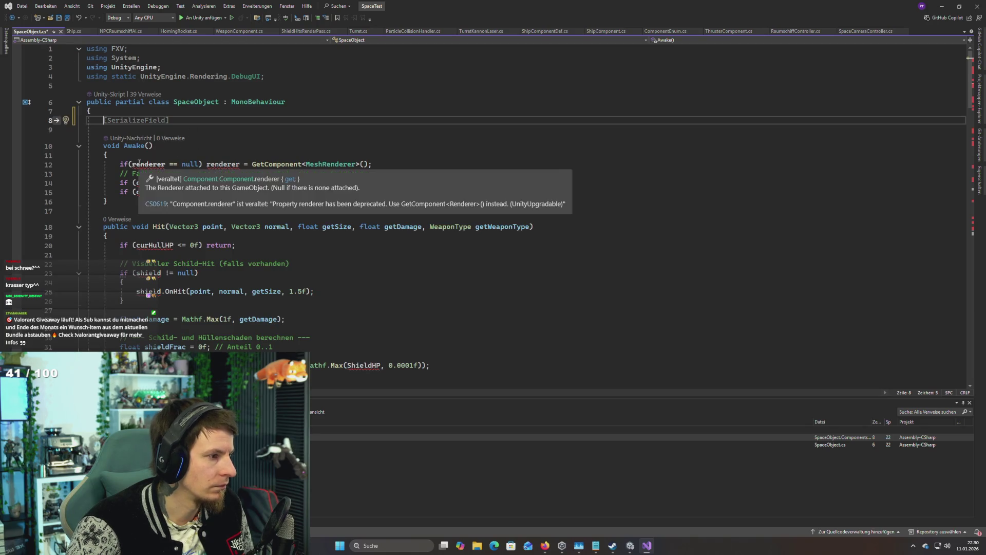
left_click_drag(119, 164, 366, 191)
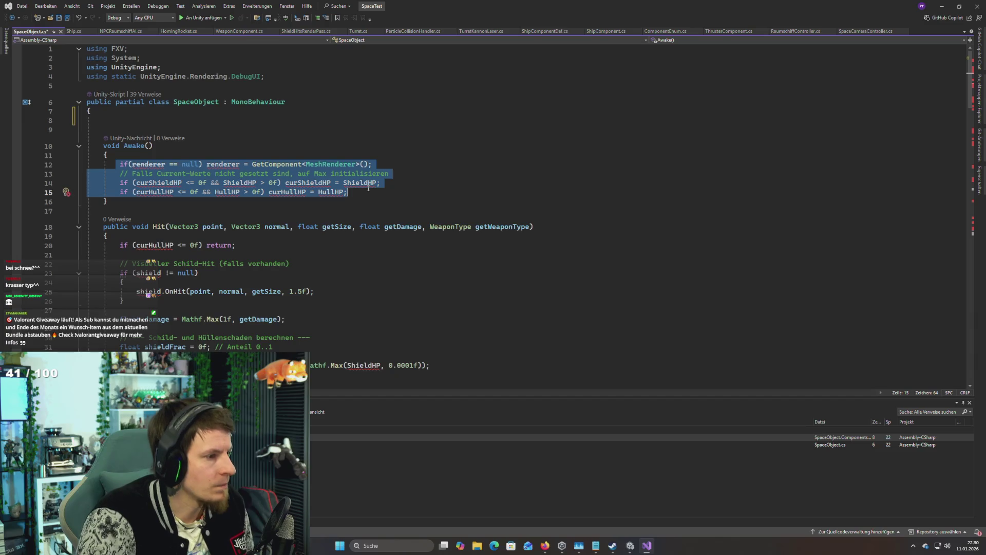
Step: Move the Awake renderer, shield and hull HP setup from SpaceObject into a new Ship.cs Awake, and save
left_click(341, 128)
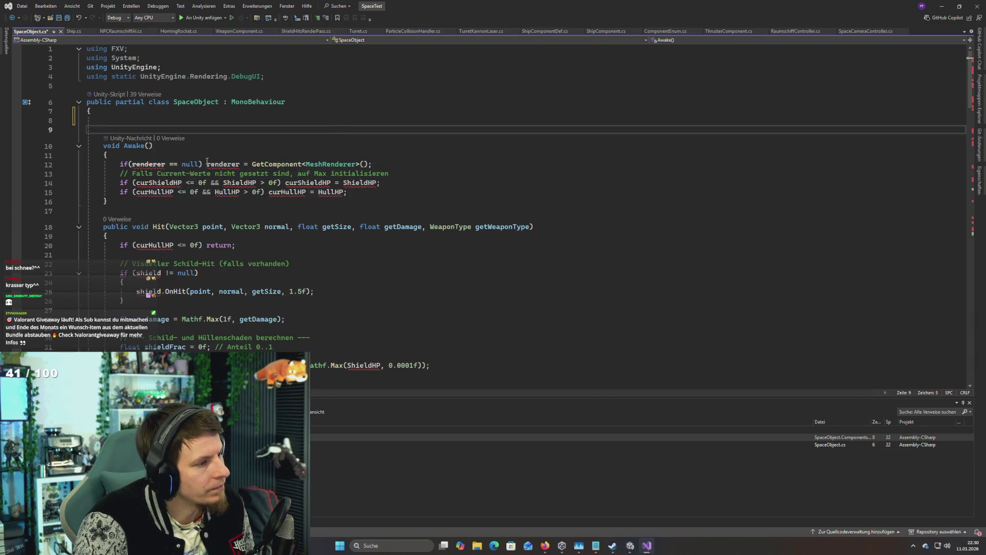
left_click_drag(117, 163, 414, 194)
key("Delete")
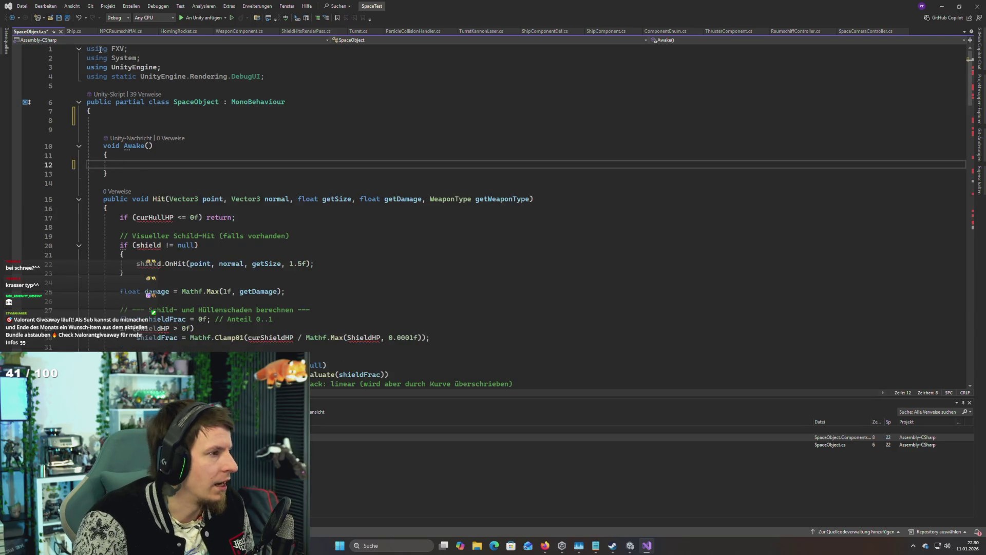
left_click(73, 31)
scroll(175, 206, "down", 9)
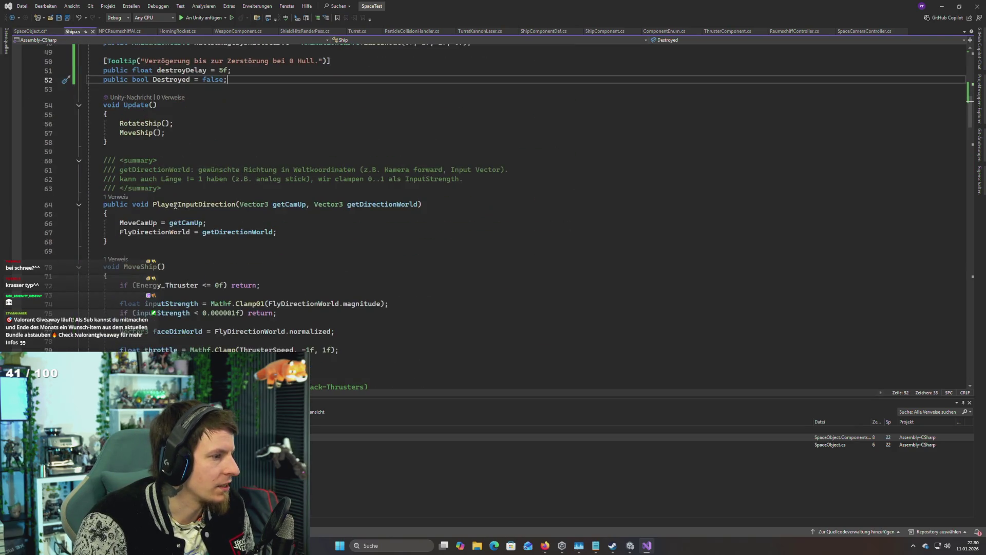
scroll(162, 121, "up", 4)
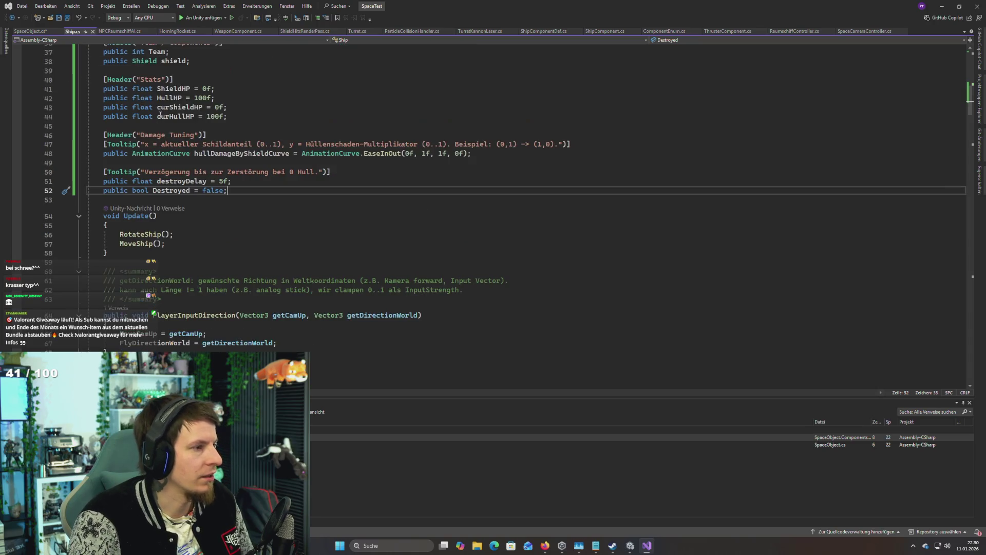
left_click(166, 200)
key("Return")
key("Return")
key("Return")
type("awa")
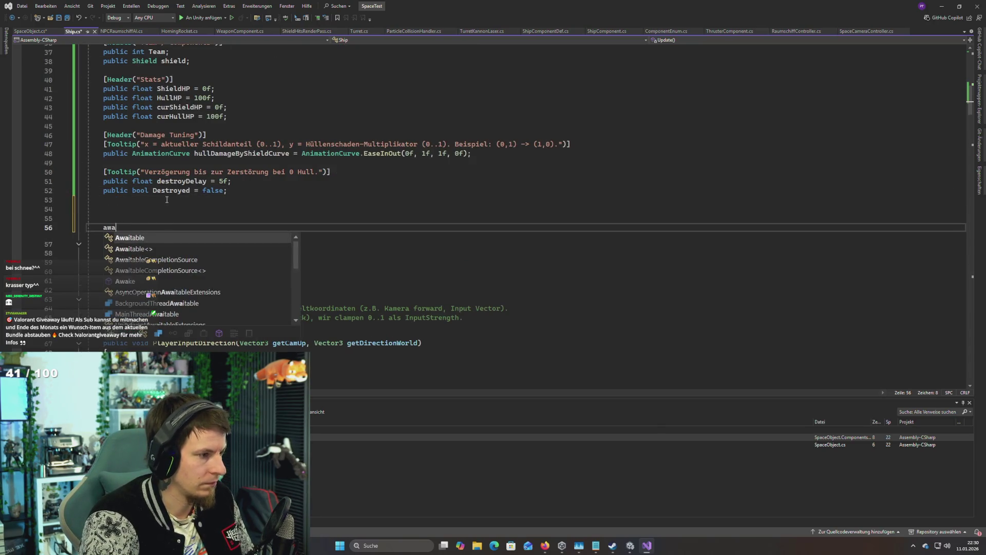
type("ke")
key("Tab")
key("Tab")
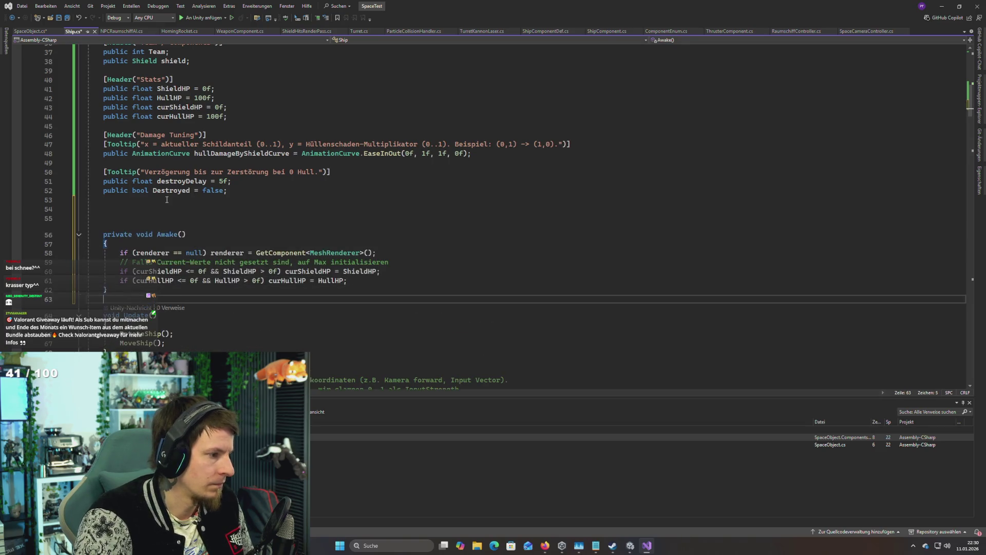
key("Return")
key("ctrl+s")
Step: Delete SpaceObject's GetHullSound, DestroyShip and SetAllToDebrisInstanced code, leaving empty stubs
left_click(31, 32)
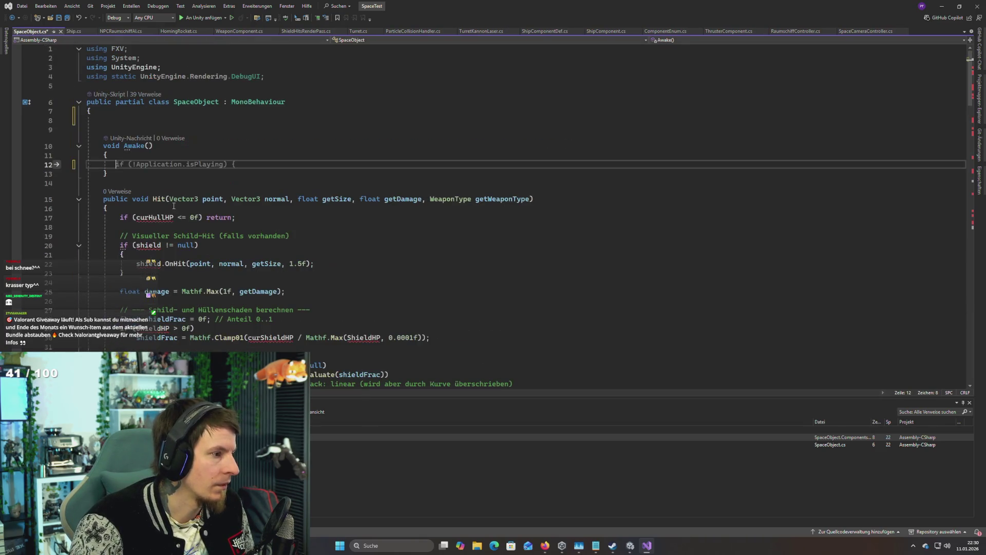
left_click(99, 199)
scroll(114, 236, "down", 18)
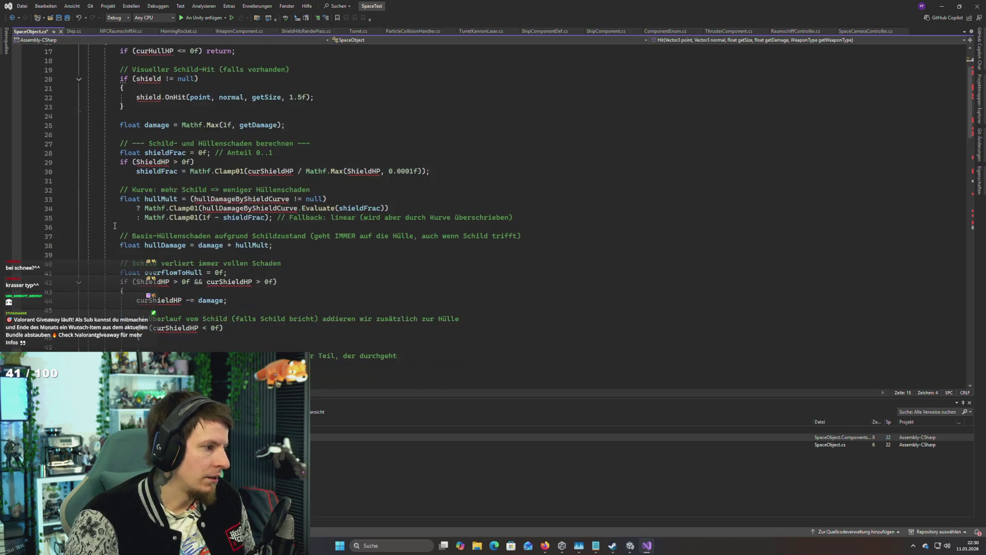
scroll(114, 236, "down", 1)
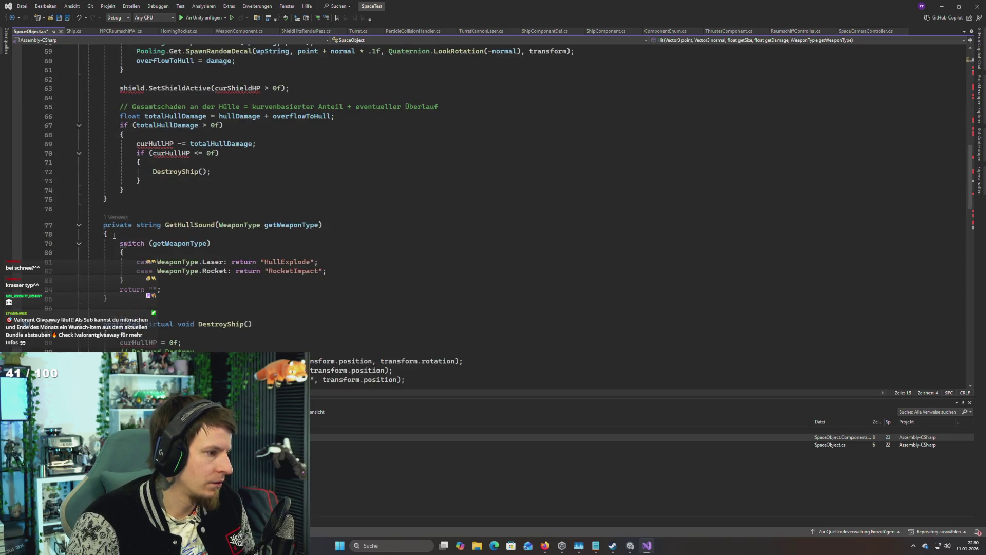
scroll(114, 235, "down", 2)
scroll(114, 236, "down", 6)
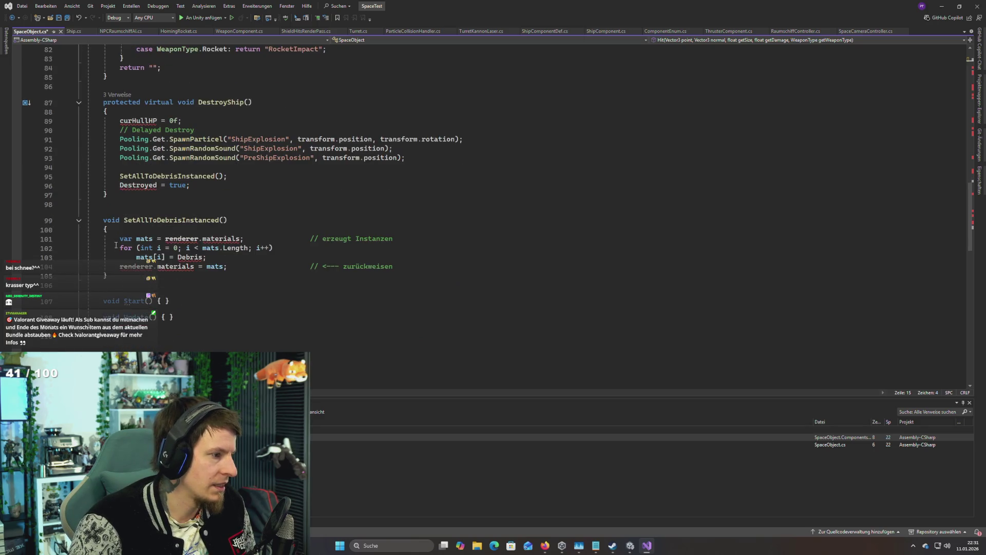
left_click(124, 272, "shift")
key("Delete")
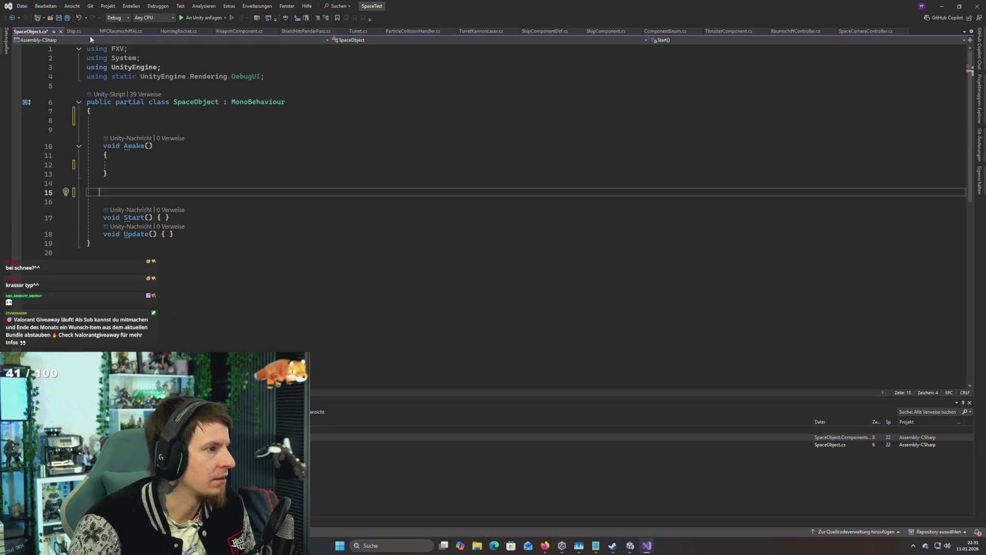
Step: Look over the hull-sound and DestroyShip methods now in Ship.cs
left_click(75, 32)
scroll(175, 266, "down", 2)
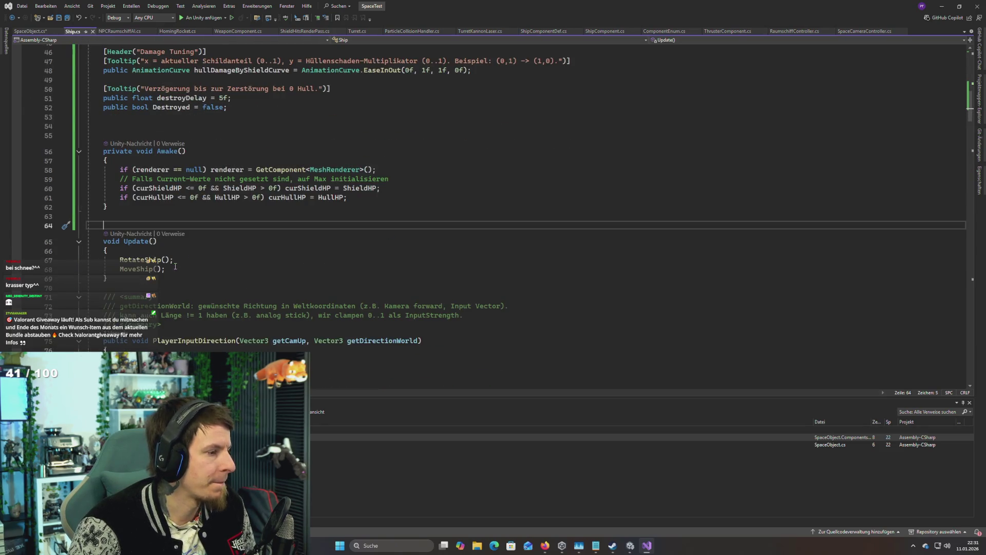
scroll(175, 266, "down", 3)
left_click(135, 197)
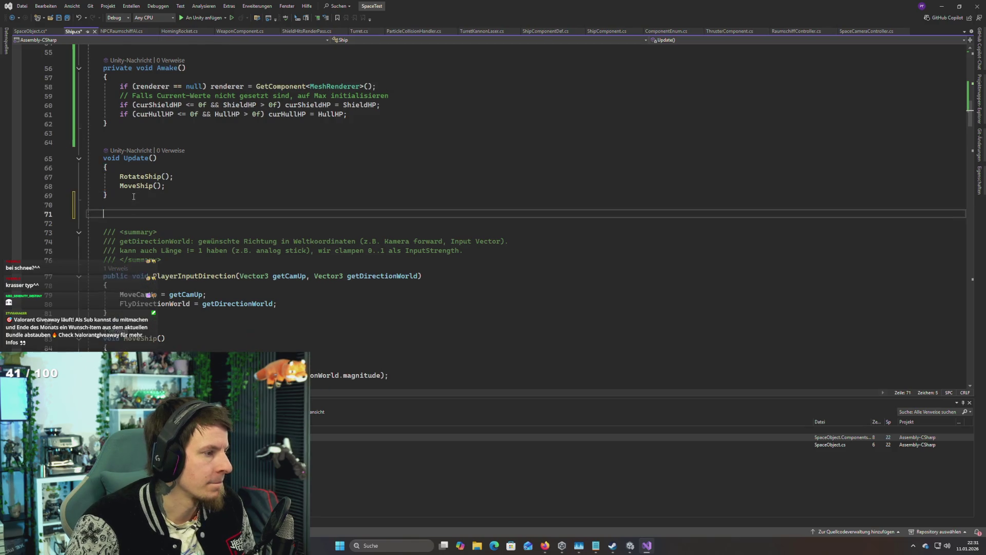
scroll(134, 197, "down", 20)
Step: Go back to SpaceObject.cs, then switch to the Unity editor's SectorA scene
key("alt+Tab")
key("alt+Tab")
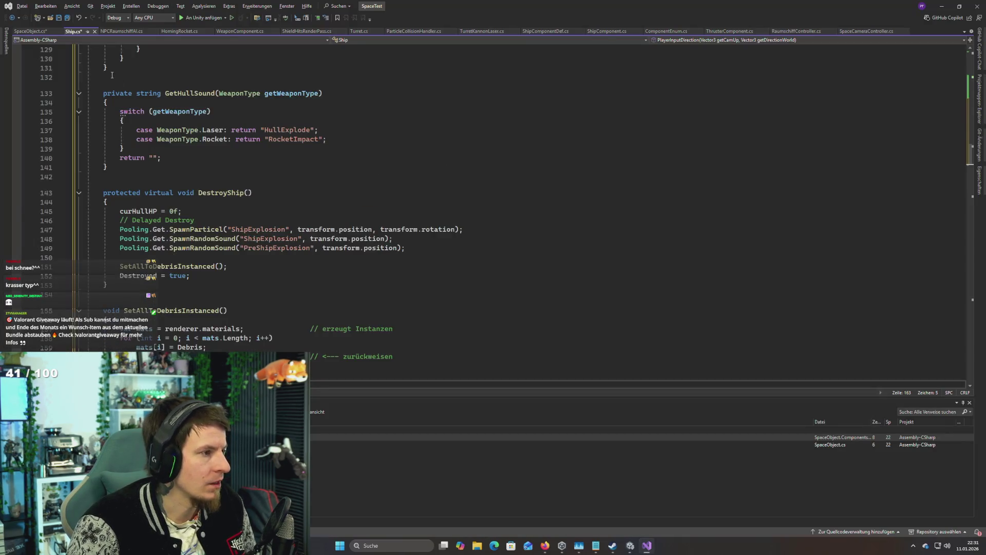
left_click(29, 32)
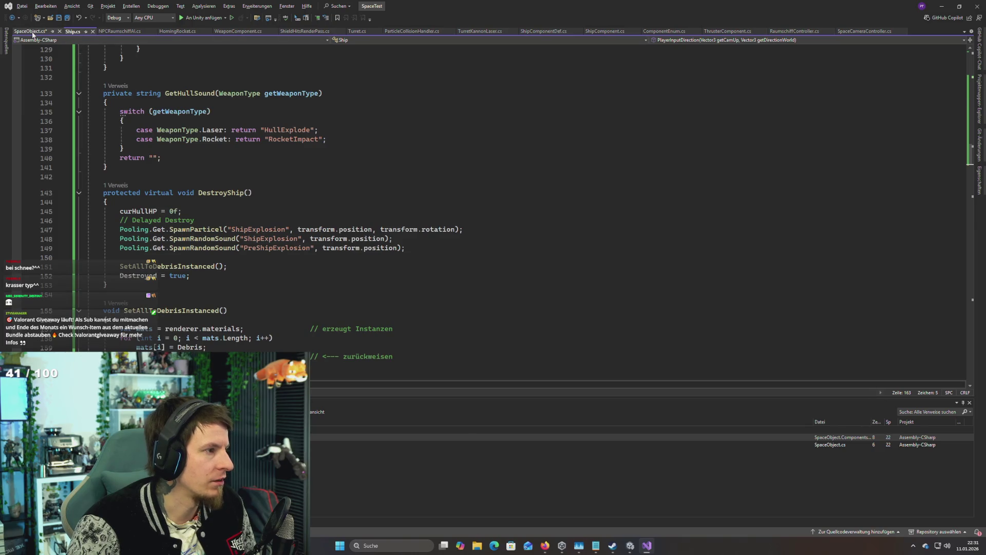
key("alt+Tab")
key("alt+Tab")
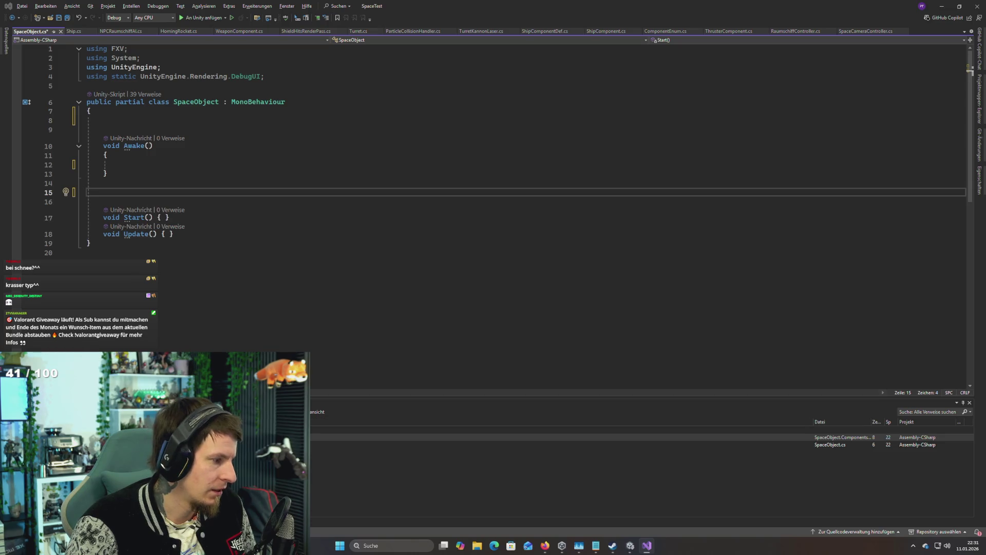
key("alt+Tab")
key("alt+Tab")
key("Escape")
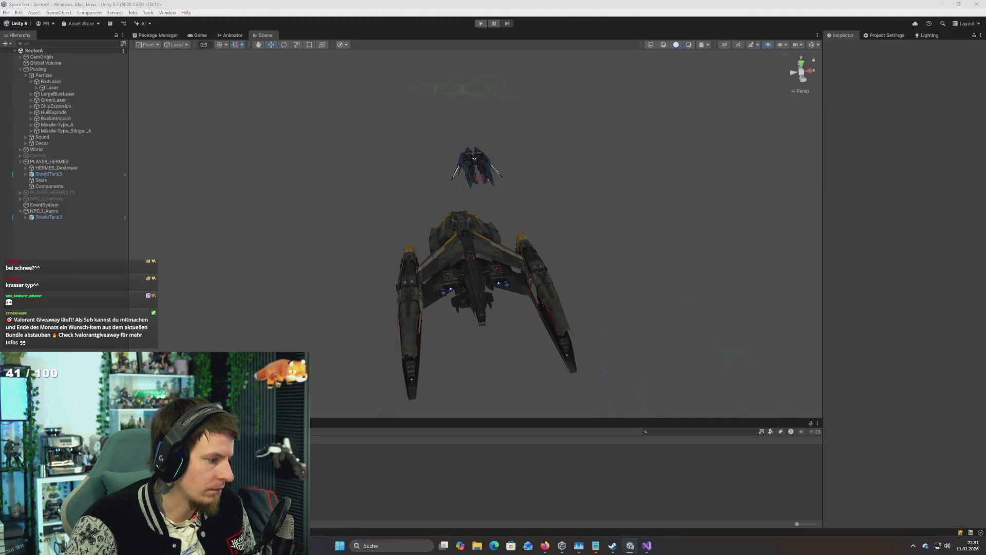
Step: Filter the Unity console for 'spaceob', then return to NPCRaumschiffAI.cs in Visual Studio
left_click(705, 431)
type("spa")
type("ce")
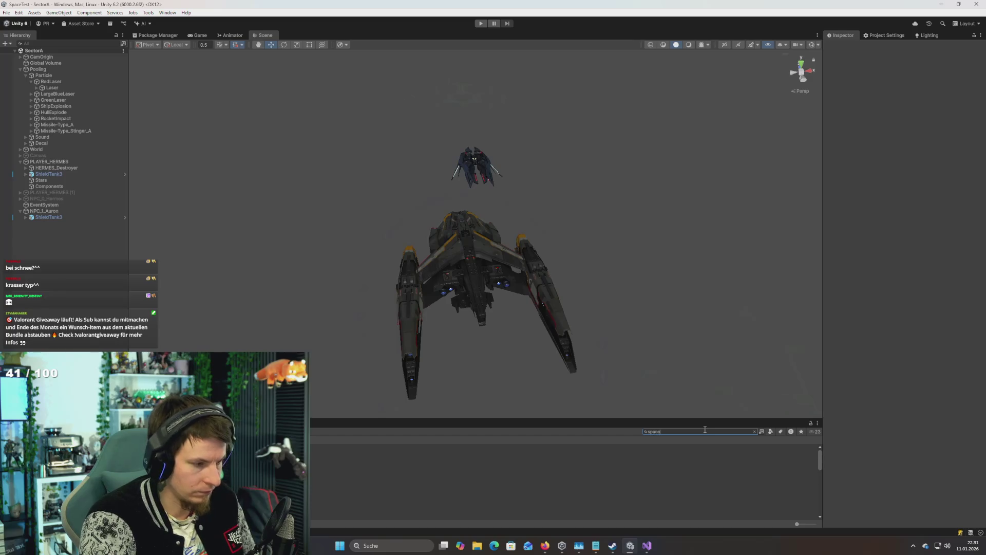
type("ob")
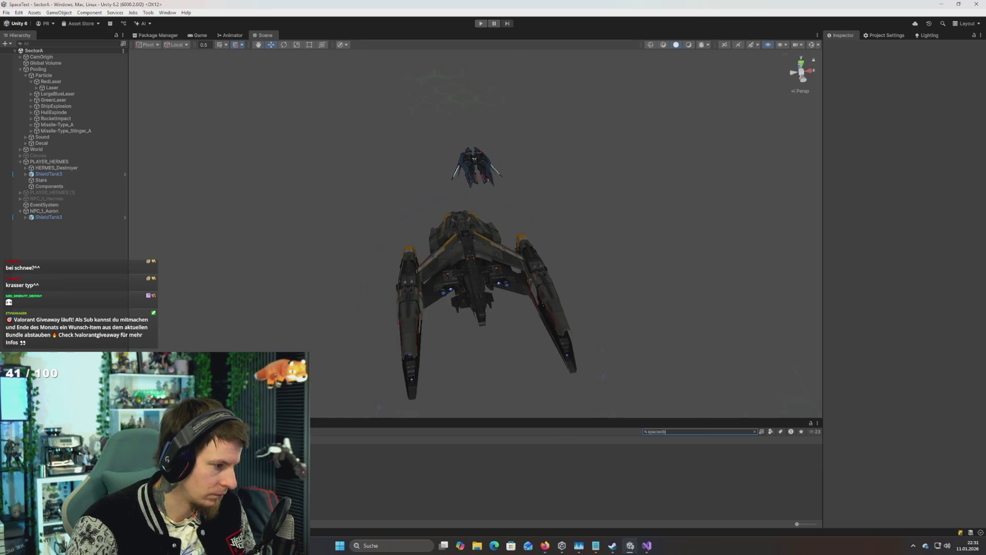
key("Down")
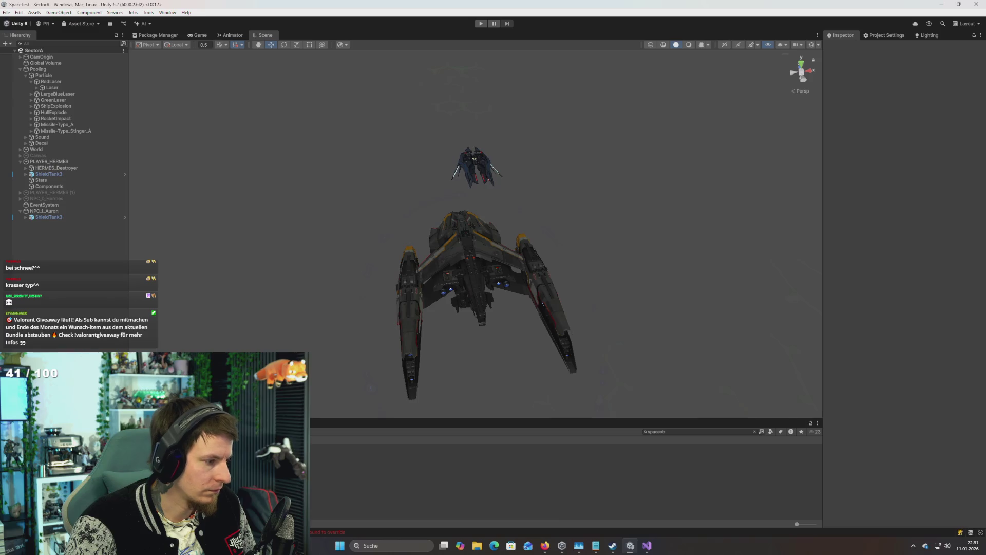
key("alt+Tab")
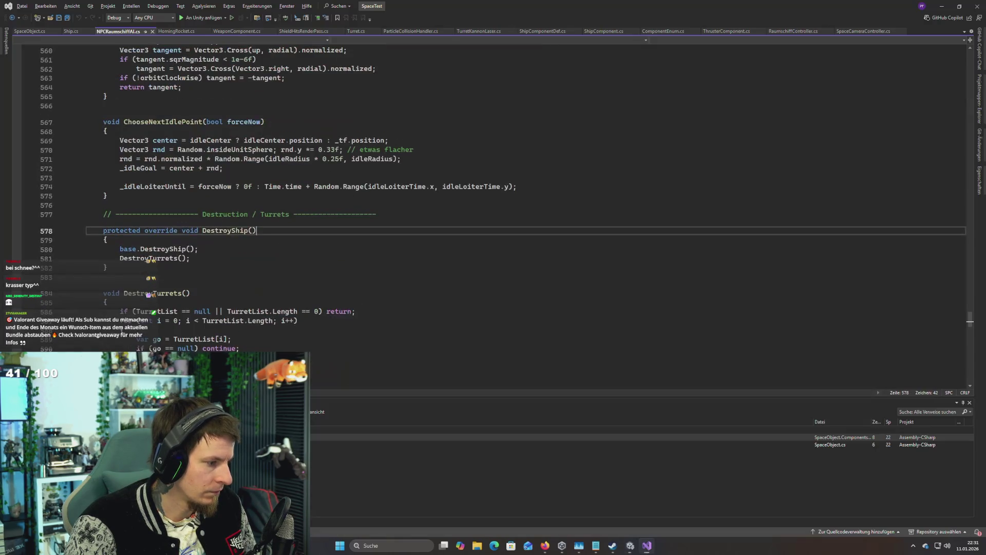
Step: Make NPCRaumschiffAI's DestroyShip private, dropping 'override' and the base.DestroyShip() call
scroll(174, 321, "up", 2)
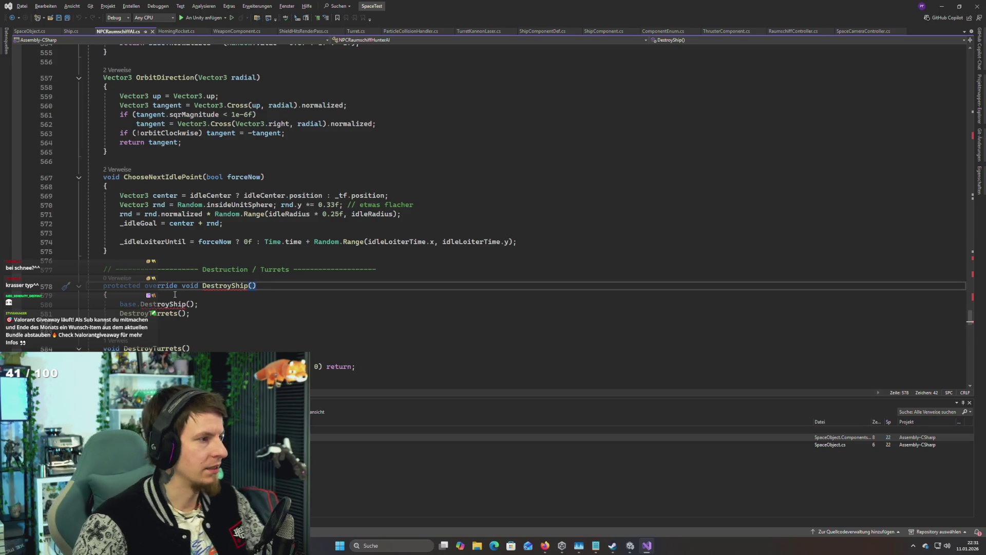
left_click(213, 306)
key("shift+Up")
key("BackSpace")
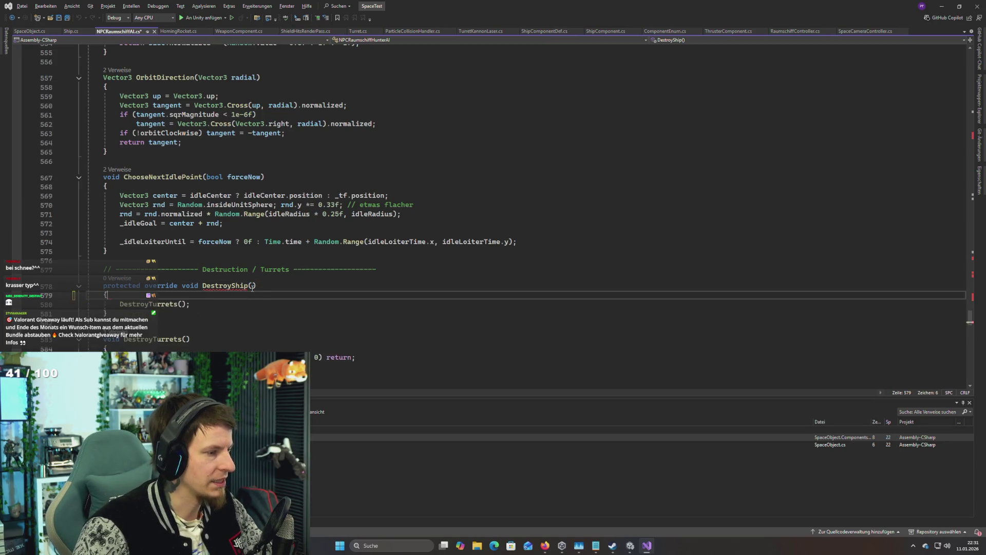
double_click(121, 285)
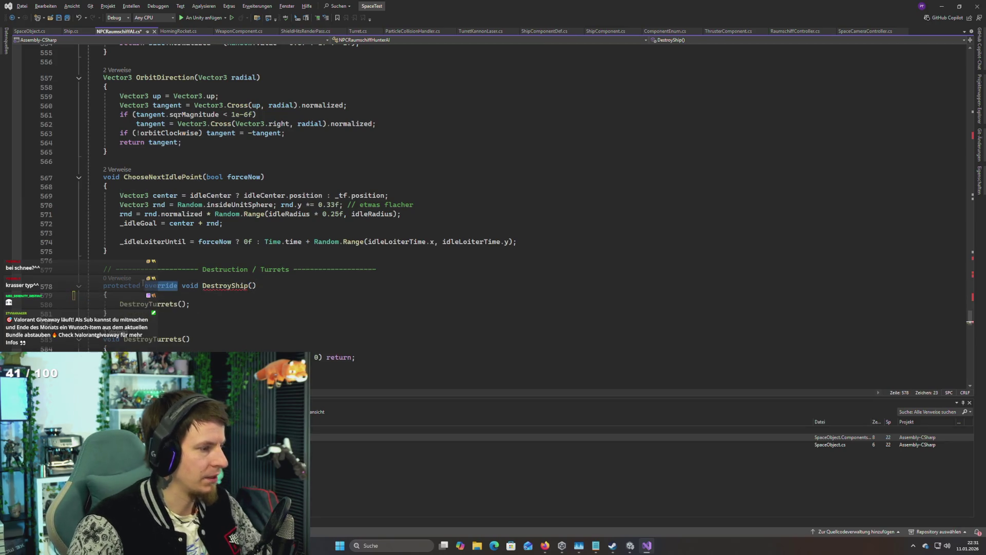
left_click(121, 285)
double_click(120, 285)
type("private")
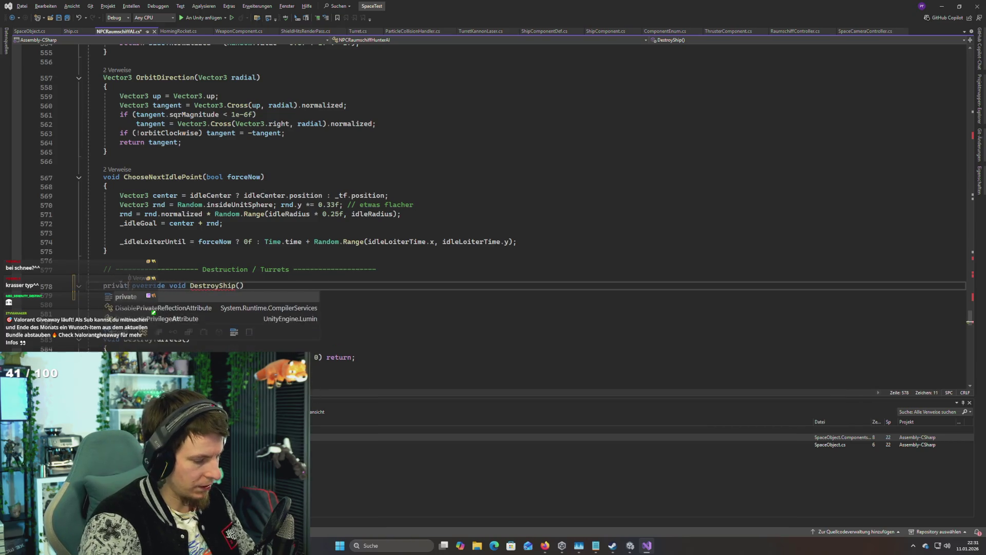
double_click(146, 285)
key("Delete")
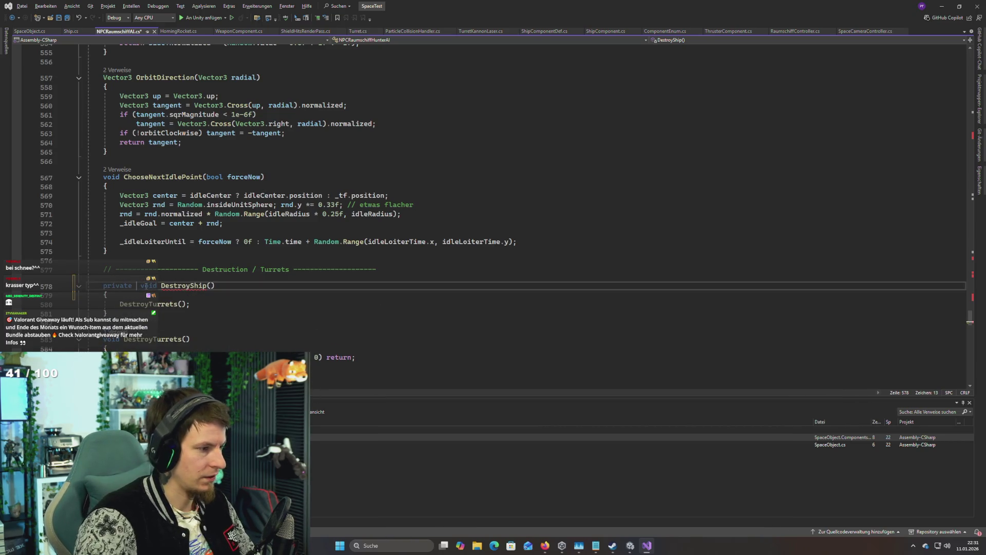
key("BackSpace")
Step: Check the candidate.Team error in TrySetTarget and jump to SpaceObject's definition with F12
scroll(173, 286, "up", 10)
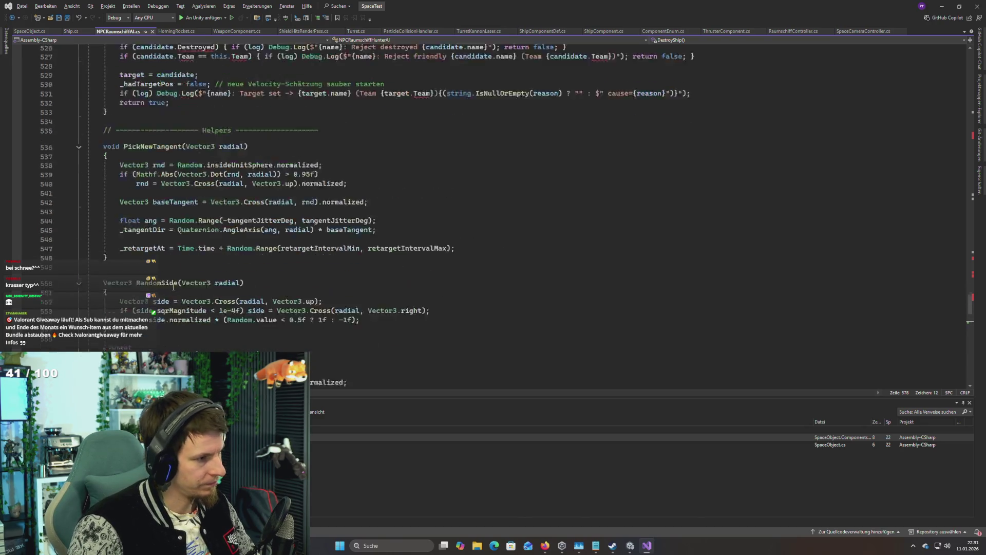
scroll(173, 287, "down", 8)
scroll(173, 287, "down", 6)
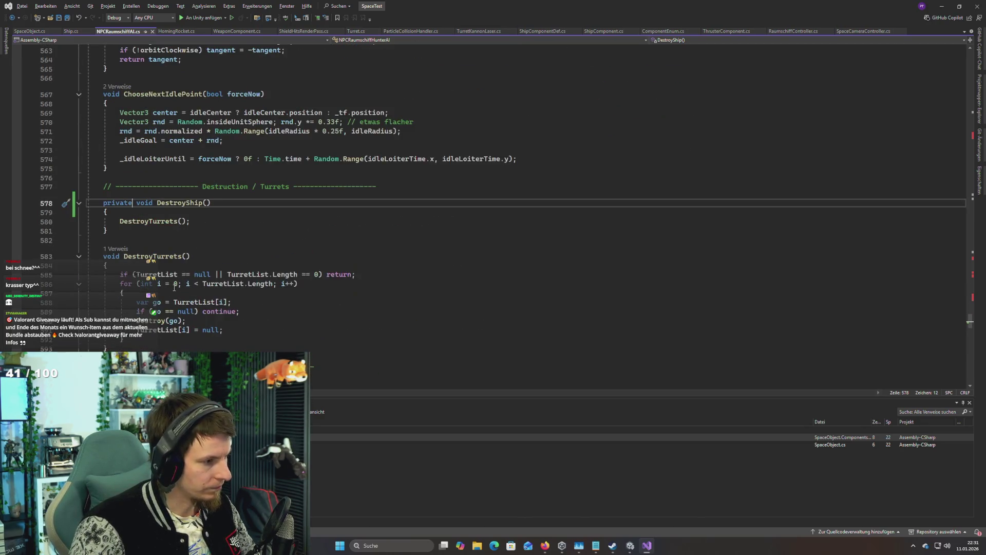
scroll(174, 286, "up", 18)
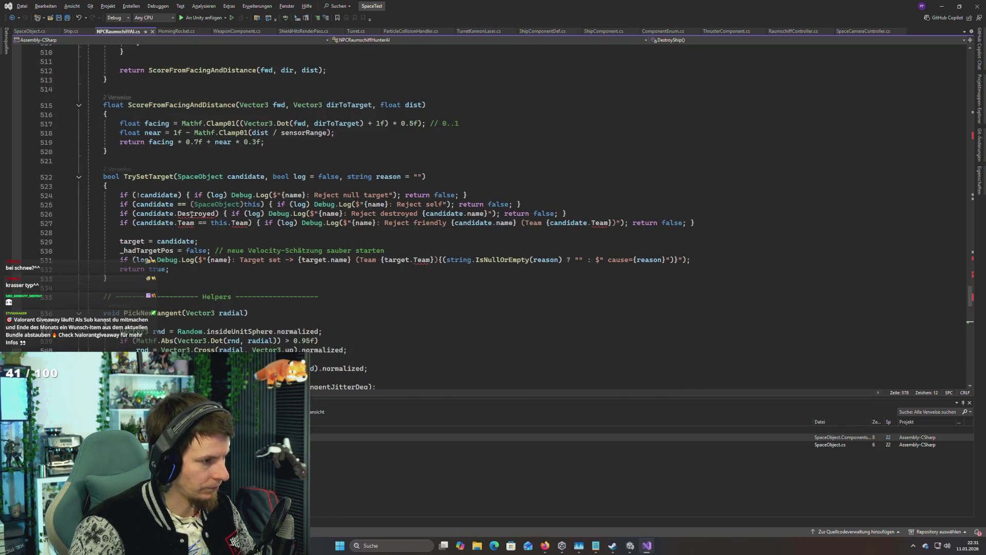
left_click(198, 213)
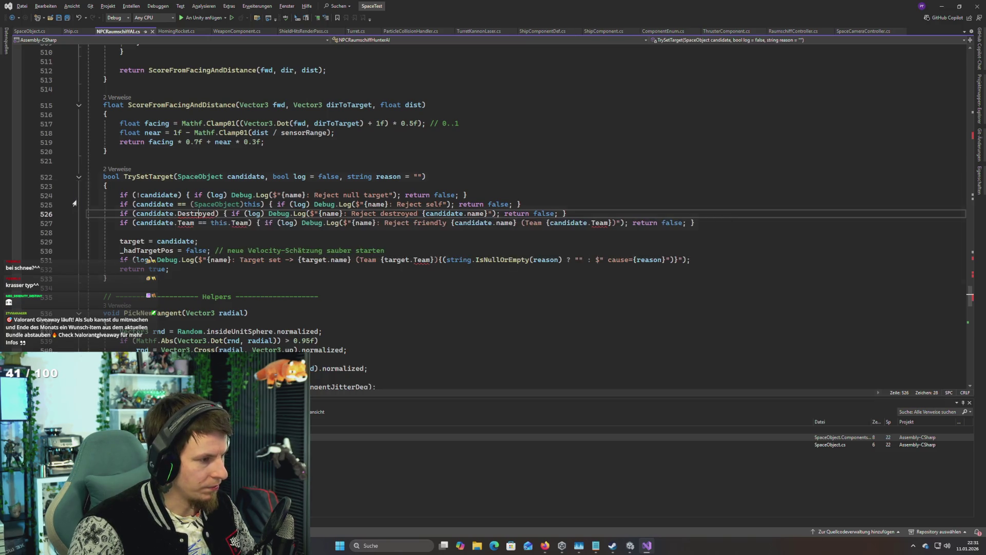
left_click(178, 223)
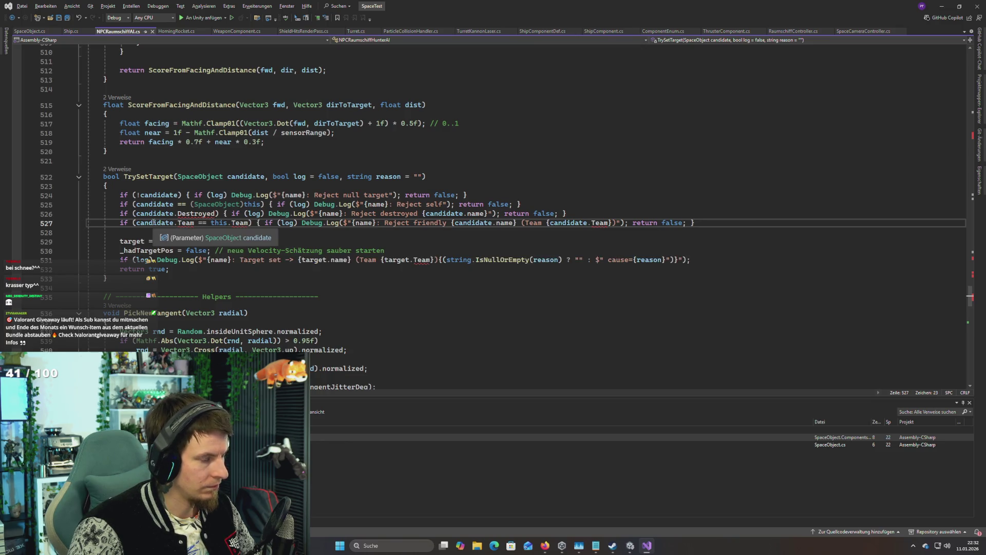
left_click(198, 176)
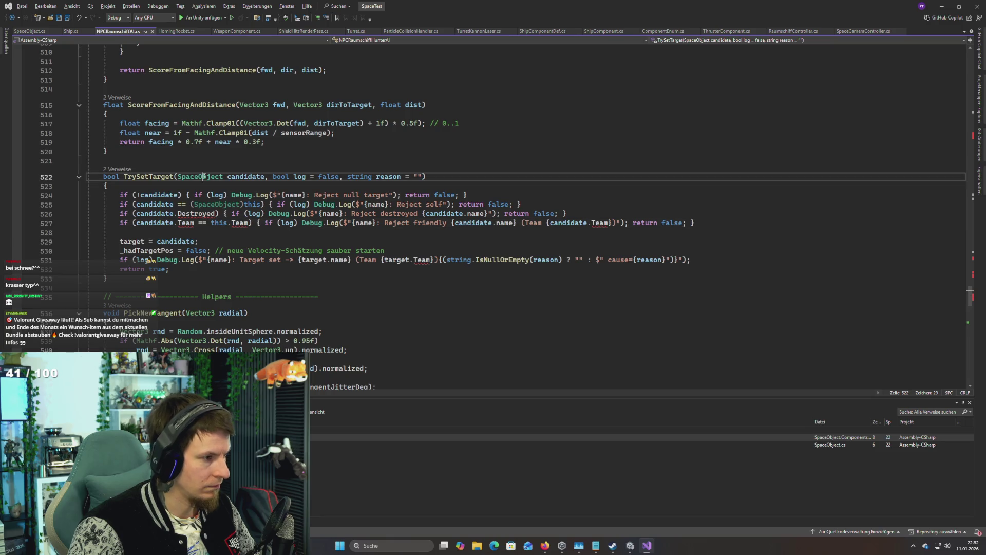
key("F12")
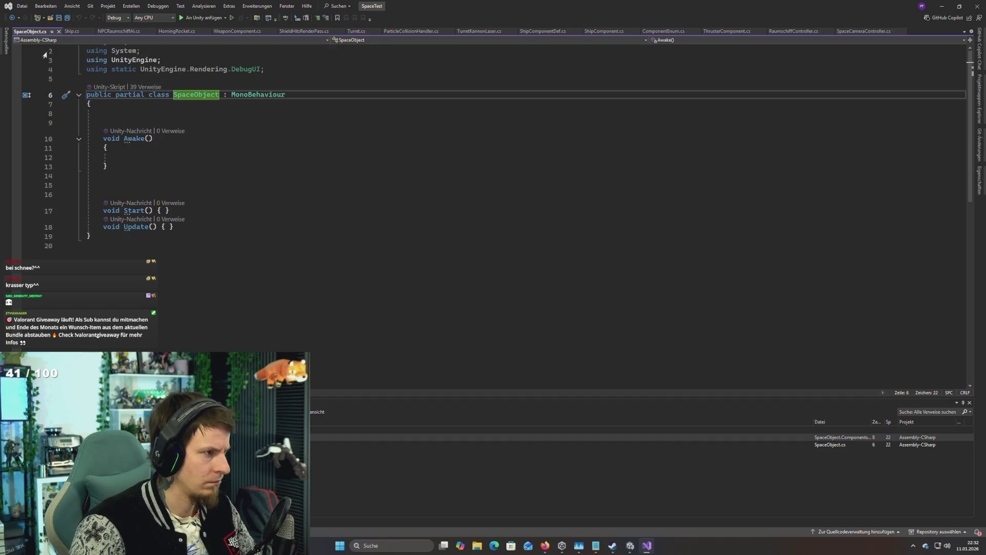
Step: Close SpaceObject.cs, delete the SpaceObject.cs script asset in Unity, and return to Visual Studio
key("ctrl+minus")
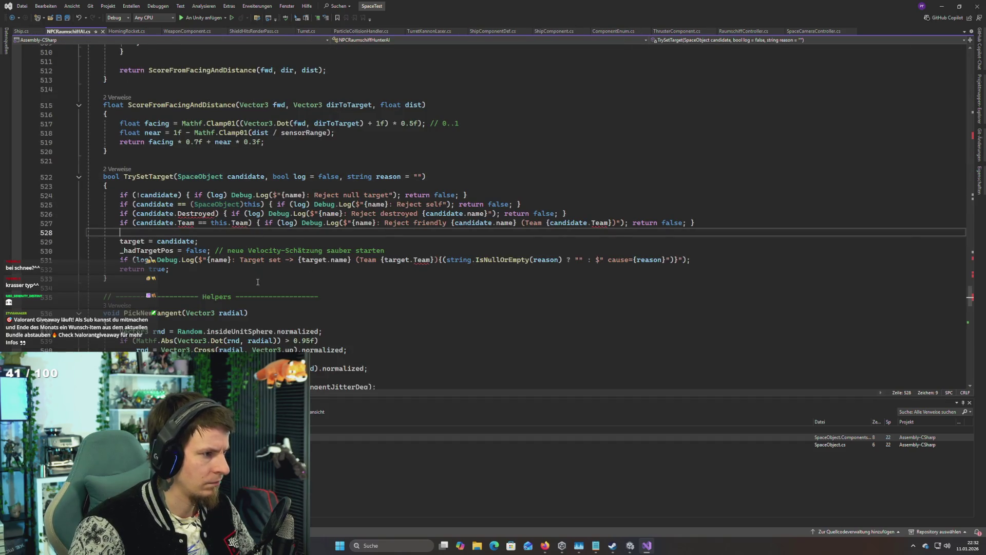
key("alt+Tab")
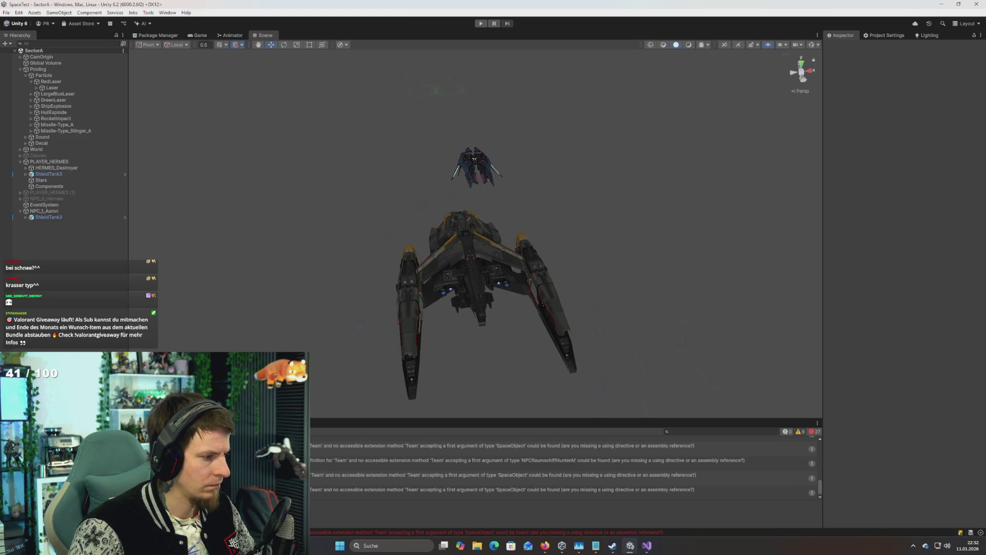
left_click(683, 433)
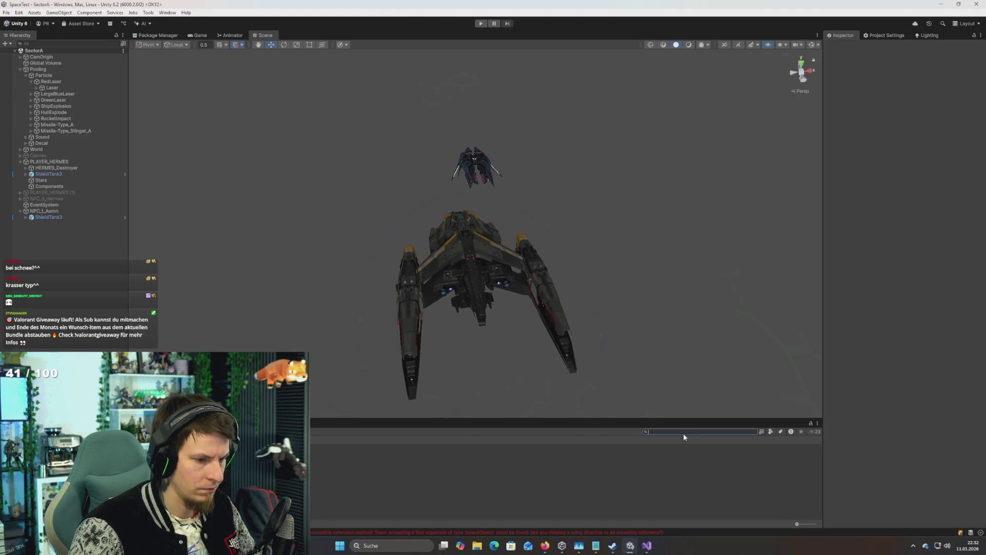
type("space")
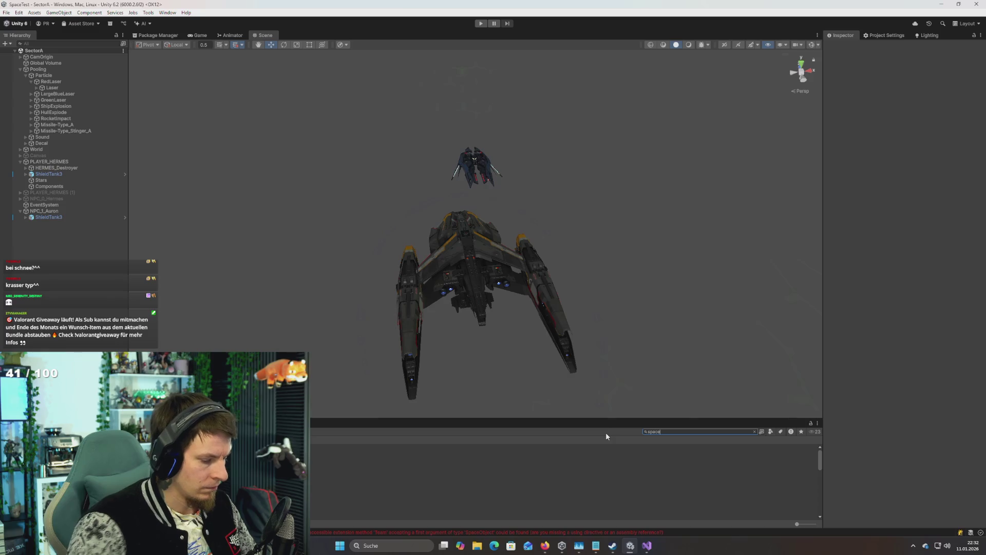
type("Object")
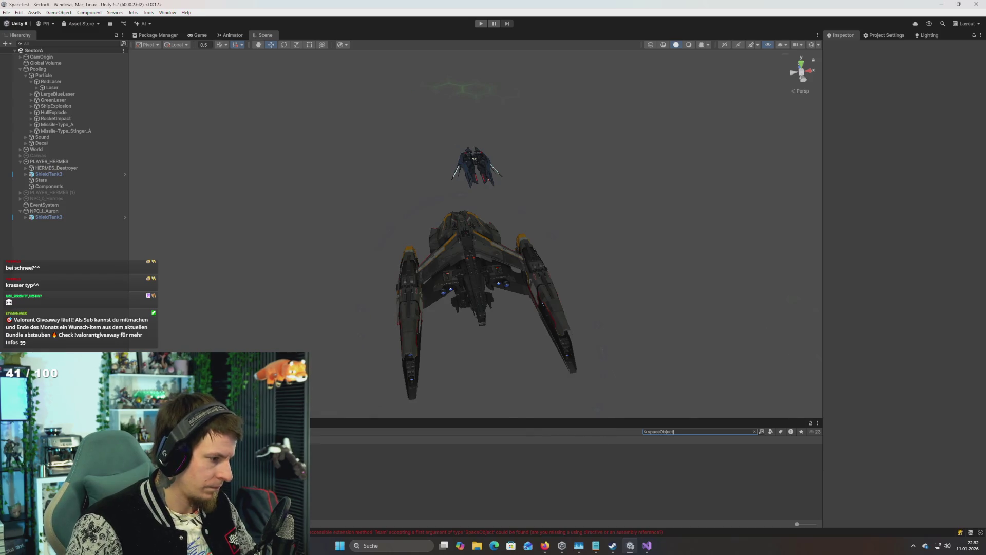
left_click(513, 447)
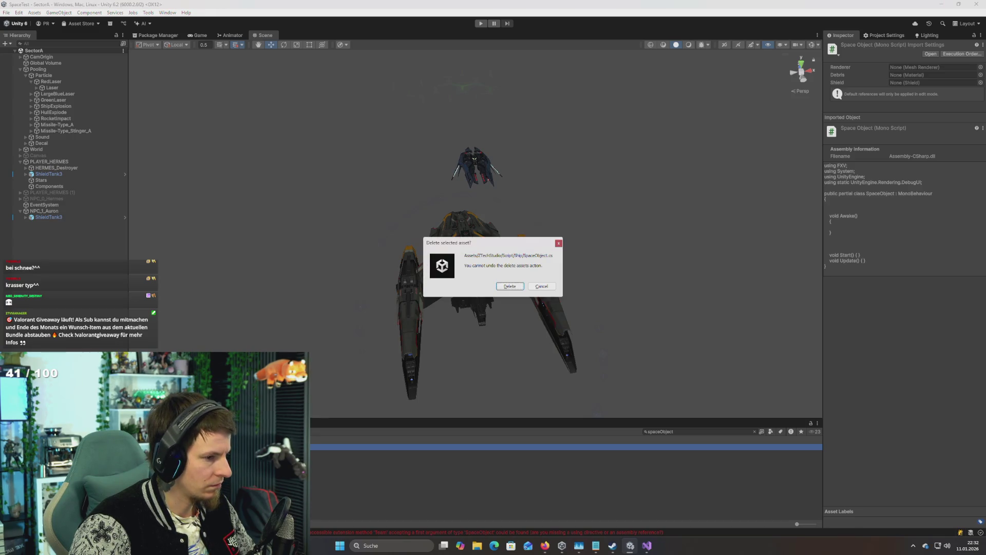
key("Return")
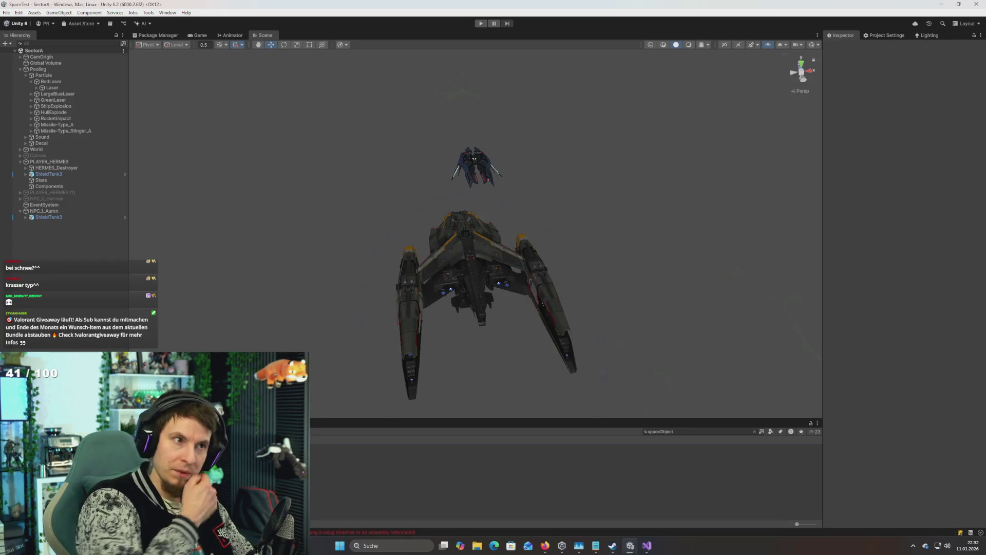
key("alt+Tab")
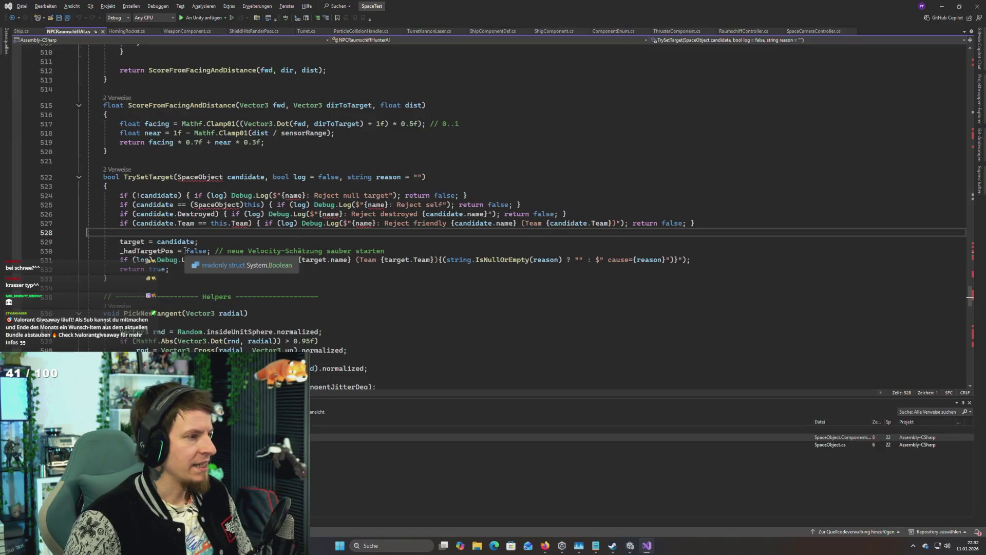
Step: Retype TrySetTarget's candidate parameter as Ship and review where candidate is used
left_click(186, 176)
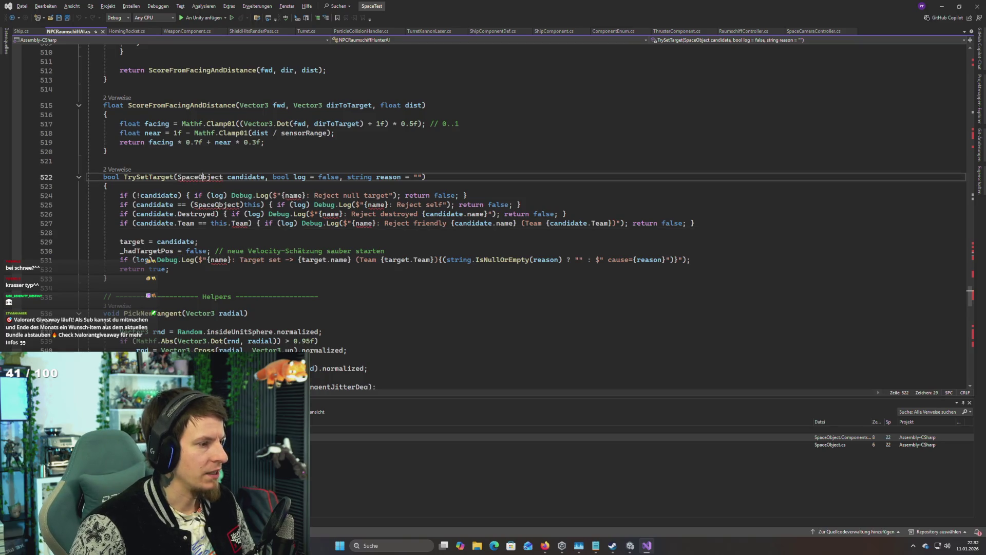
scroll(229, 264, "up", 2)
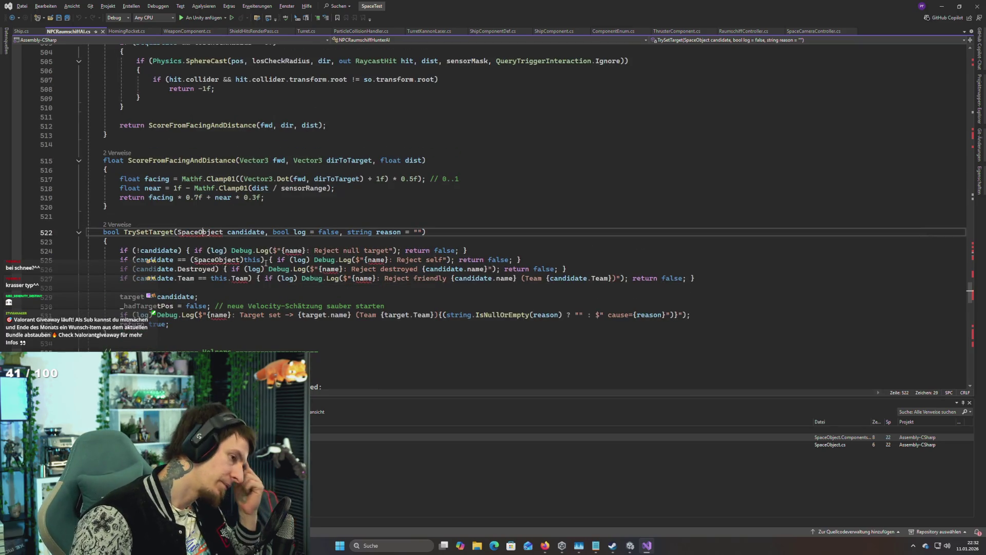
double_click(206, 232)
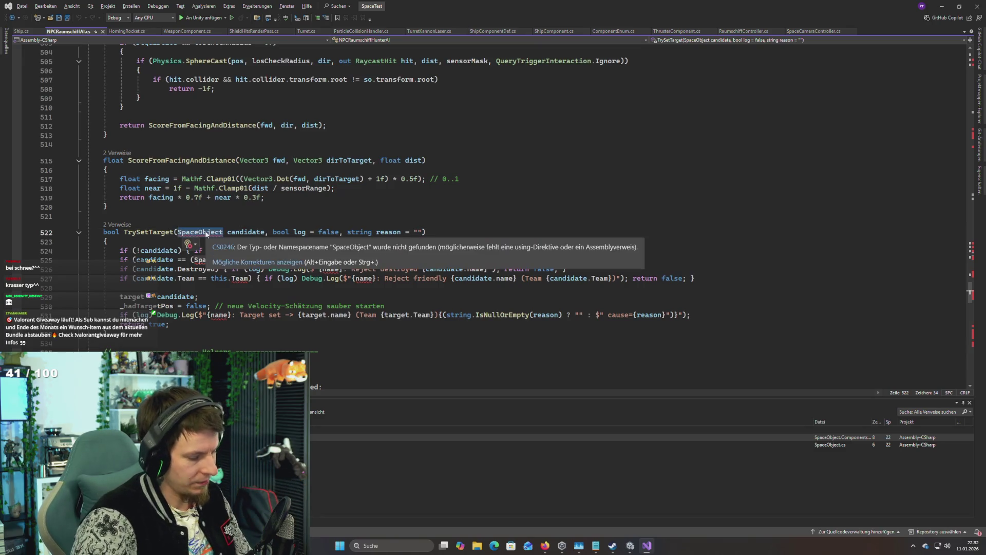
type("Shif")
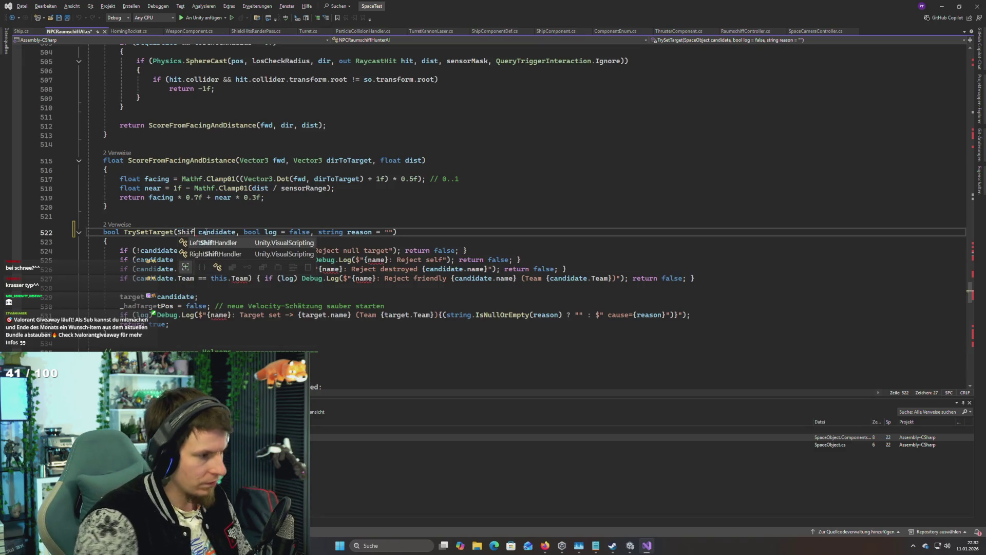
key("BackSpace")
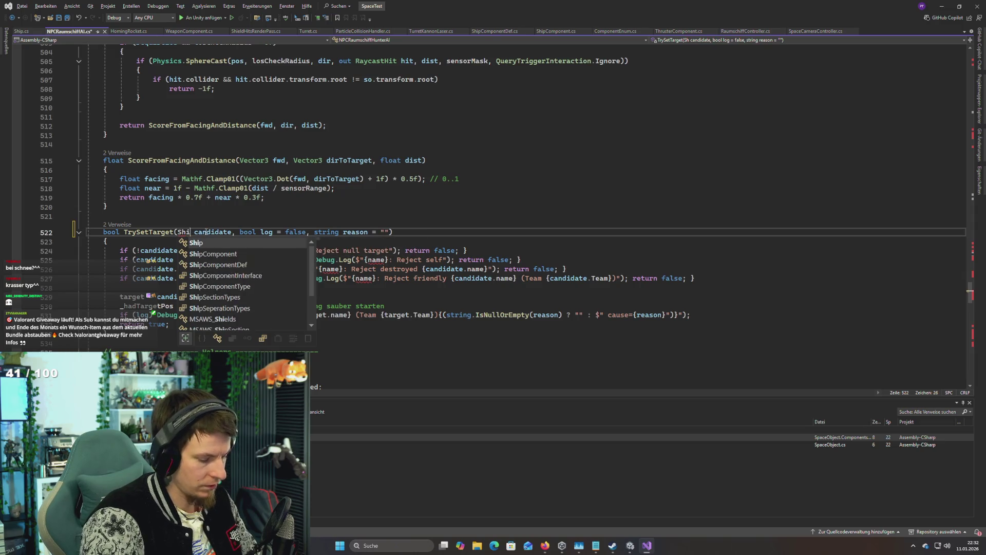
type("p")
key("Escape")
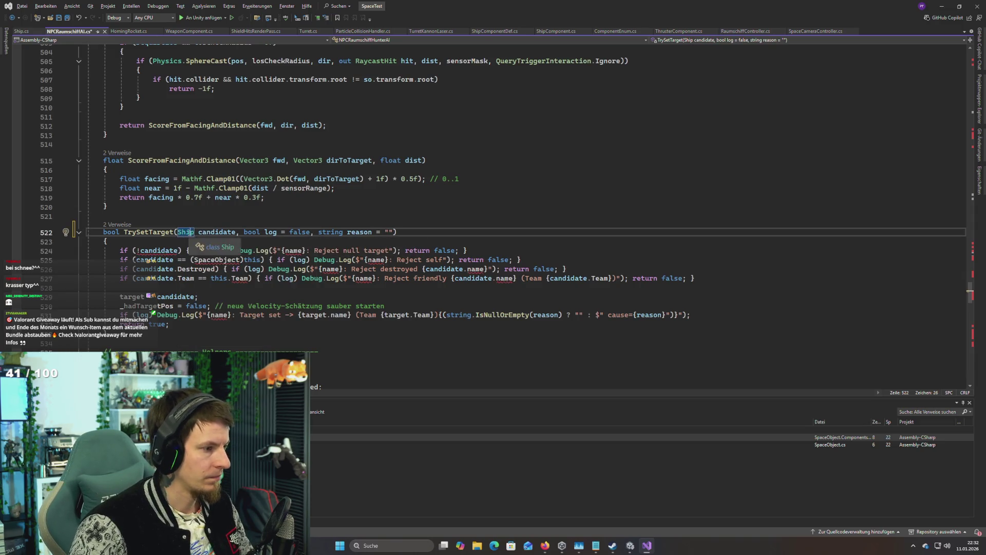
key("Right")
key("Right")
key("Right")
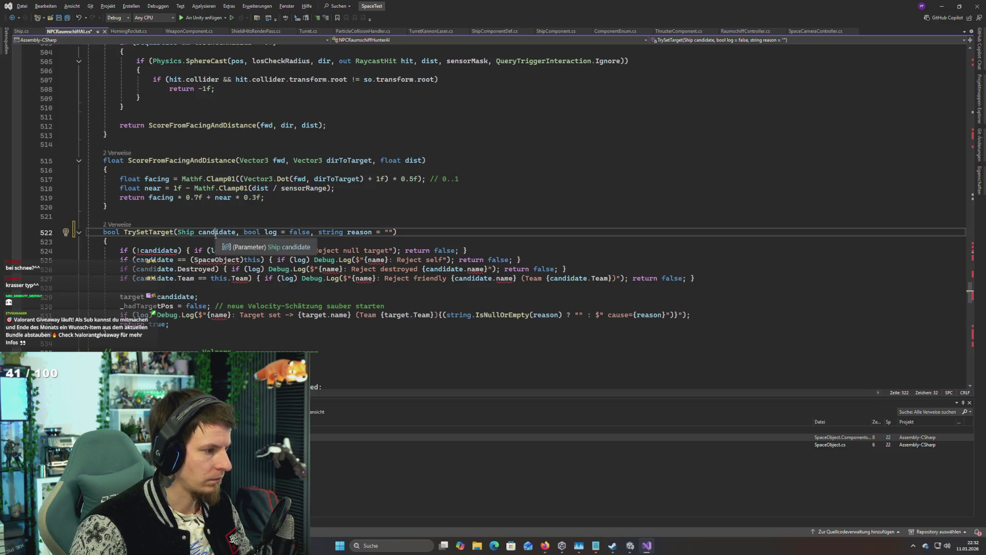
mouse_move(161, 251)
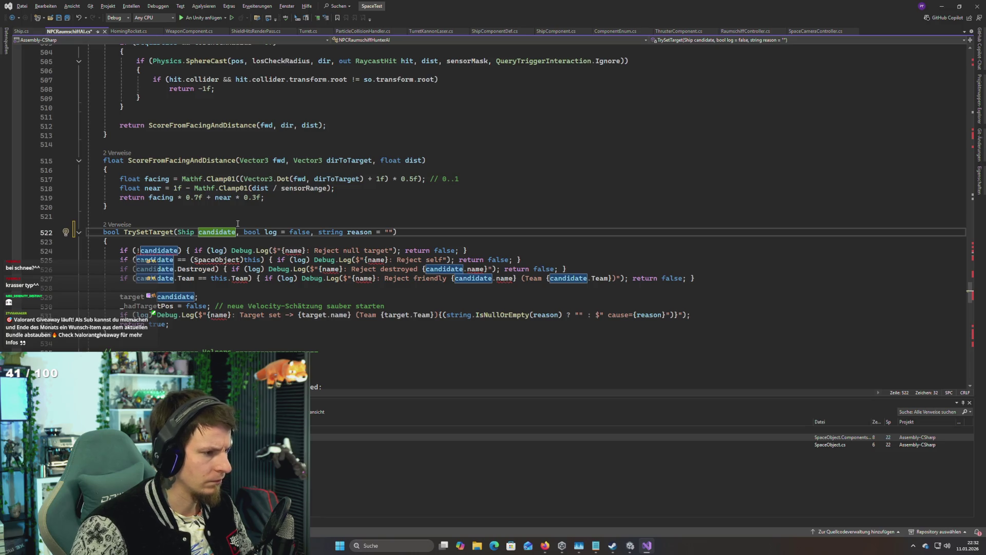
left_click(355, 250)
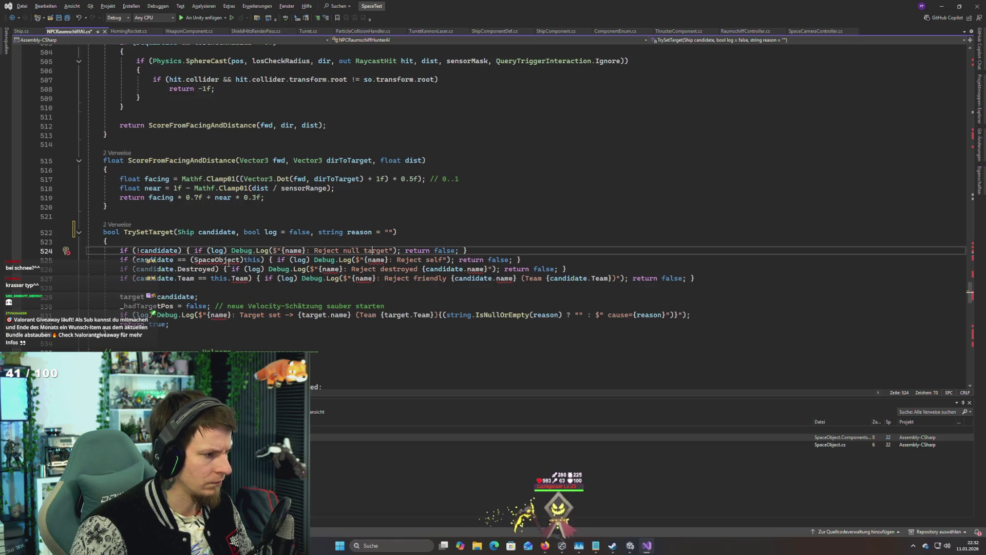
mouse_move(211, 269)
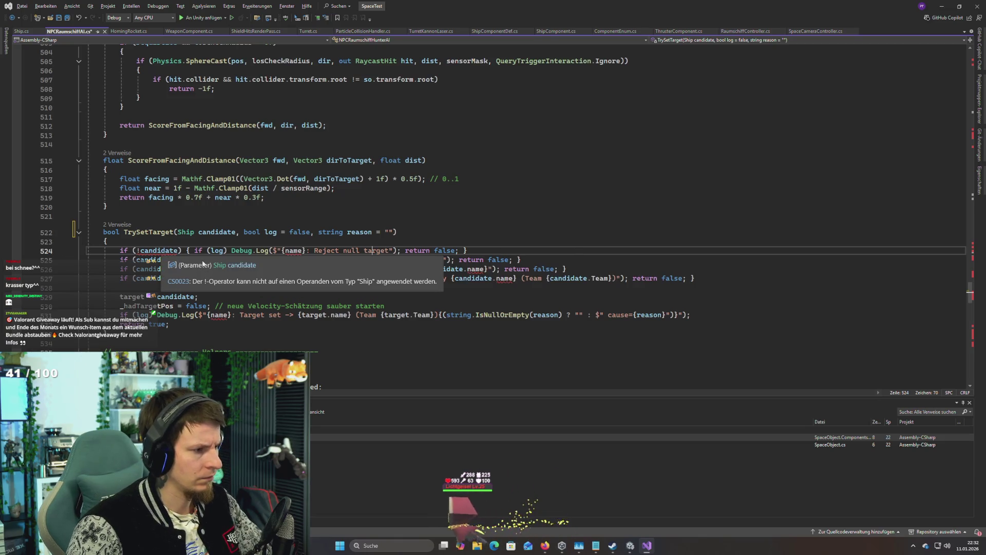
left_click(202, 232)
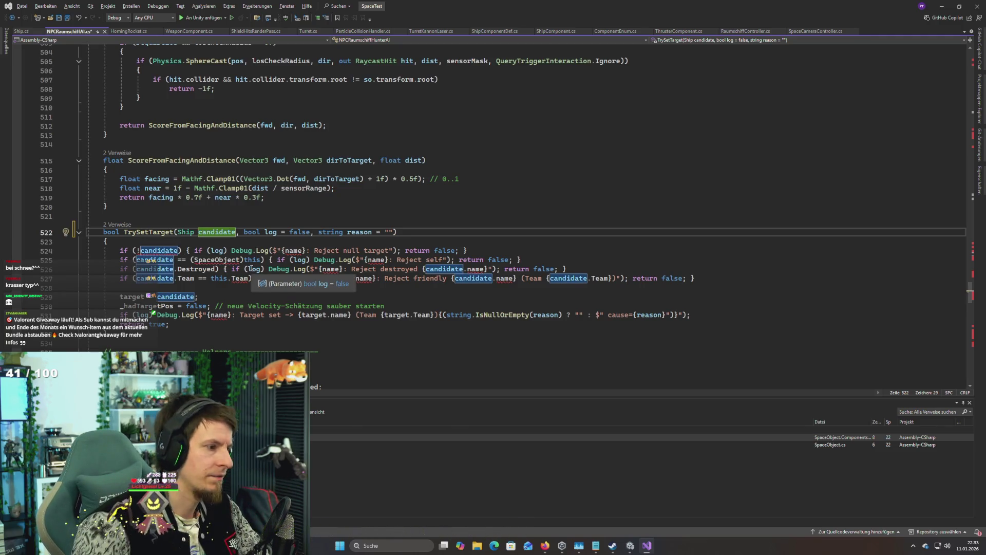
Step: Rewrite the line 524 null check from '!candidate' to 'candidate == null'
key("Left")
scroll(170, 253, "down", 1)
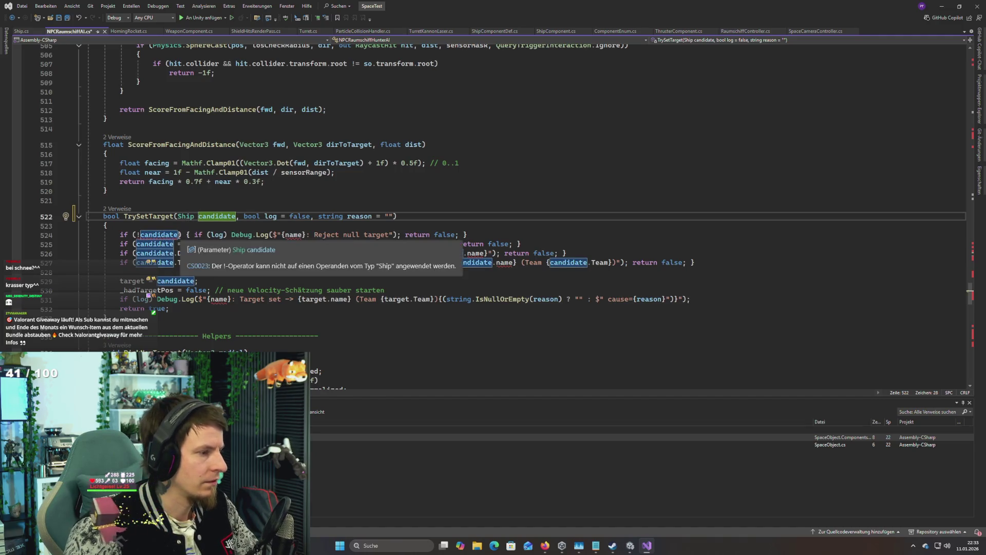
left_click(179, 235)
type("== null")
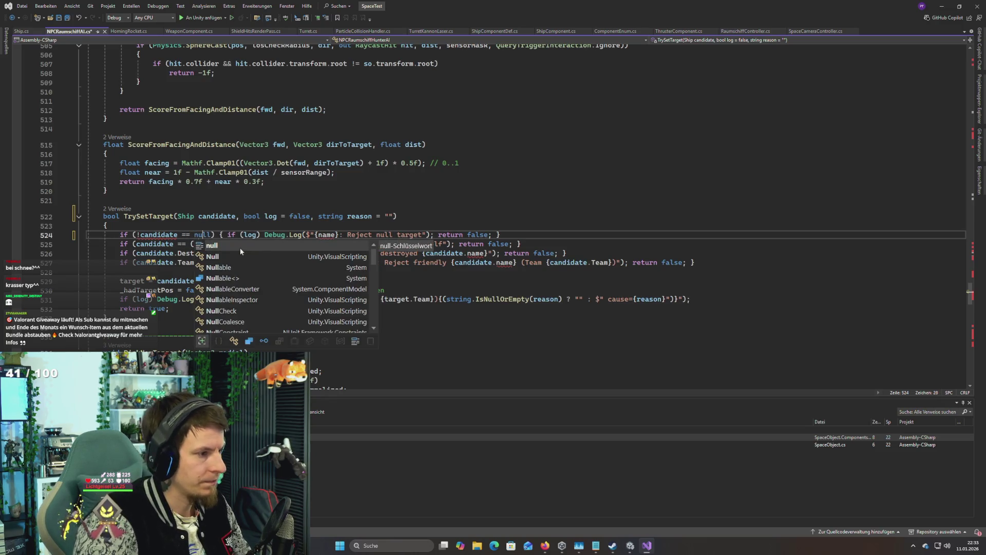
key("ctrl+Left")
key("ctrl+Left")
key("ctrl+Left")
key("BackSpace")
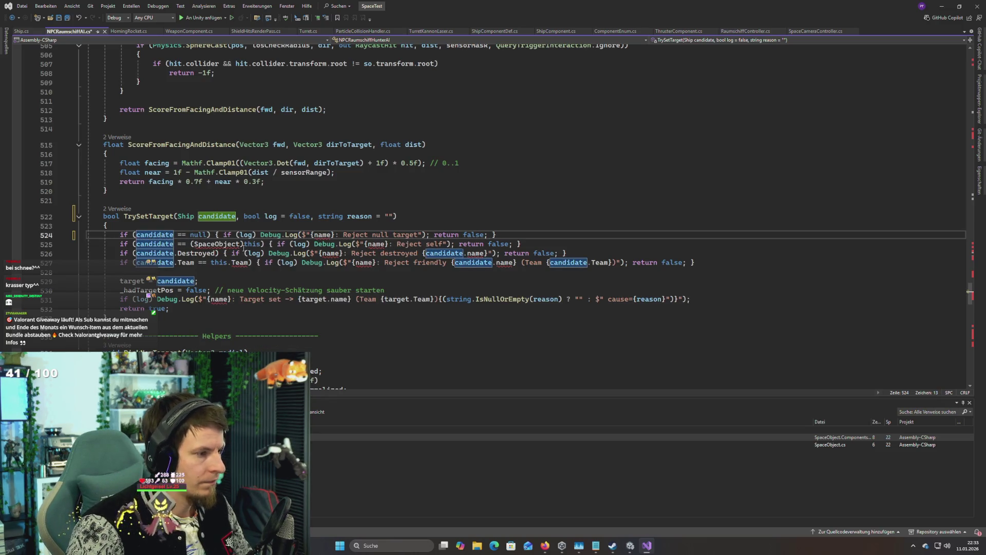
Step: Change the line 525 self-check cast of this from SpaceObject to Ship
left_click(218, 244)
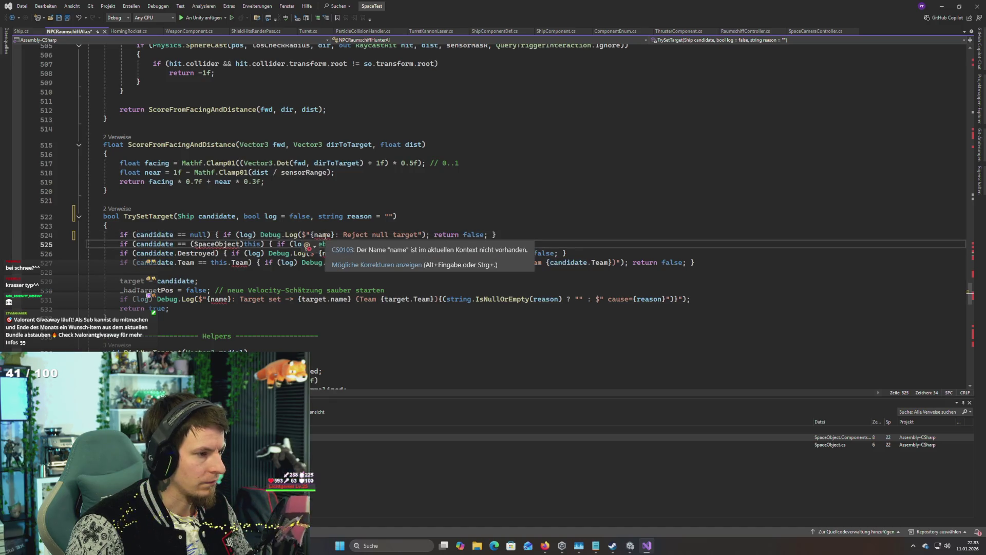
left_click(316, 235)
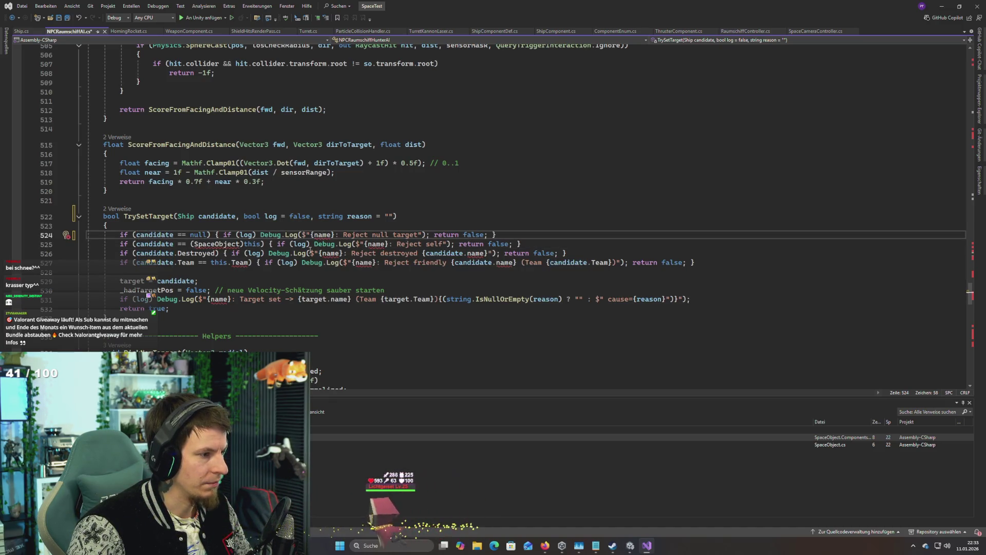
mouse_move(373, 247)
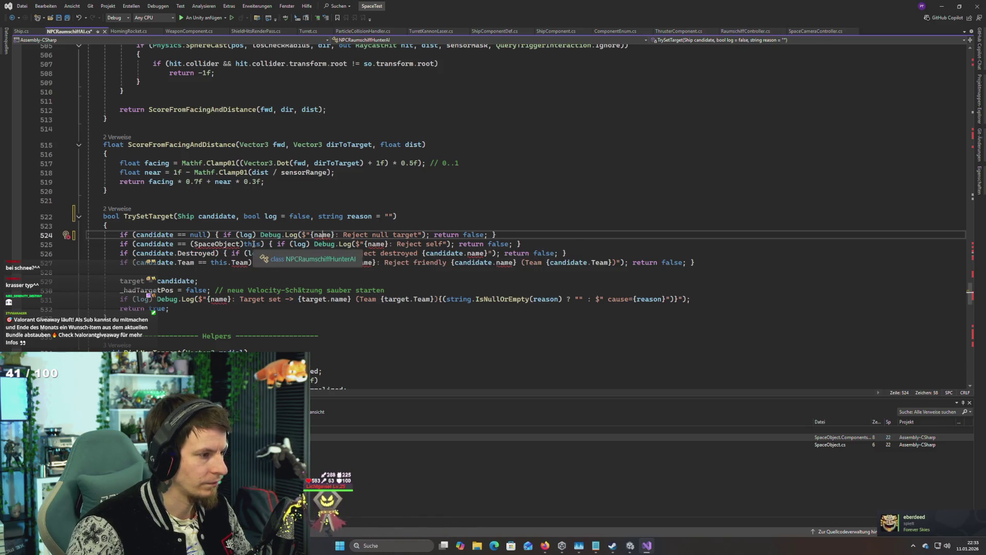
left_click(233, 245)
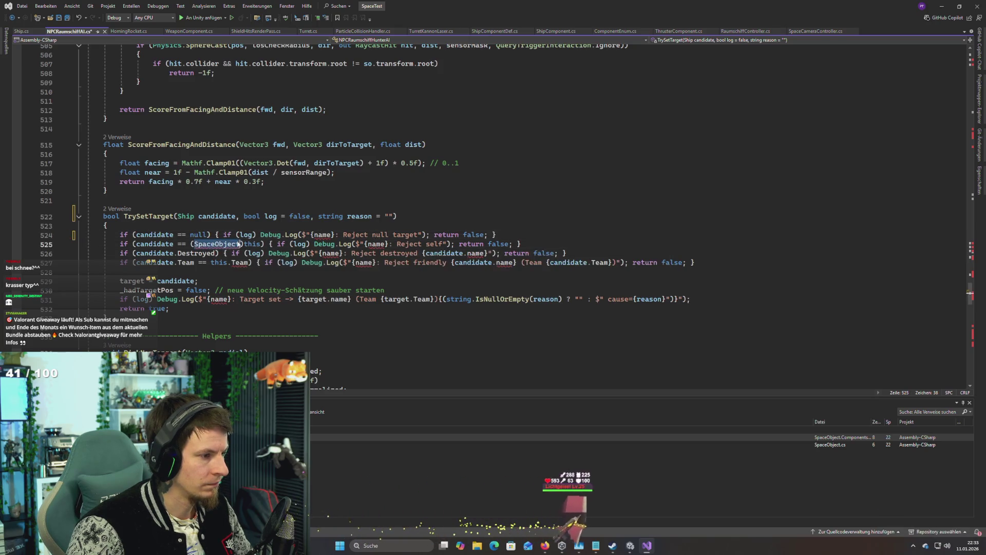
key("Up")
key("Up")
key("Up")
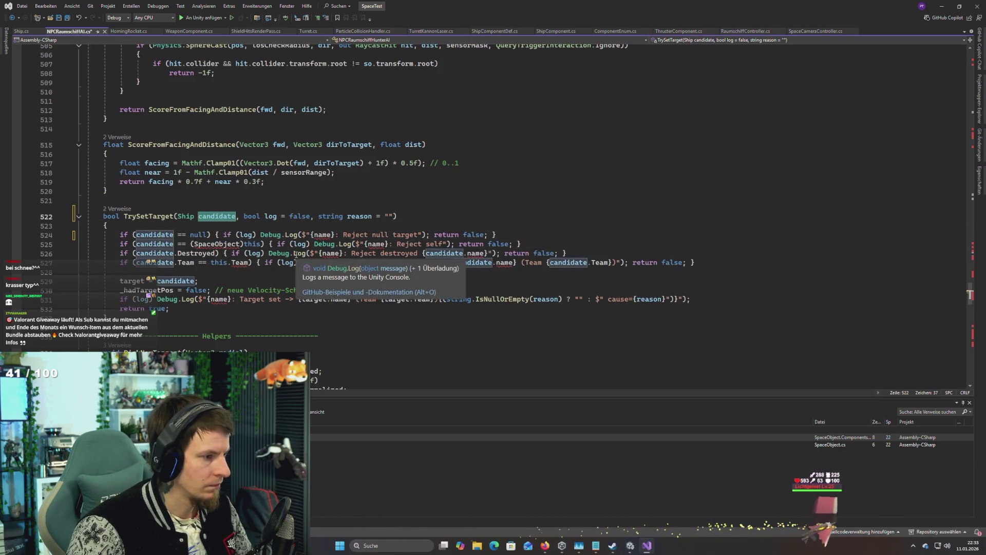
double_click(226, 244)
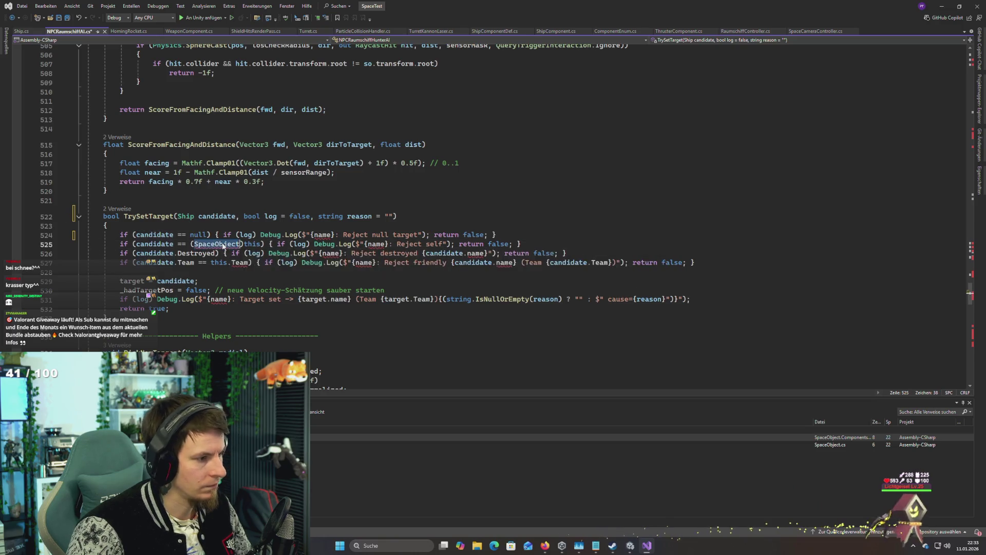
type("Ship")
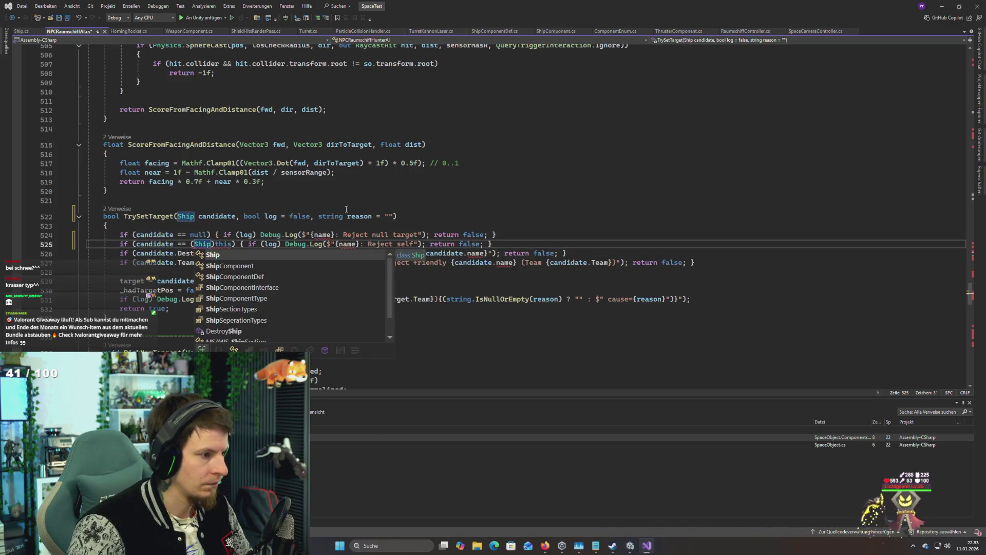
left_click_drag(104, 200, 347, 216)
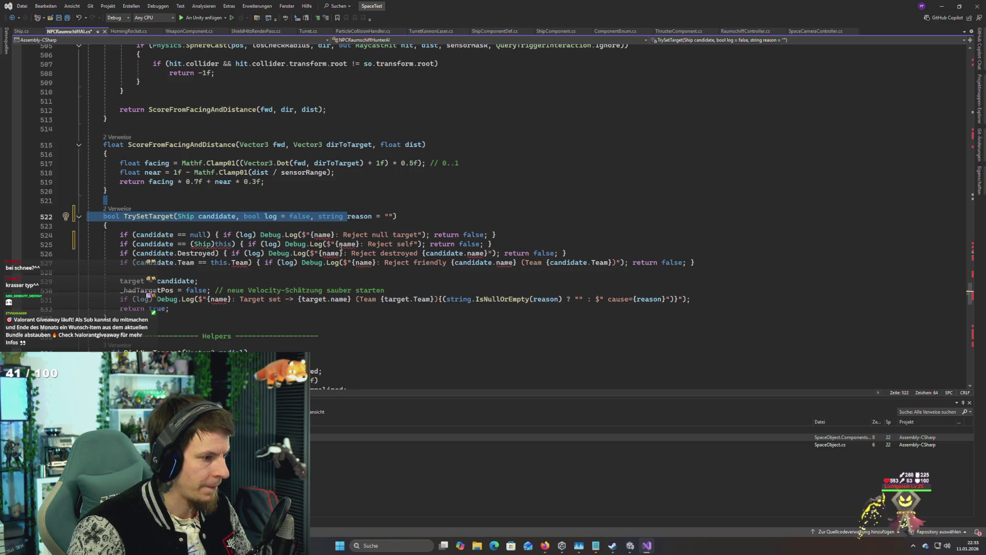
mouse_move(224, 259)
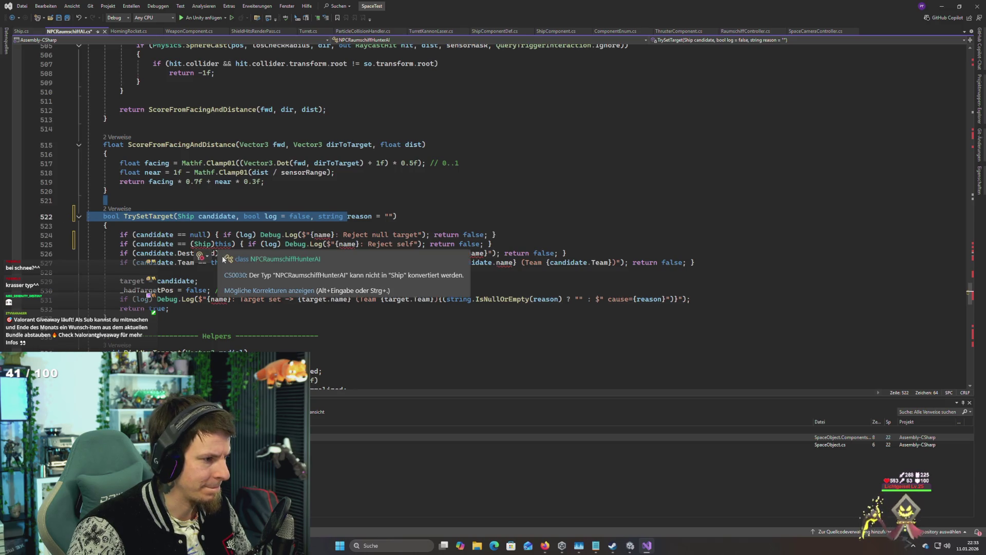
double_click(204, 247)
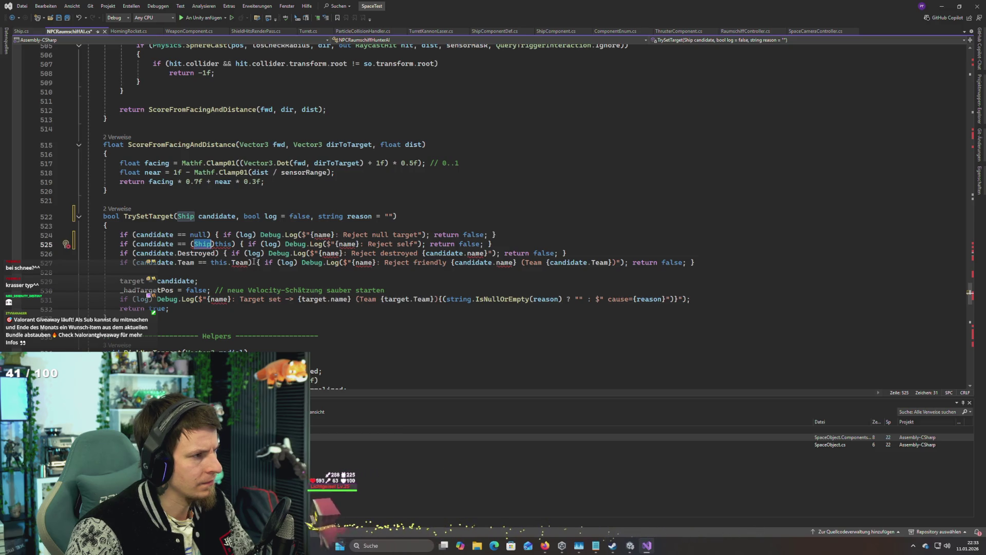
key("alt+Tab")
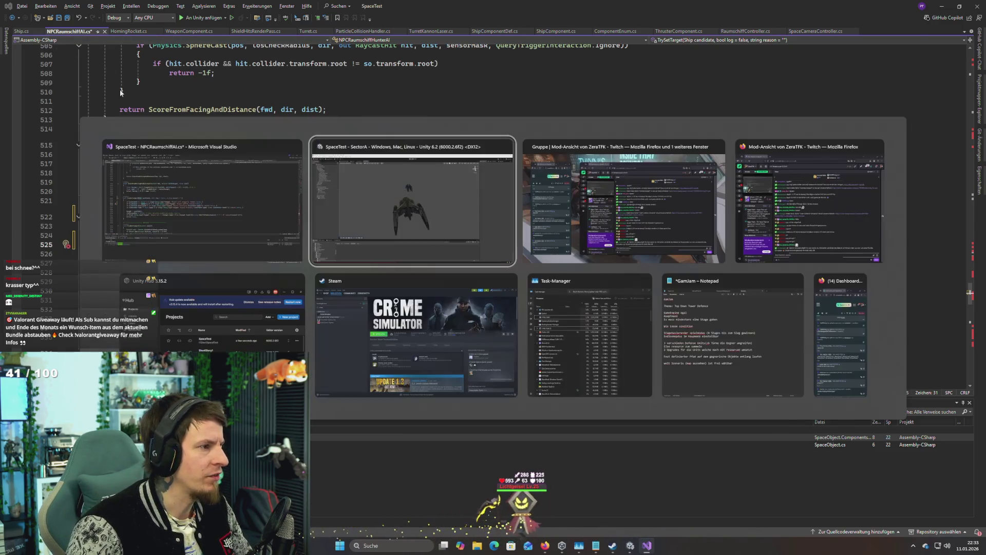
Step: Wrap TrySetTarget's body in a /* */ block comment and save NPCRaumschiffAI.cs
key("alt+Tab")
left_click(122, 226)
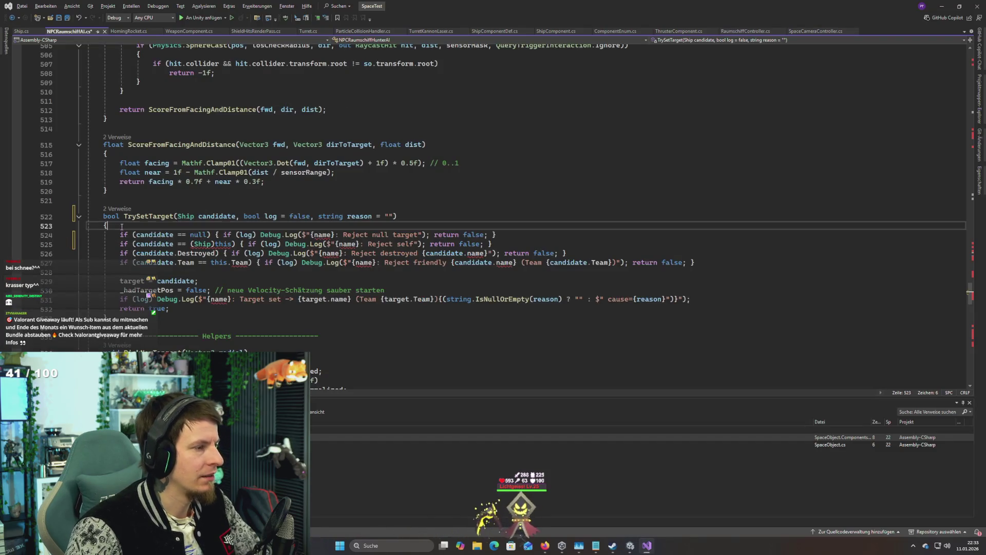
key("Return")
type("/*")
key("Down")
key("Down")
key("Down")
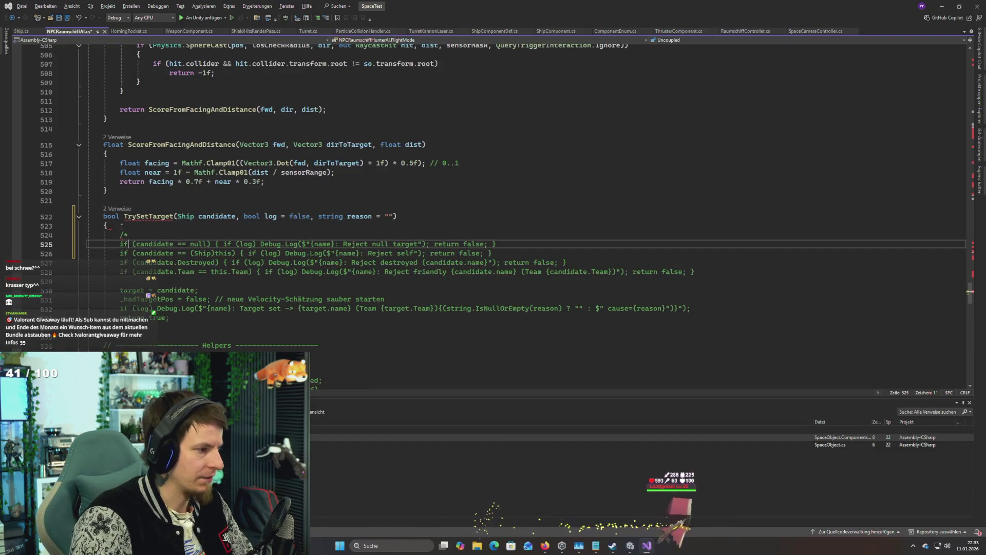
left_click(176, 319)
key("Return")
type("*/")
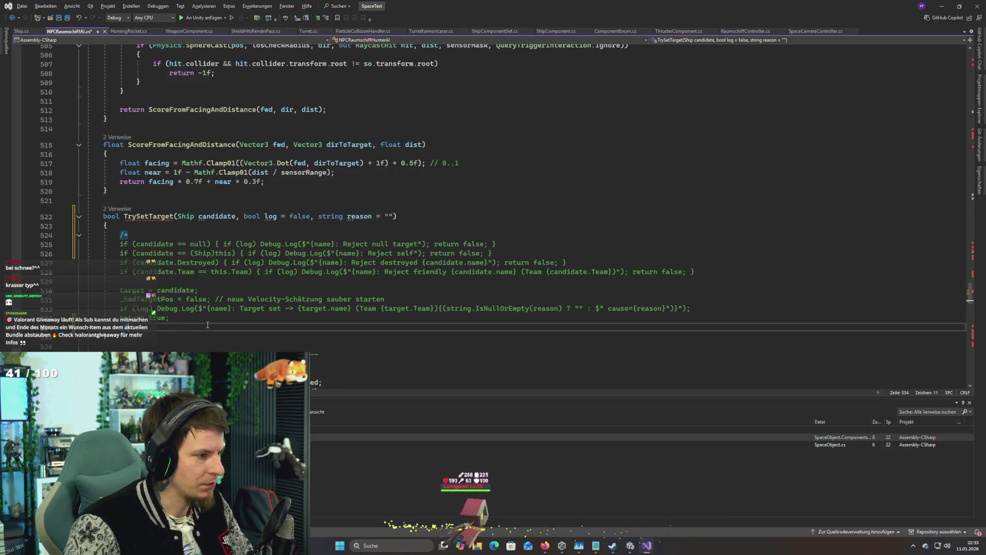
key("ctrl+s")
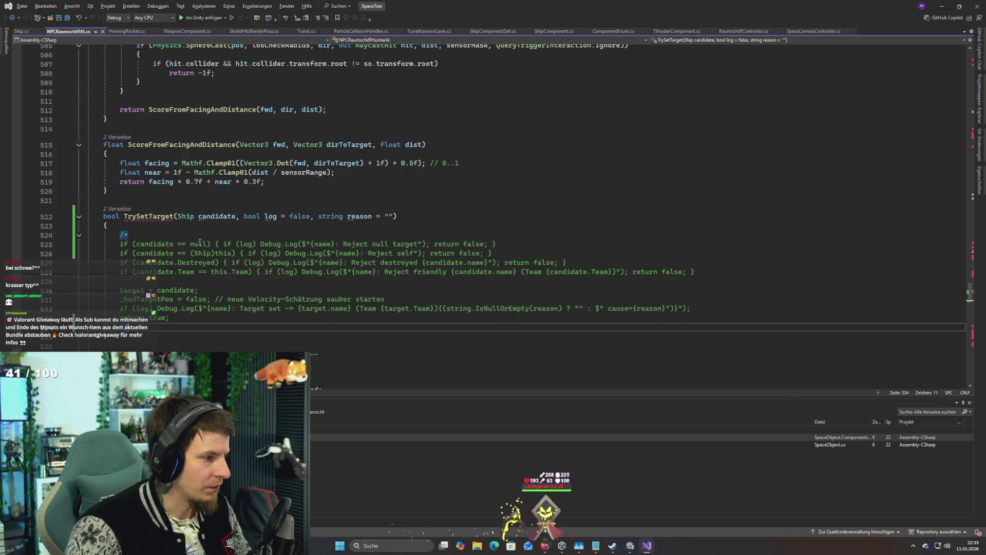
Step: Put the /* comment opener on line 1 so the whole script is commented out
key("ctrl+Home")
key("Down")
key("End")
key("Return")
type("/*")
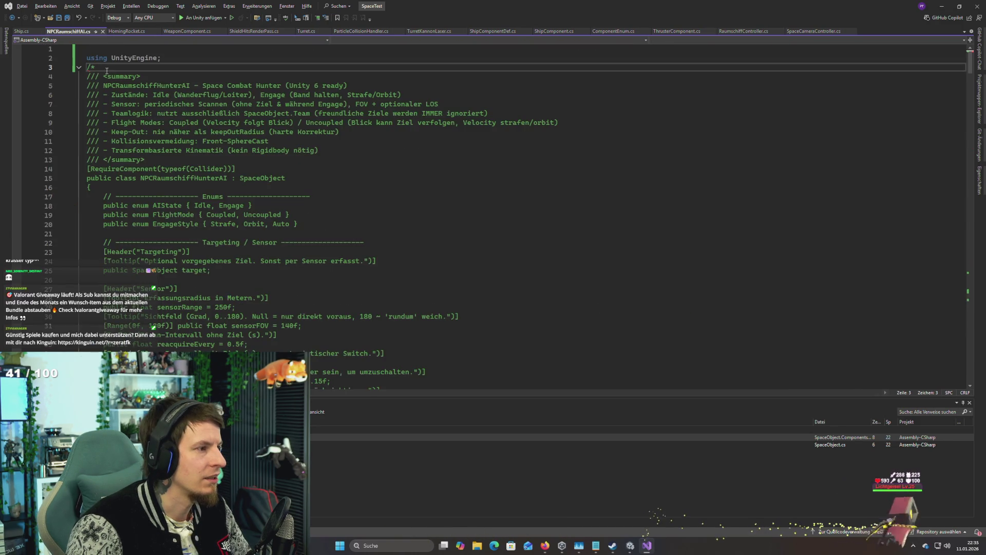
key("ctrl+backslash")
key("ctrl+e")
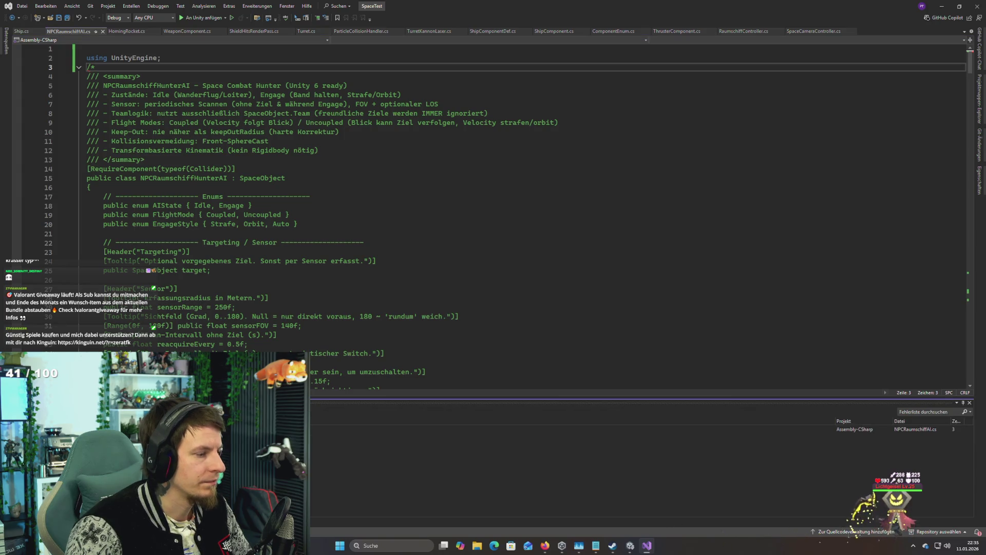
key("Return")
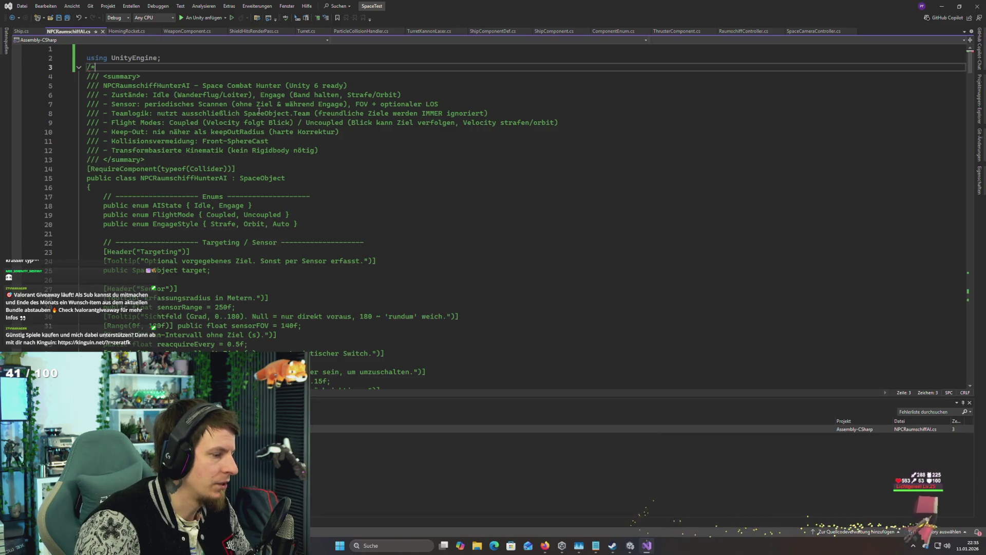
key("shift+Home")
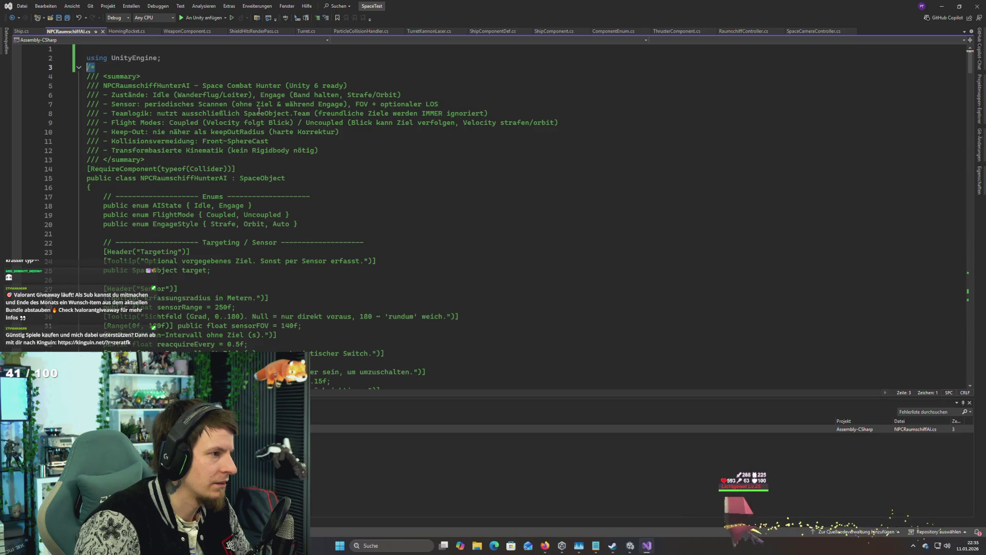
key("ctrl+x")
key("ctrl+Home")
key("ctrl+v")
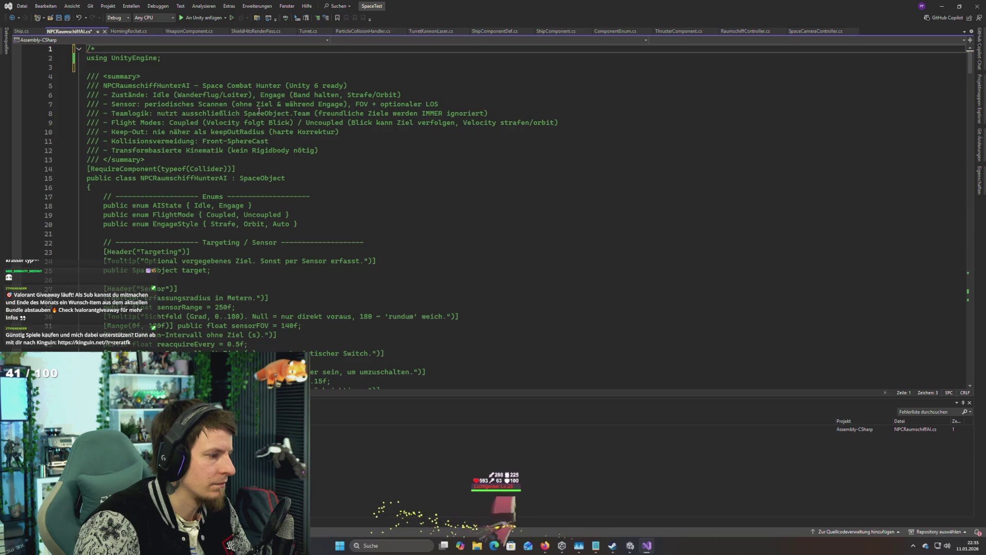
Step: Select all of the script's code and search Windows for 'editor'
key("ctrl+shift+End")
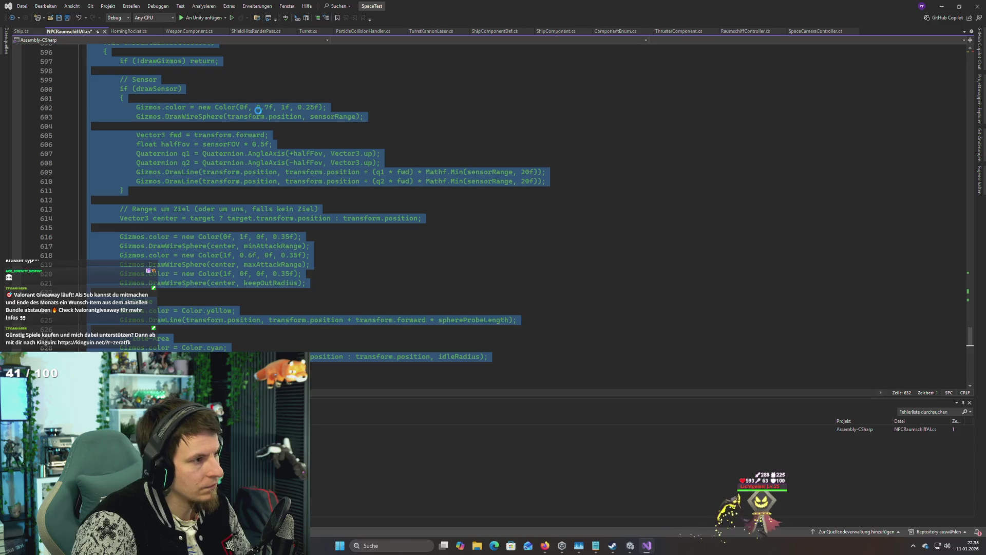
key("ctrl+n")
key("Escape")
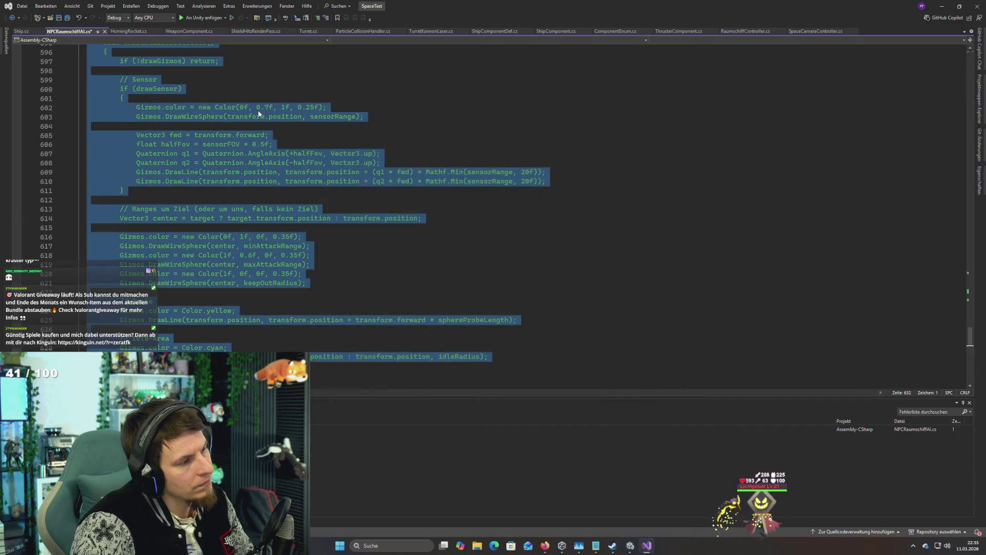
left_click(260, 110)
scroll(250, 115, "up", 20)
scroll(250, 115, "down", 20)
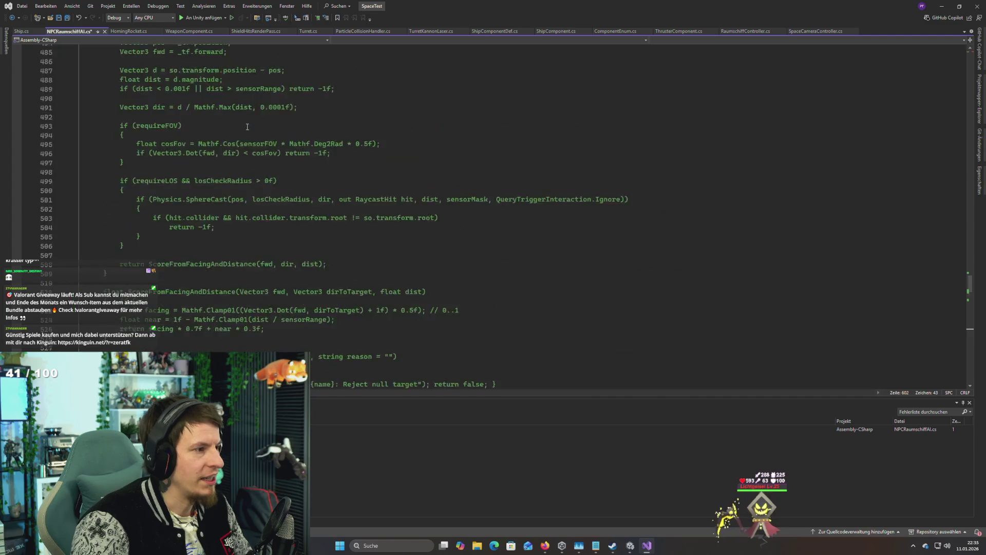
key("ctrl+a")
scroll(243, 131, "up", 3, "ctrl")
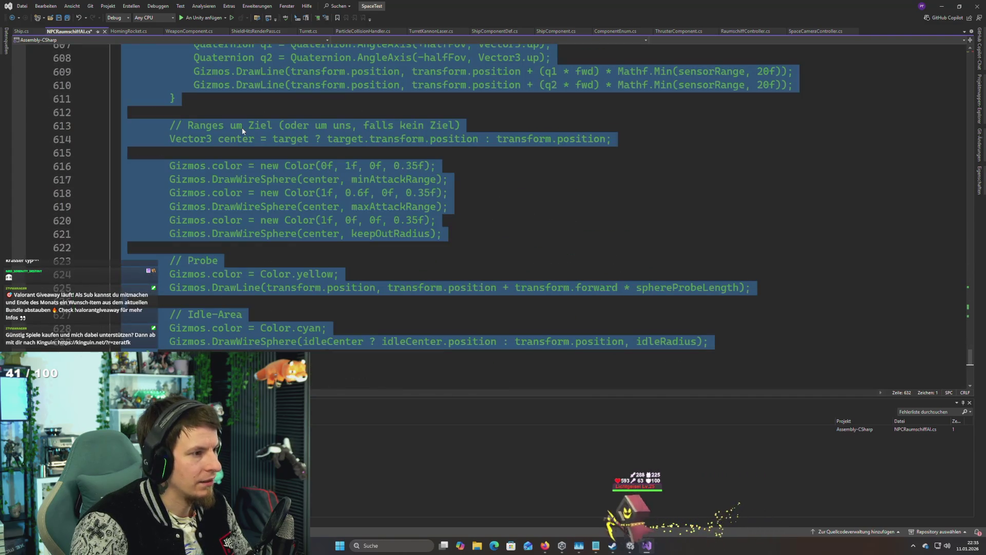
key("super")
type("editor")
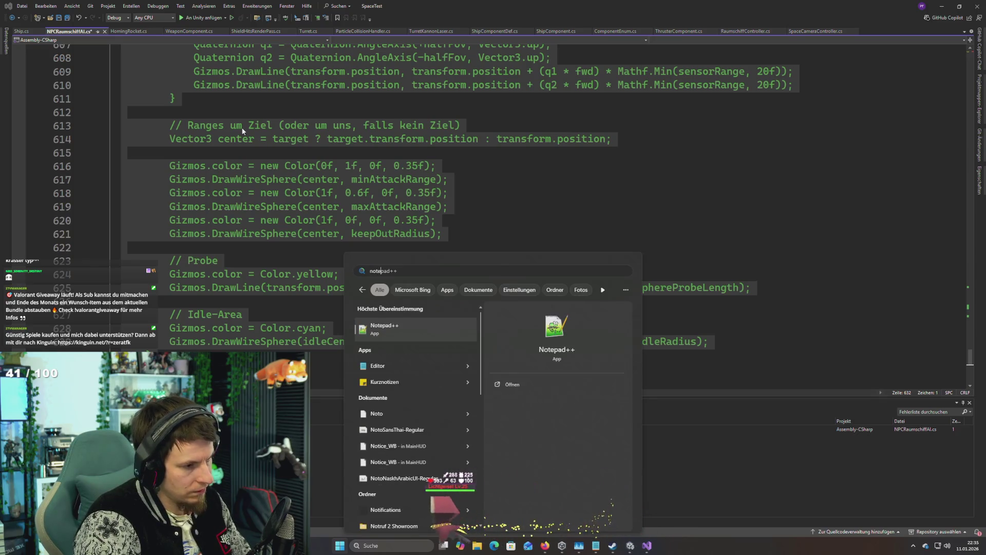
Step: Paste the copied NPC AI code into a new Notepad++ tab, then switch back to Visual Studio and Unity
key("Return")
key("ctrl+n")
key("ctrl+v")
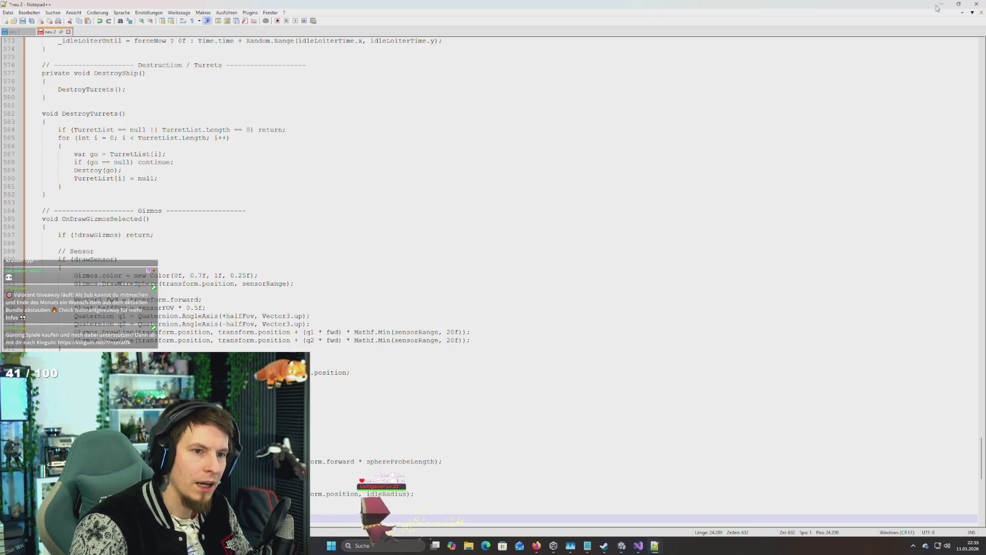
key("alt+Tab")
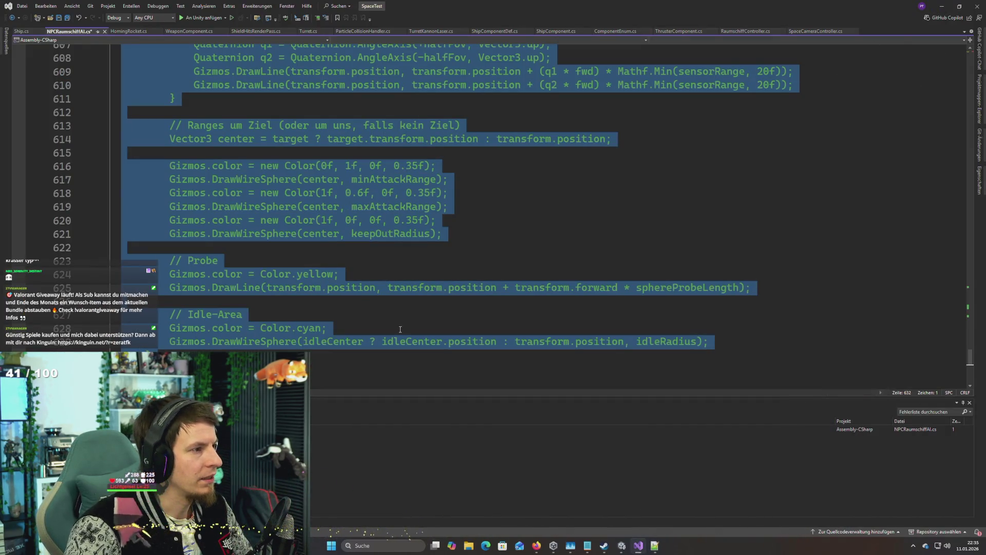
key("alt+Tab")
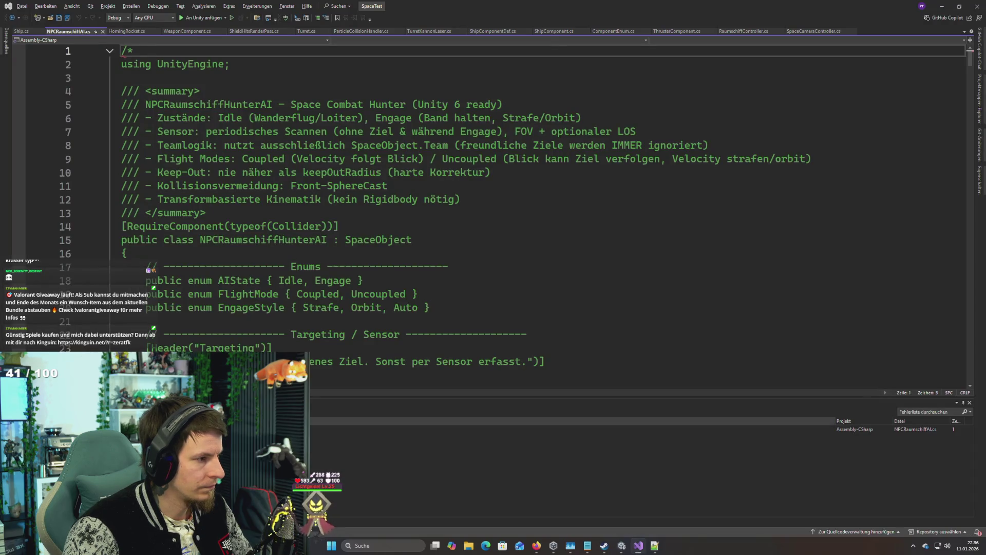
scroll(263, 281, "down", 5)
key("alt+Tab")
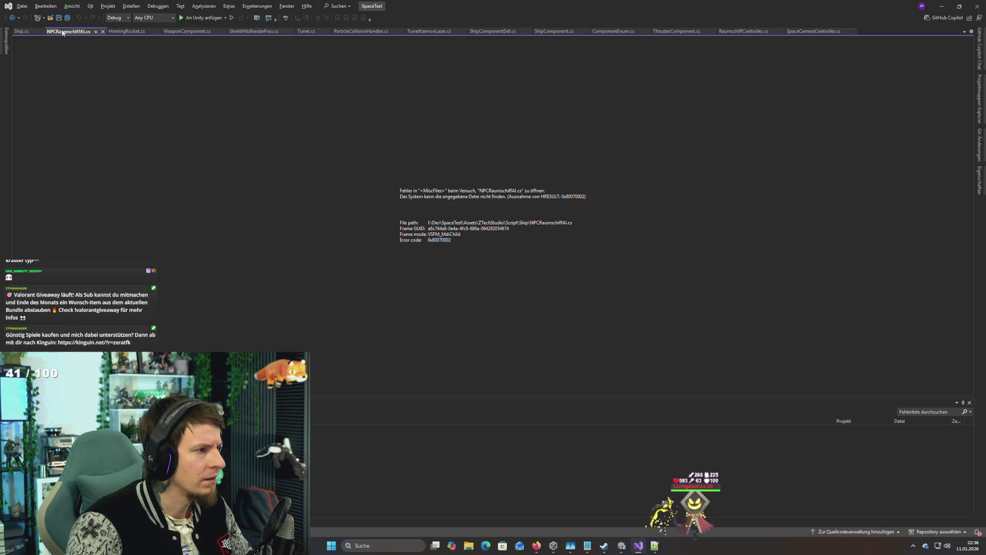
Step: Open HomingRocket.cs from the first Unity error and make ownerSO a Ship
key("alt+Tab")
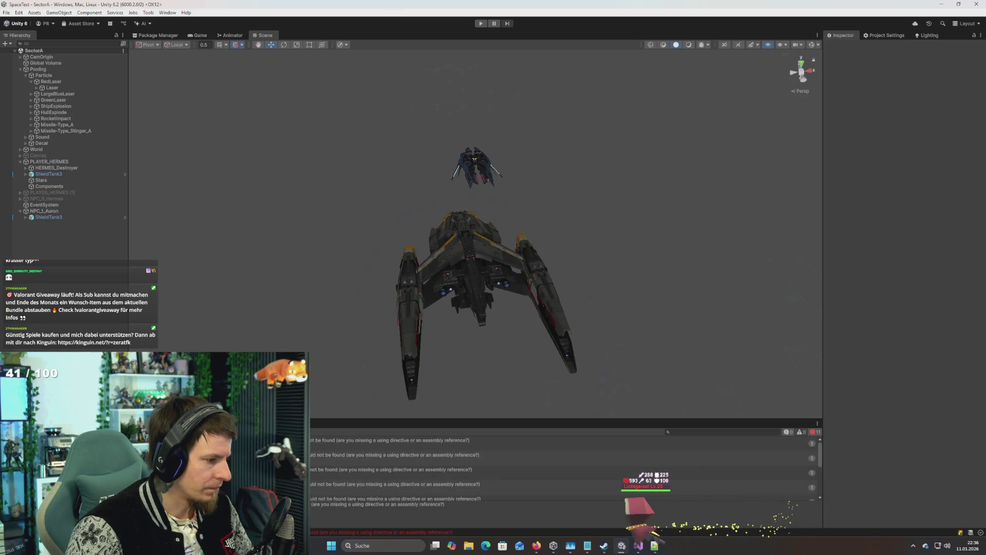
double_click(390, 440)
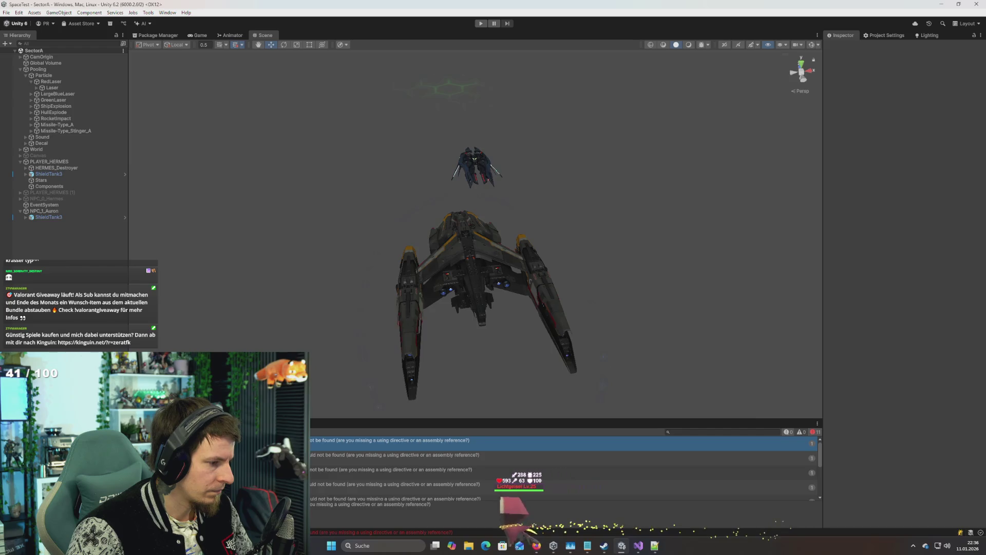
scroll(175, 311, "down", 8)
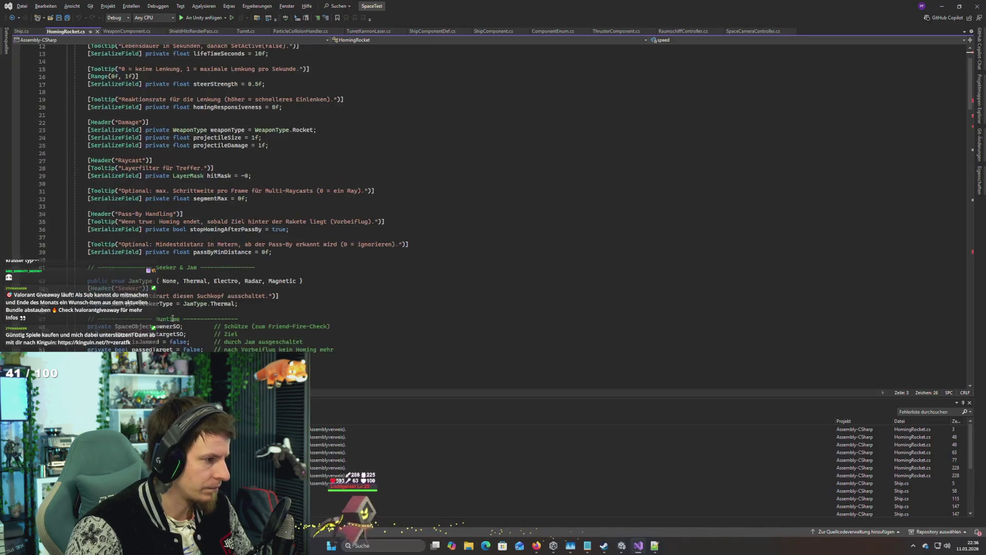
double_click(145, 254)
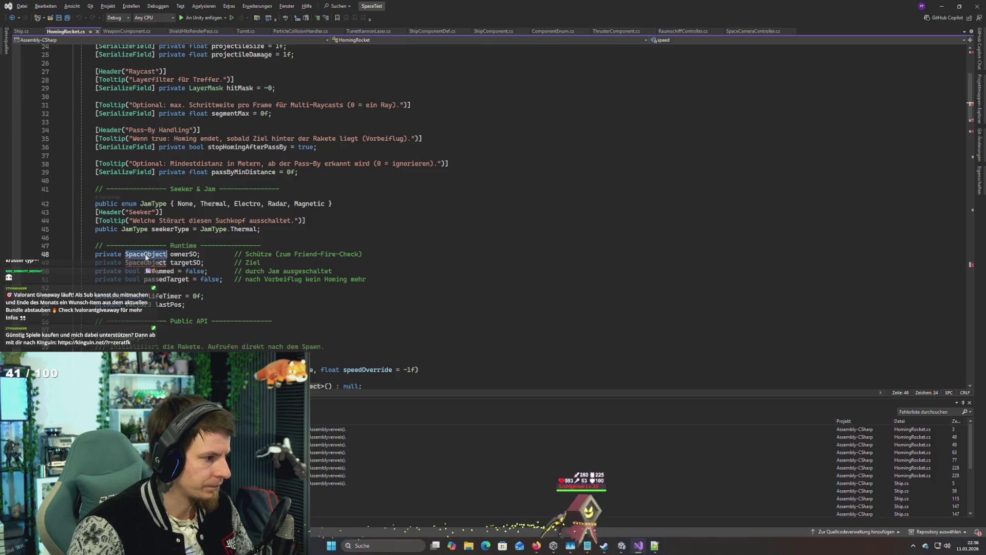
type("Shi")
key("Tab")
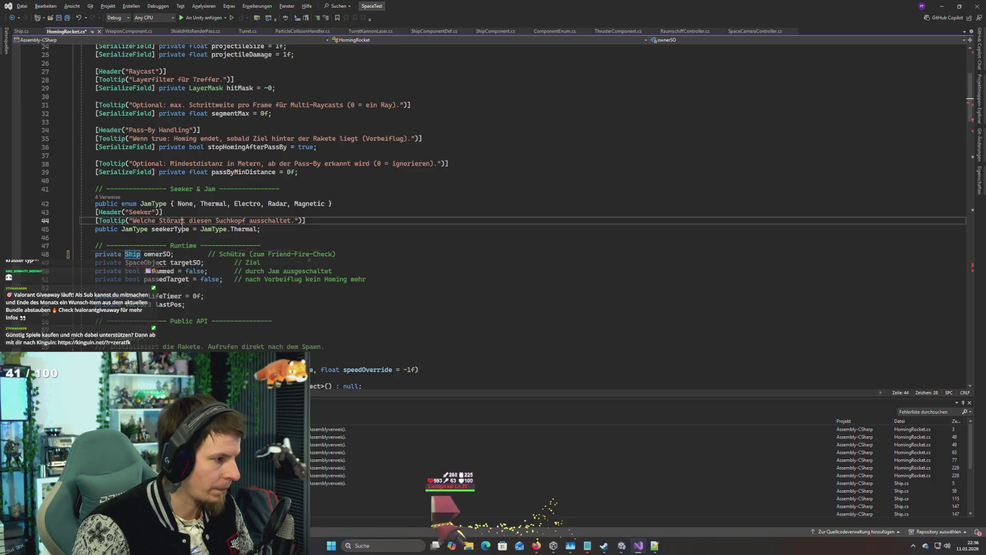
key("ctrl+shift+Left")
Step: Change the Init lookup and the SetTarget parameter type from SpaceObject to Ship
left_click(143, 263)
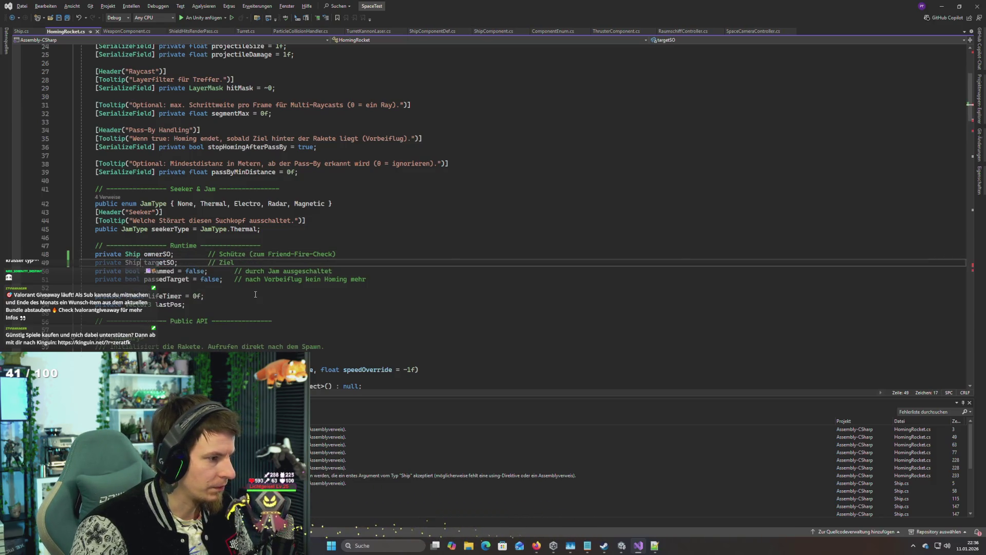
scroll(255, 294, "down", 6)
double_click(300, 234)
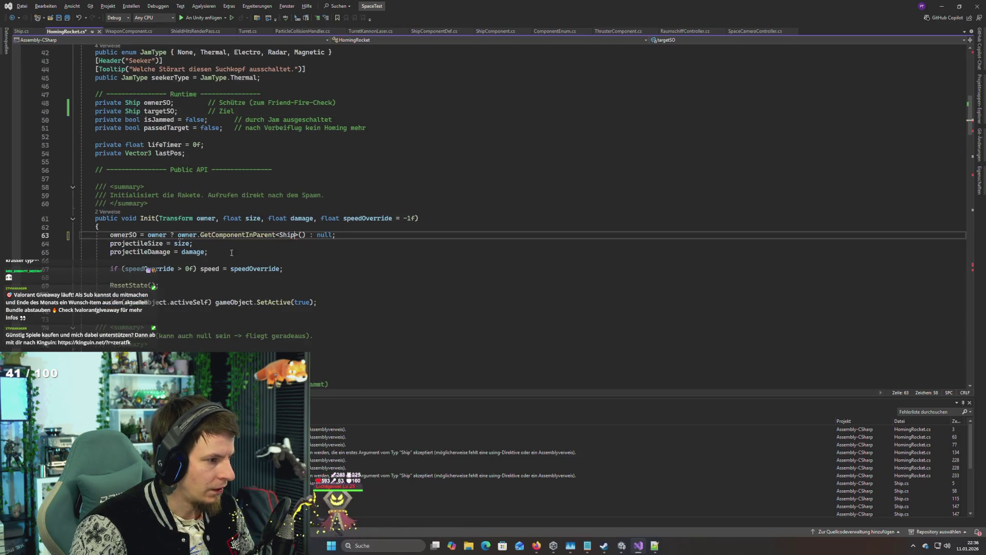
type("Ship")
scroll(202, 255, "down", 5)
scroll(202, 255, "down", 2)
double_click(198, 182)
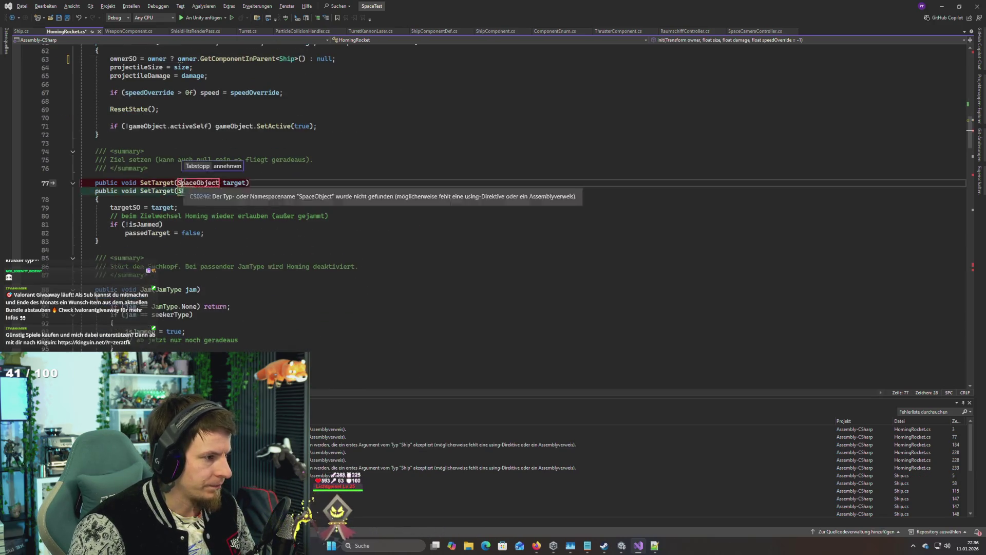
type("Ship")
left_click(230, 235)
scroll(230, 237, "down", 20)
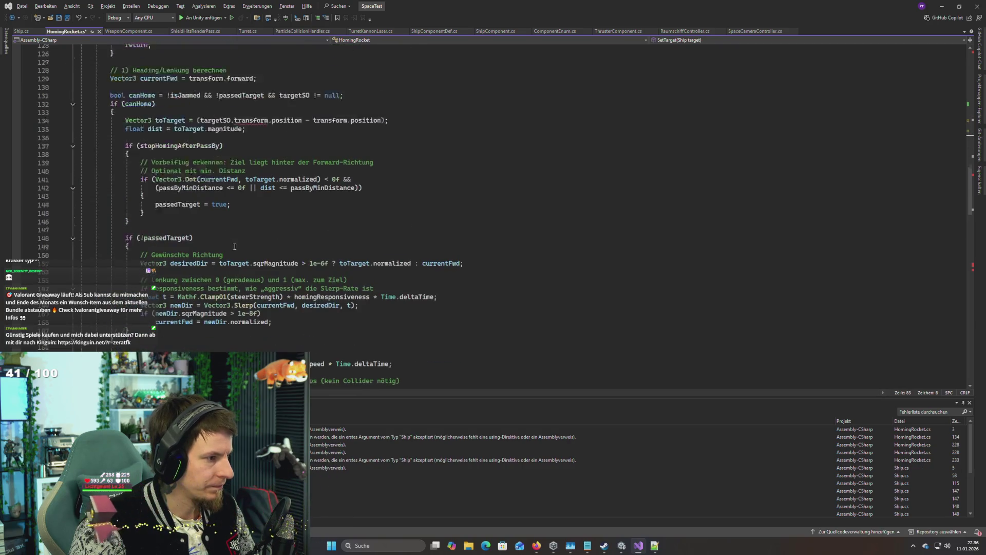
scroll(230, 118, "up", 4)
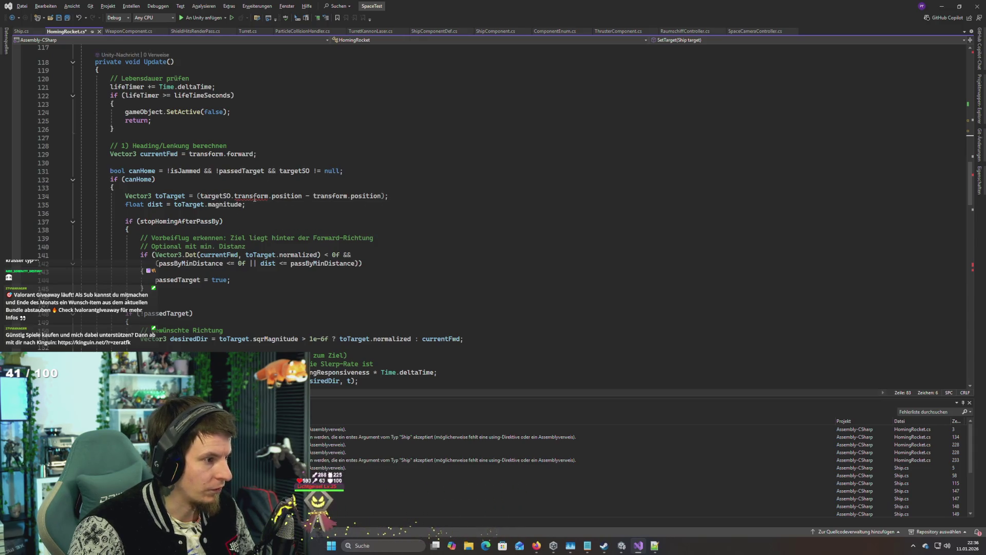
left_click(250, 179)
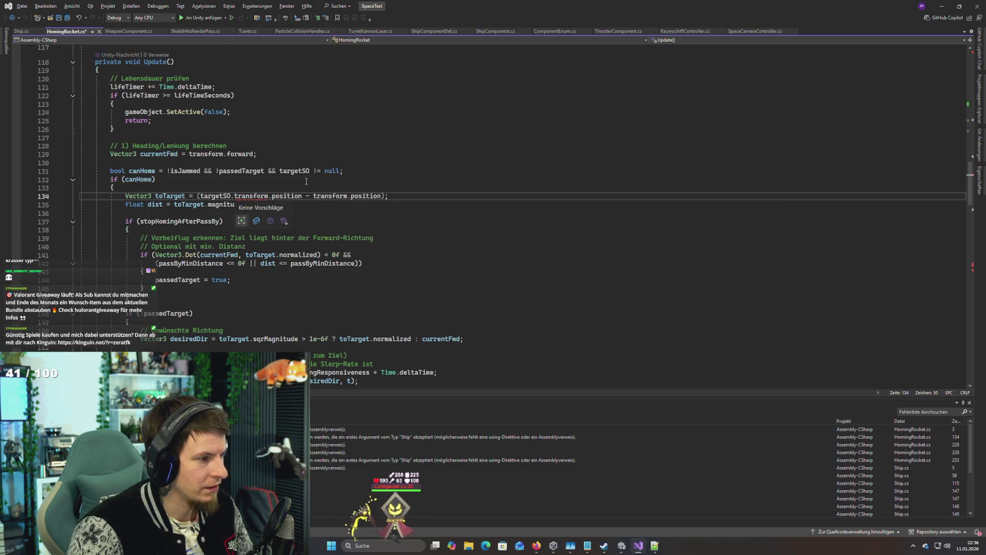
Step: Make the line-228 hit lookup and hitSO use Ship, save, and go to the Ship class definition
scroll(212, 241, "down", 8)
scroll(211, 241, "down", 20)
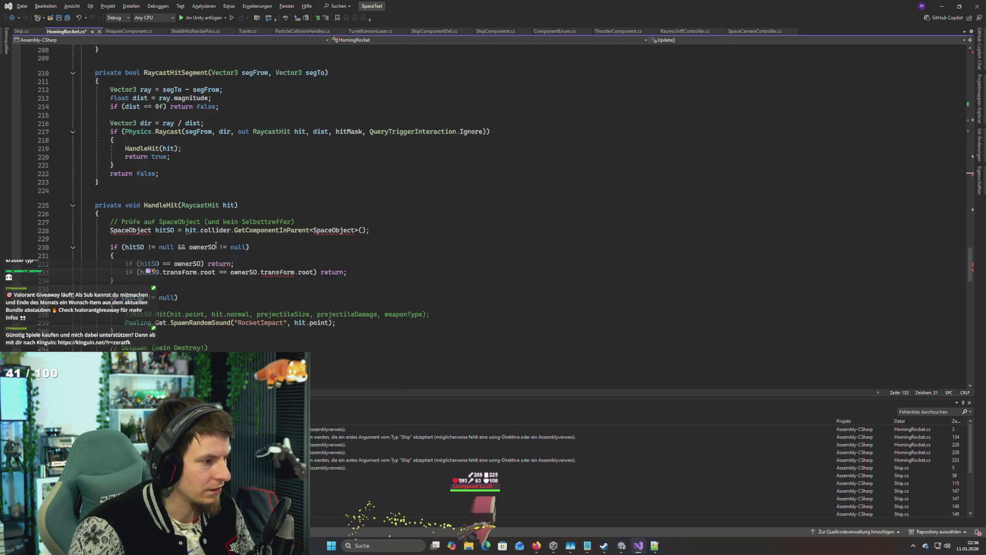
double_click(334, 230)
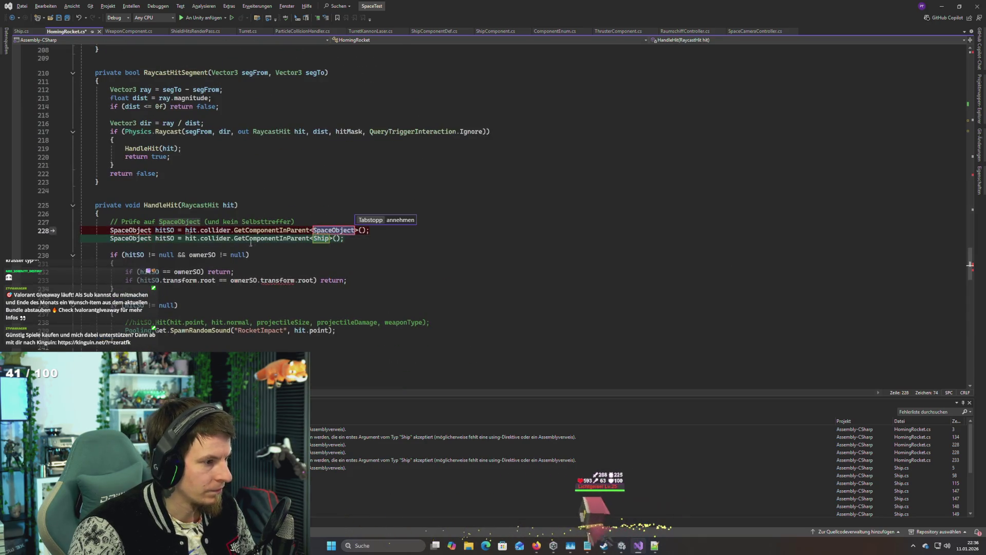
type("Ship")
key("Down")
key("Down")
key("Down")
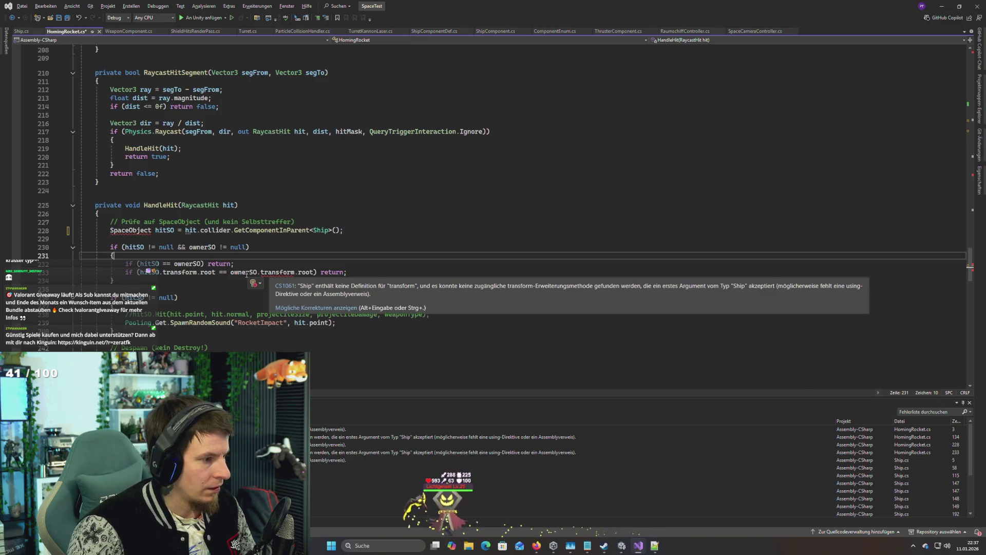
left_click(132, 230)
double_click(133, 231)
type("Ship")
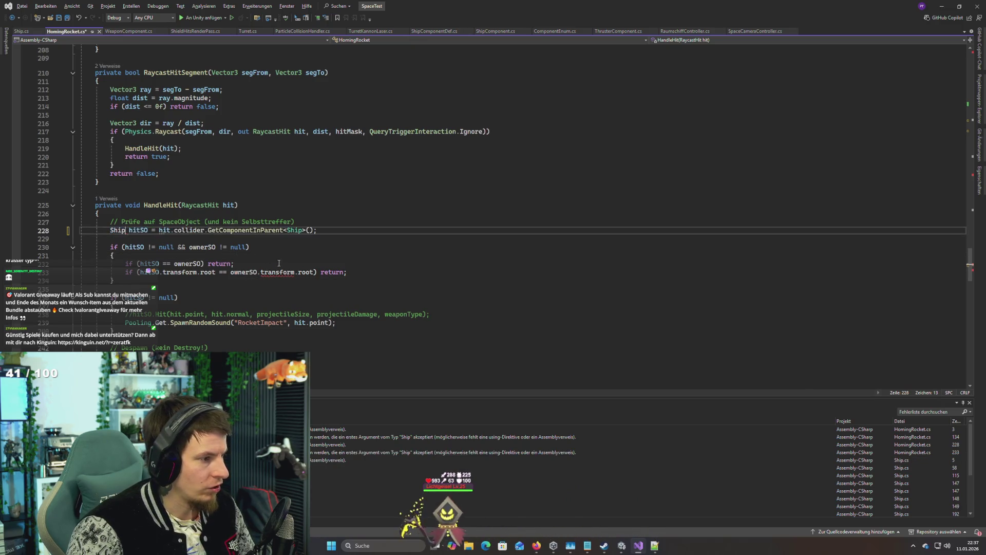
key("ctrl+s")
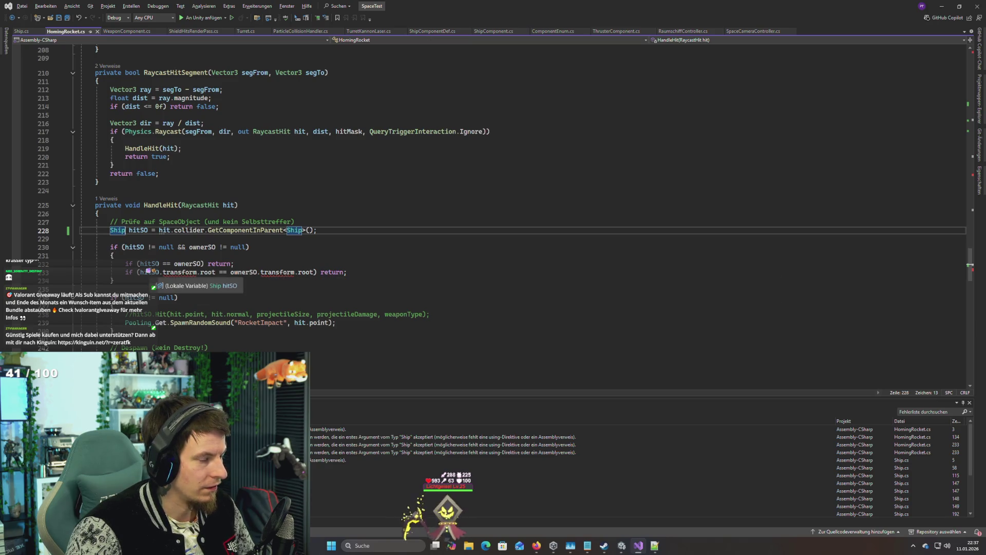
left_click(148, 271)
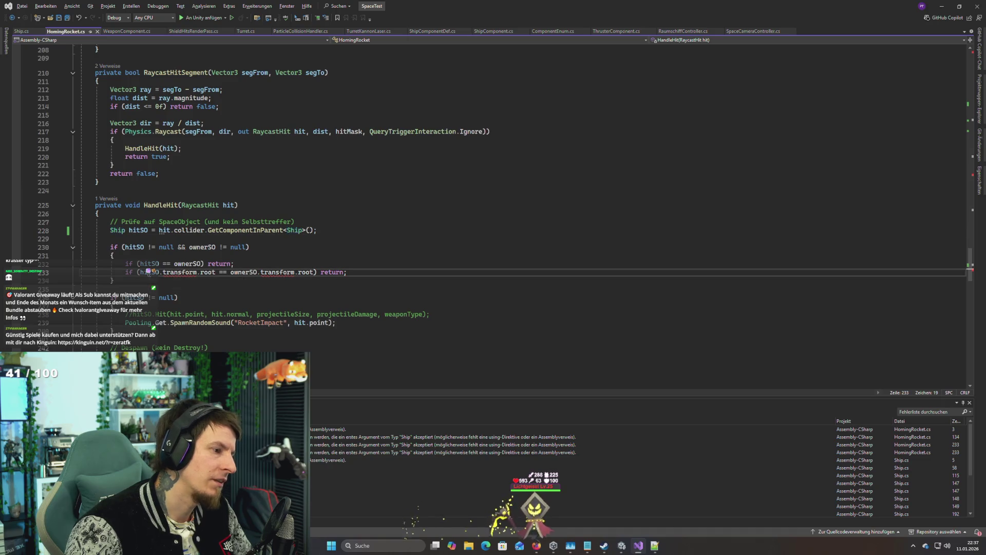
left_click(297, 230, "ctrl")
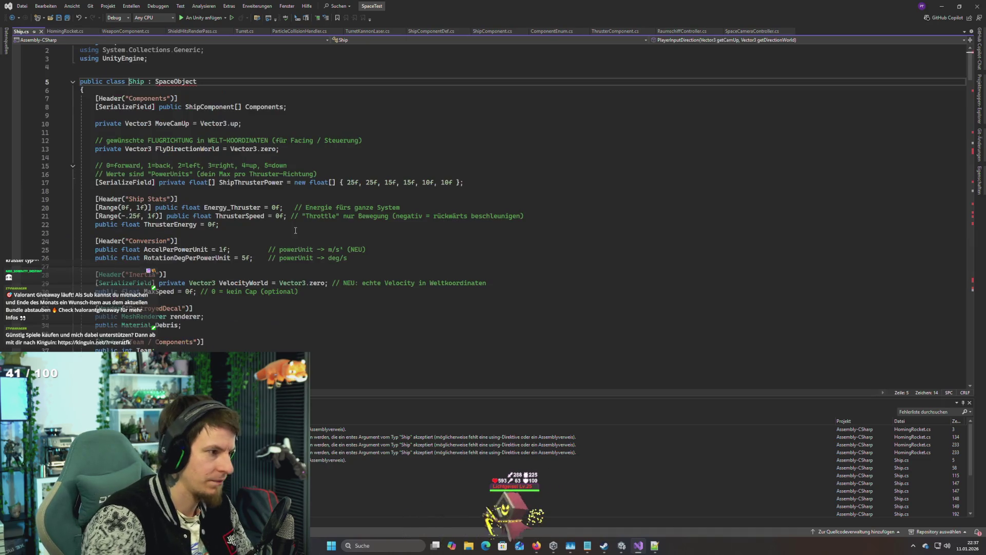
Step: Change Ship's base class from SpaceObject to MonoBehaviour
double_click(177, 82)
type("Mon")
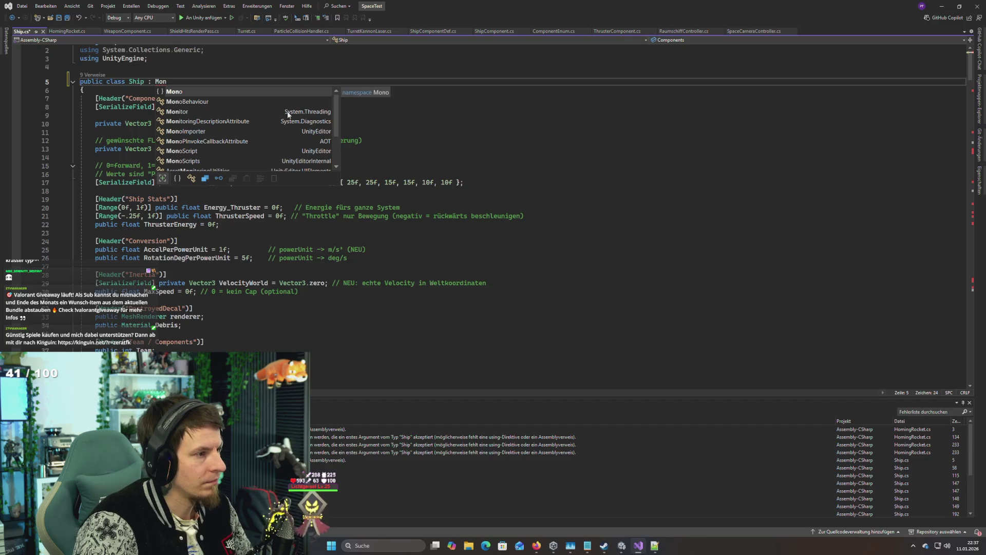
key("Down")
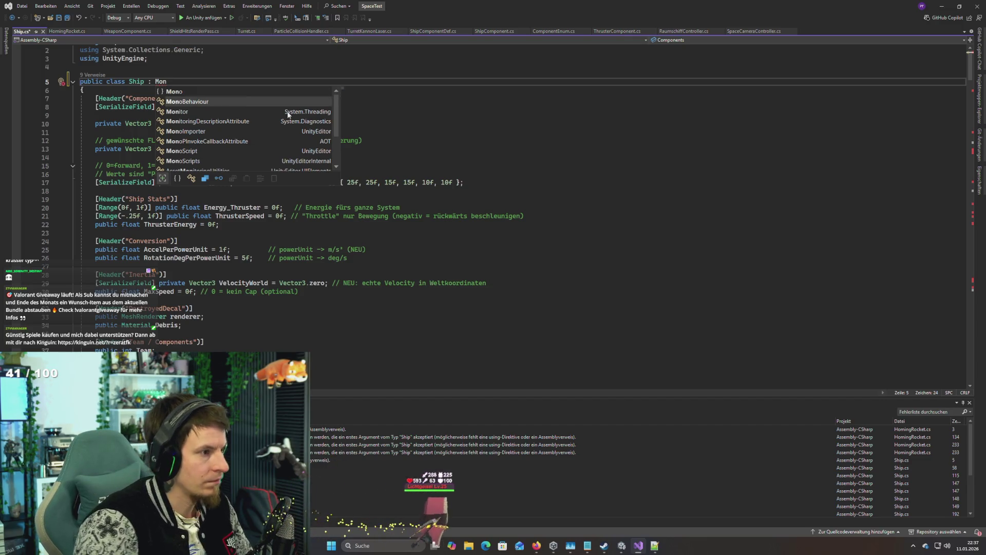
key("Tab")
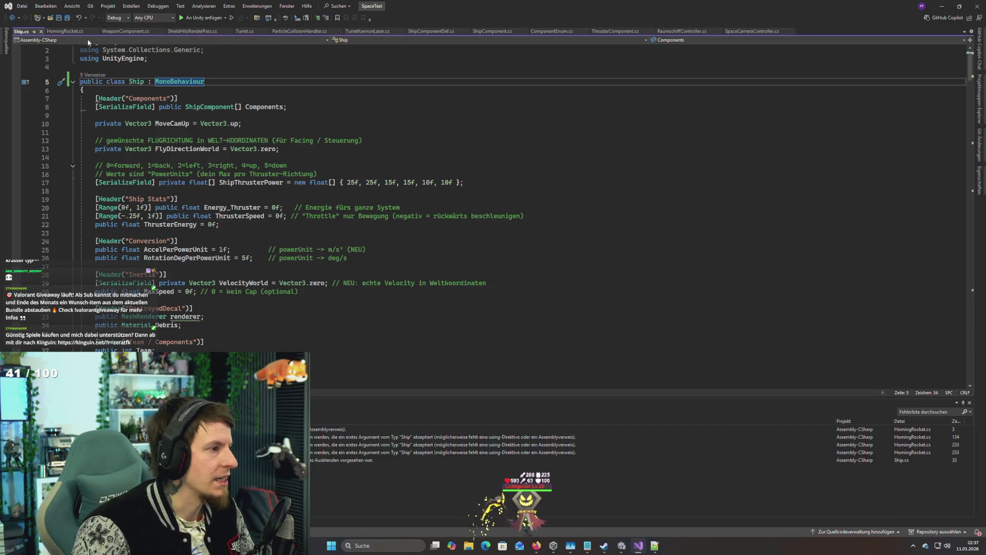
key("alt+Tab")
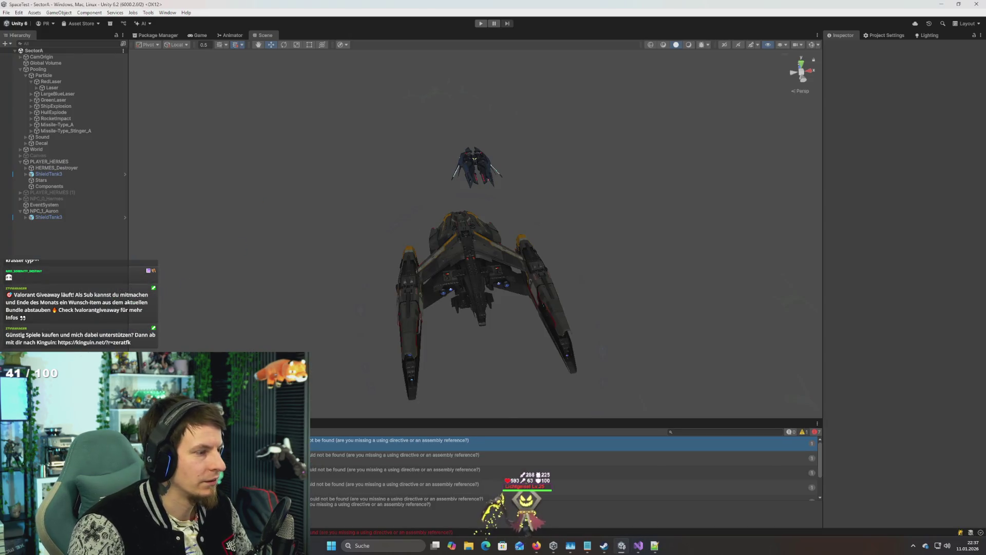
key("alt+Tab")
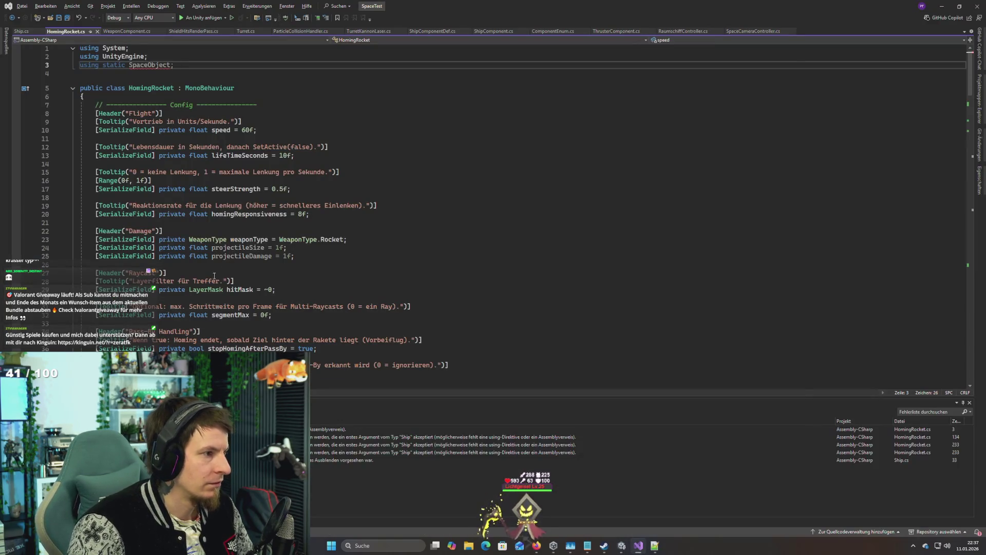
Step: Delete 'using static SpaceObject;' from HomingRocket.cs, save, and open StaticRocketTurret.cs from the next error
key("shift+Home")
key("BackSpace")
key("BackSpace")
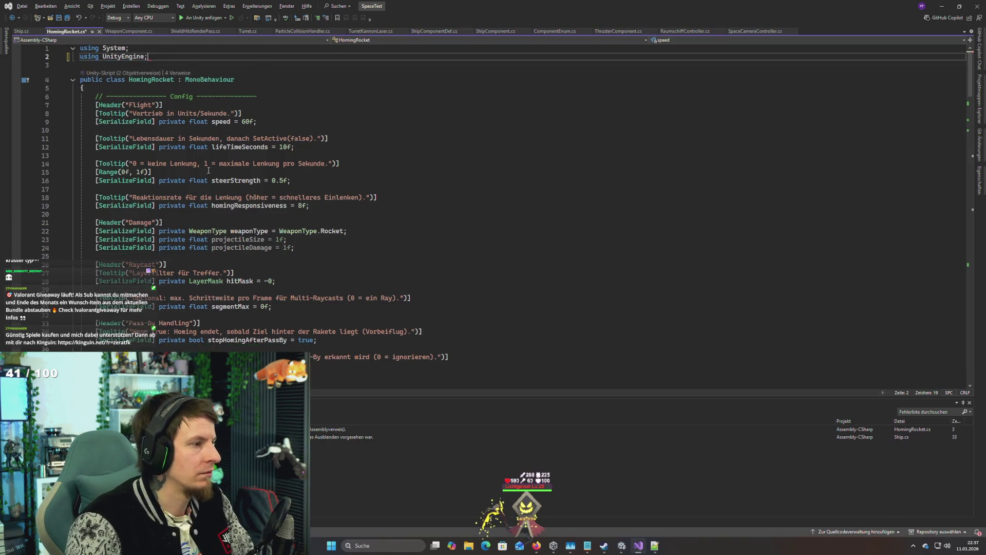
scroll(238, 193, "down", 20)
scroll(237, 193, "down", 20)
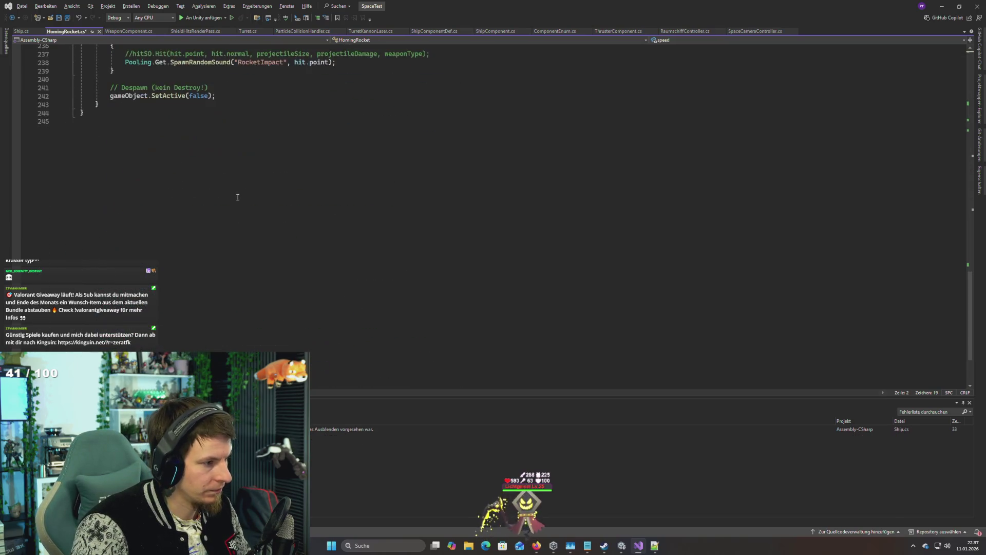
scroll(174, 240, "up", 9)
scroll(174, 240, "up", 5)
key("ctrl+s")
key("alt+Tab")
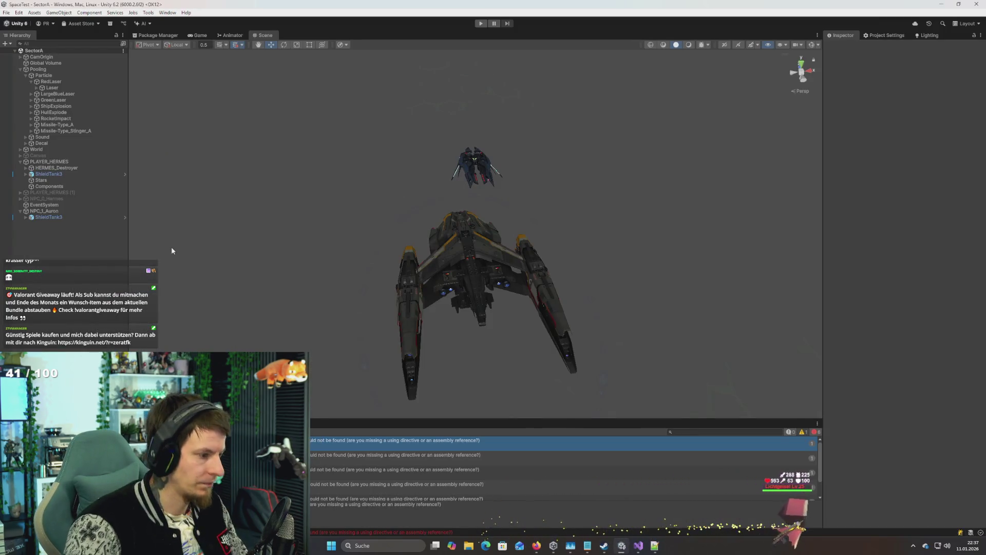
key("Down")
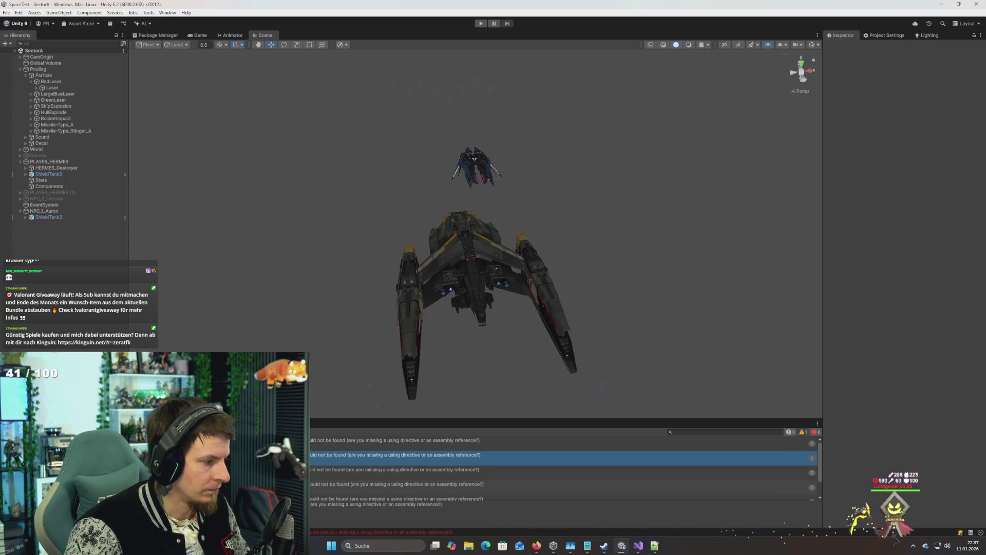
key("alt+Tab")
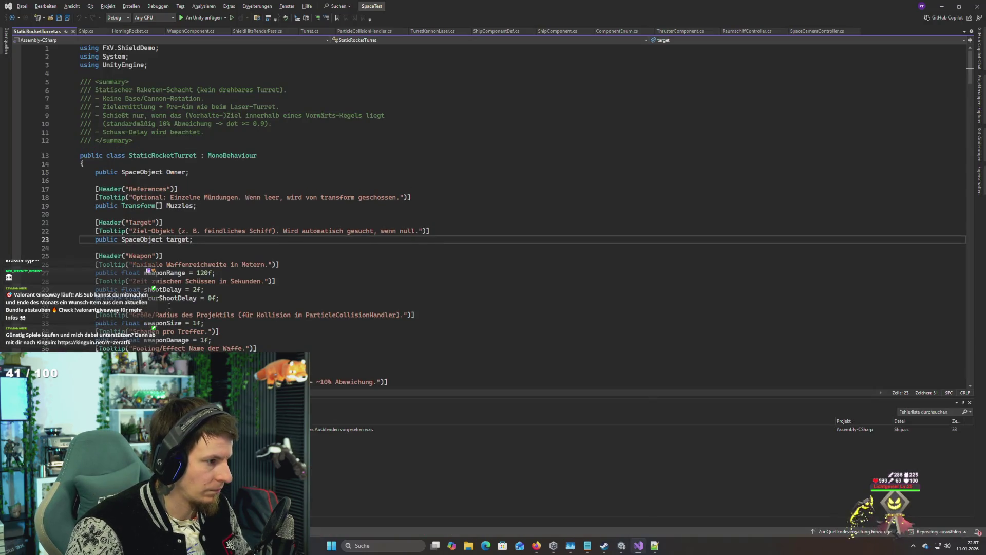
Step: Accept the suggested Ship types for Owner on line 15 and on line 185
key("F8")
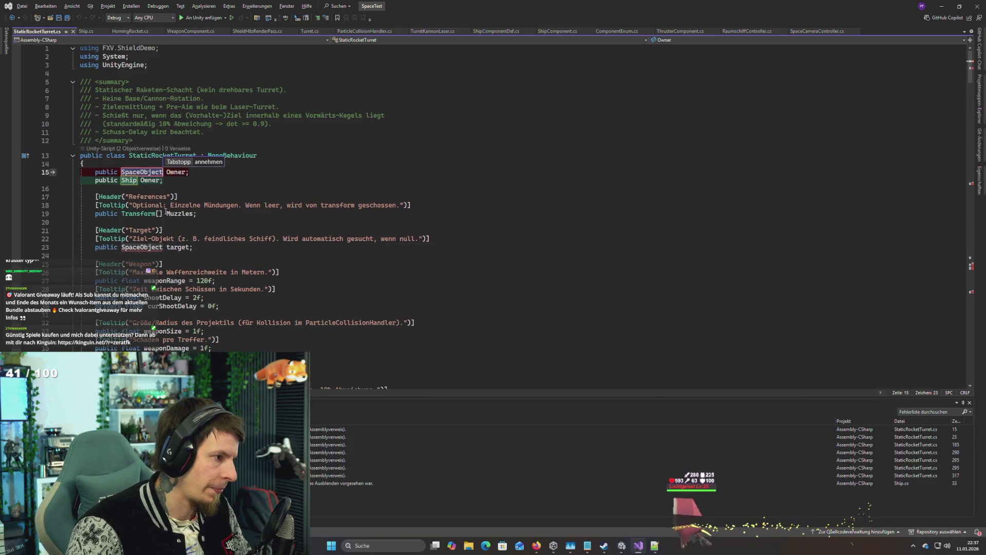
key("Tab")
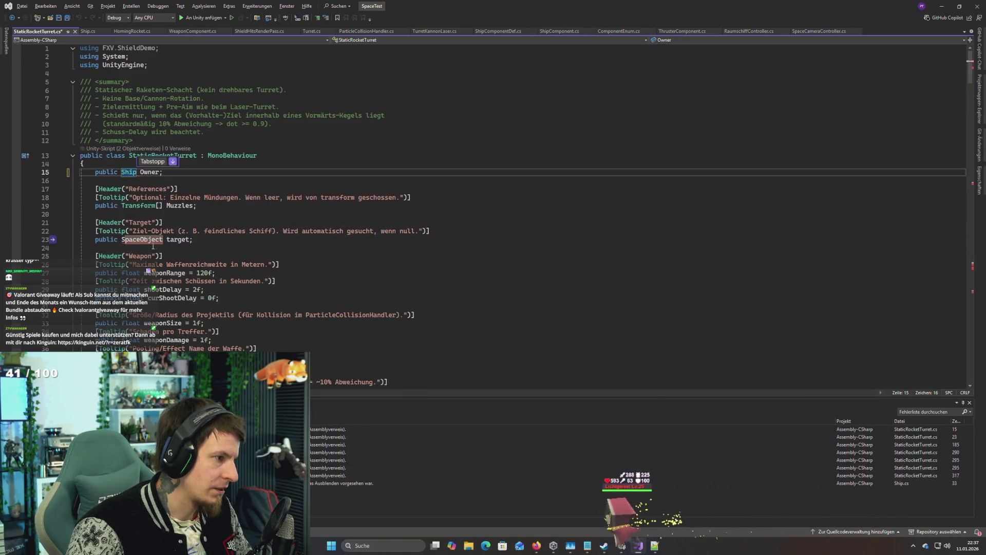
key("Tab")
scroll(164, 272, "down", 15)
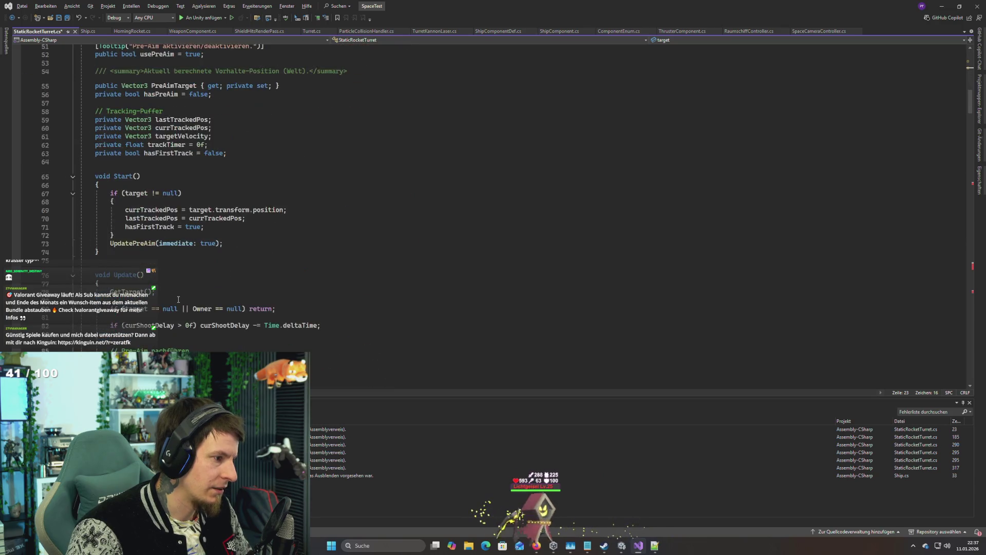
scroll(178, 299, "down", 20)
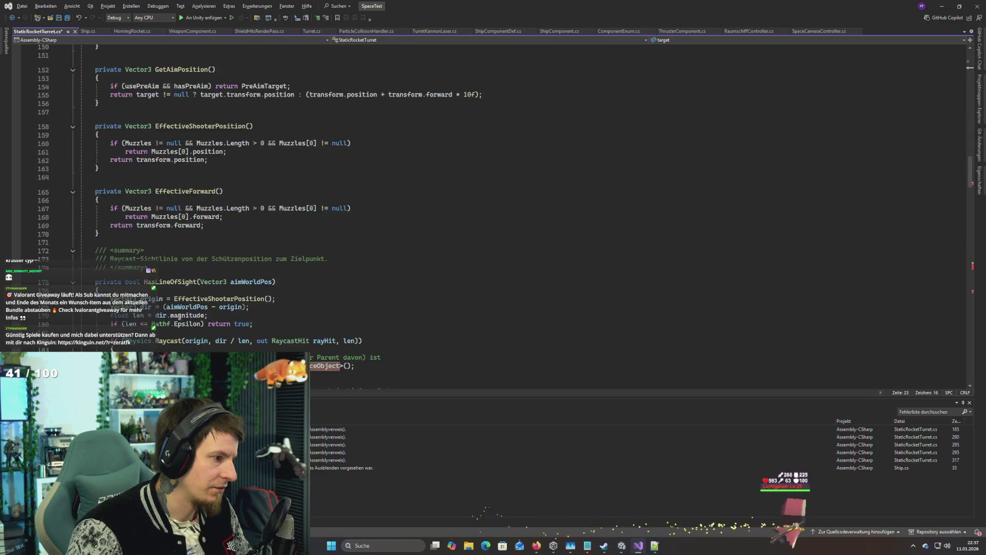
scroll(179, 315, "down", 20)
scroll(220, 308, "up", 14)
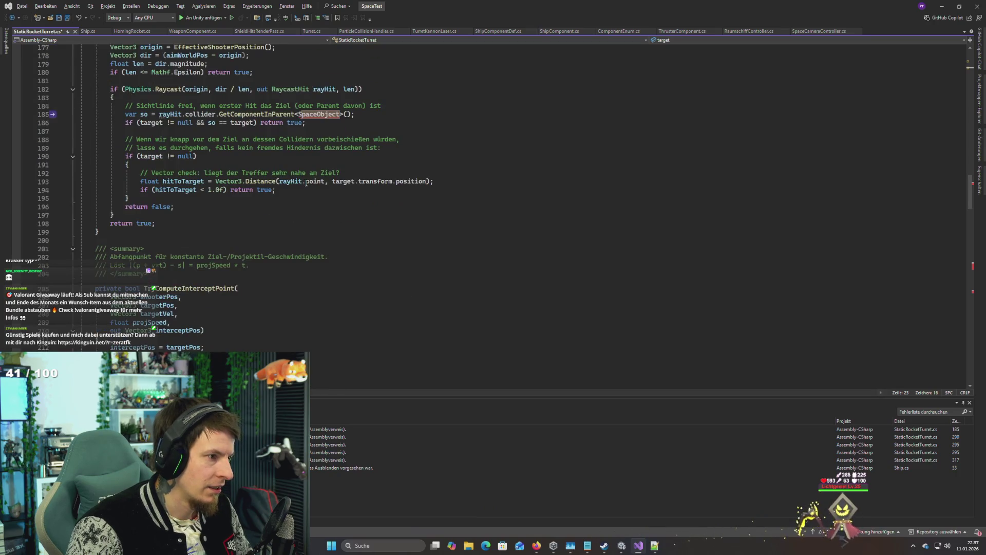
key("Tab")
key("Tab")
scroll(288, 282, "down", 16)
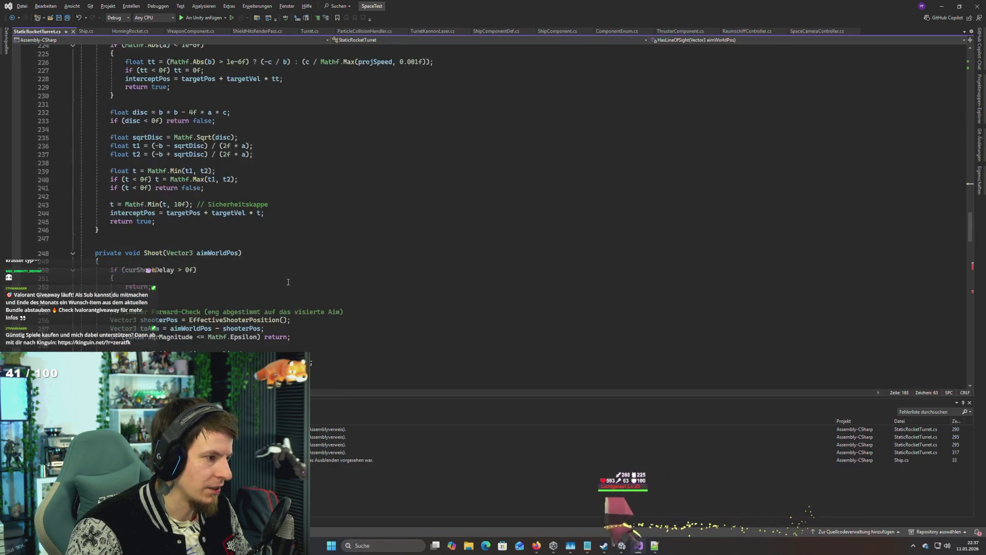
scroll(288, 282, "down", 20)
scroll(305, 204, "up", 7)
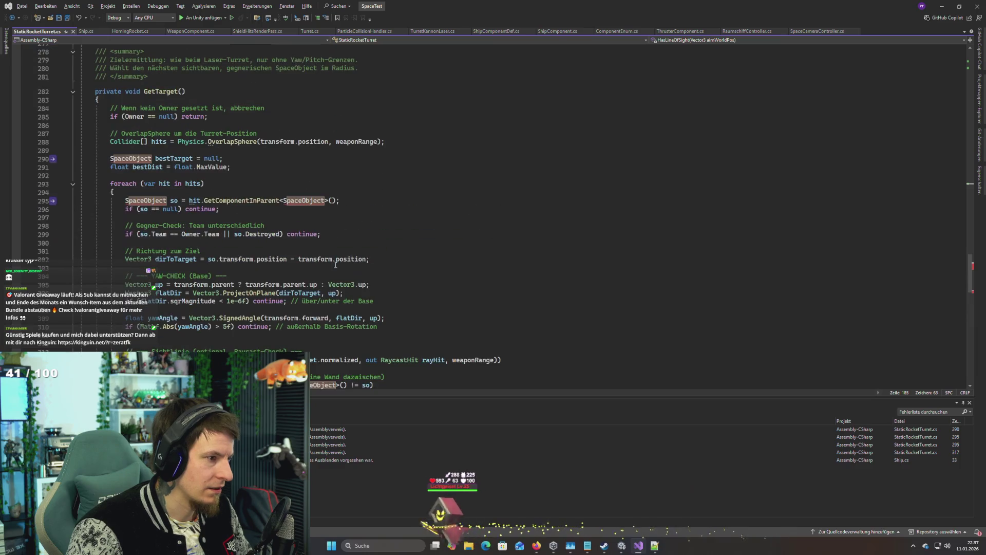
Step: Change the GetComponentInParent lookup, bestTarget and line 295 to Ship, then save and recompile
double_click(305, 200)
type("Ship")
left_click(159, 234)
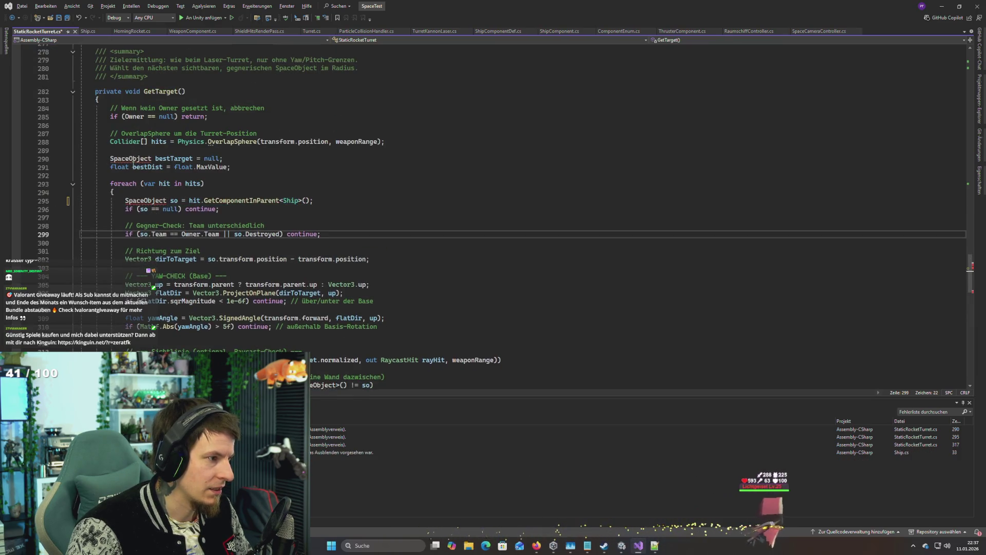
key("Tab")
key("Tab")
key("Tab")
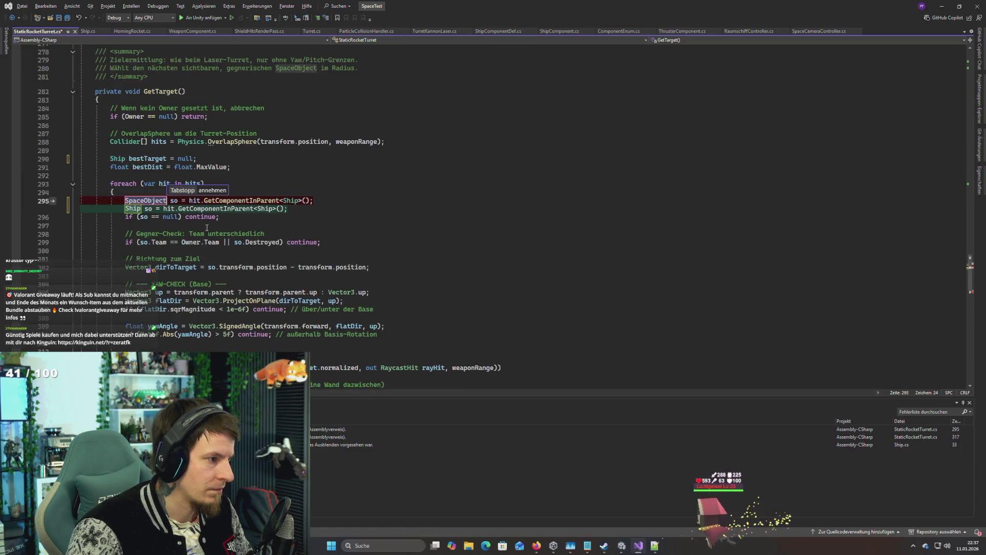
mouse_move(147, 201)
key("Tab")
key("Tab")
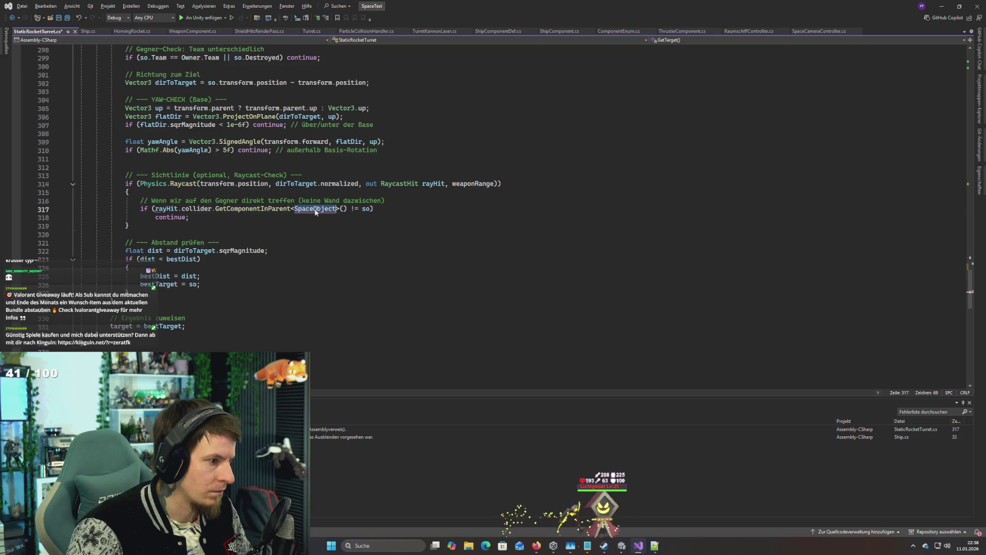
type("Ship")
key("ctrl+s")
scroll(377, 256, "up", 13)
scroll(377, 255, "up", 13)
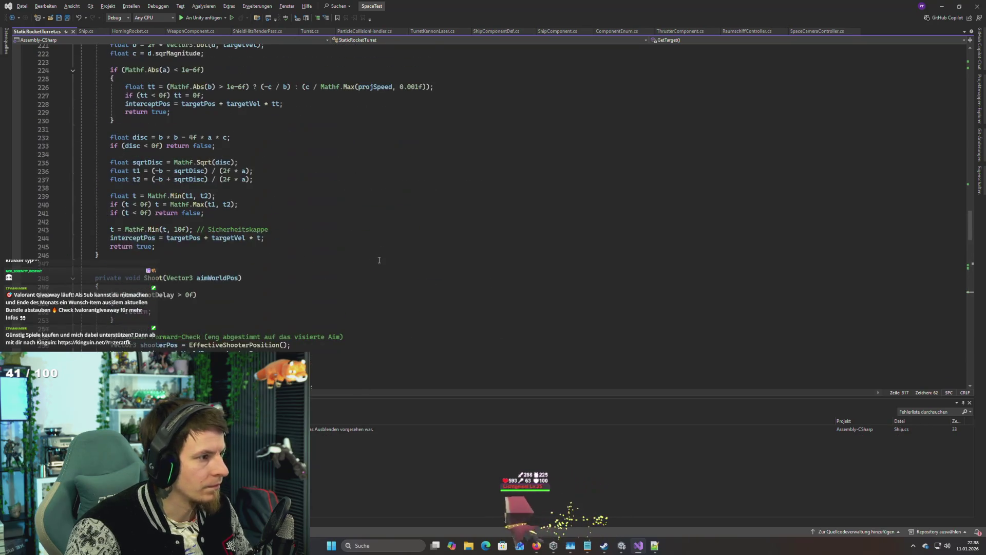
key("alt+Tab")
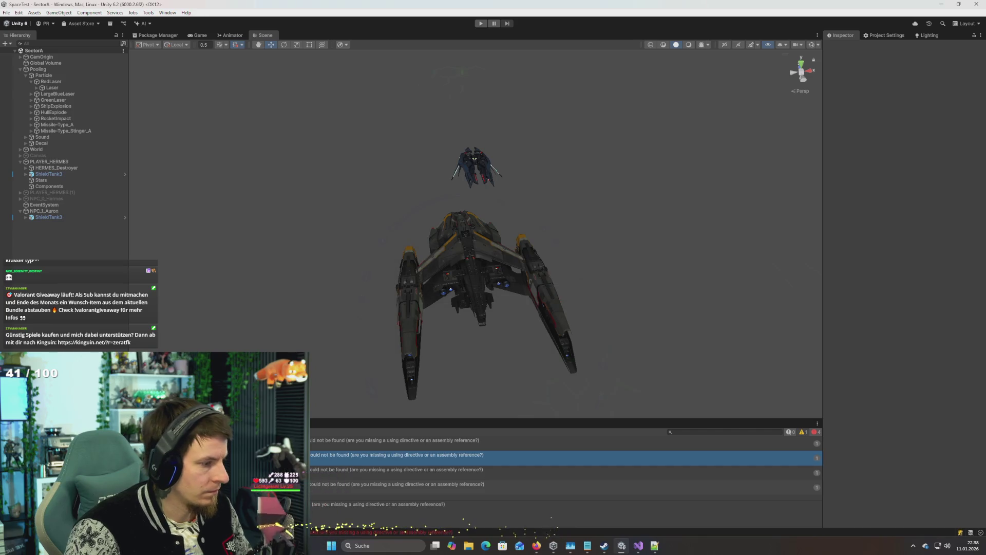
key("alt+Tab")
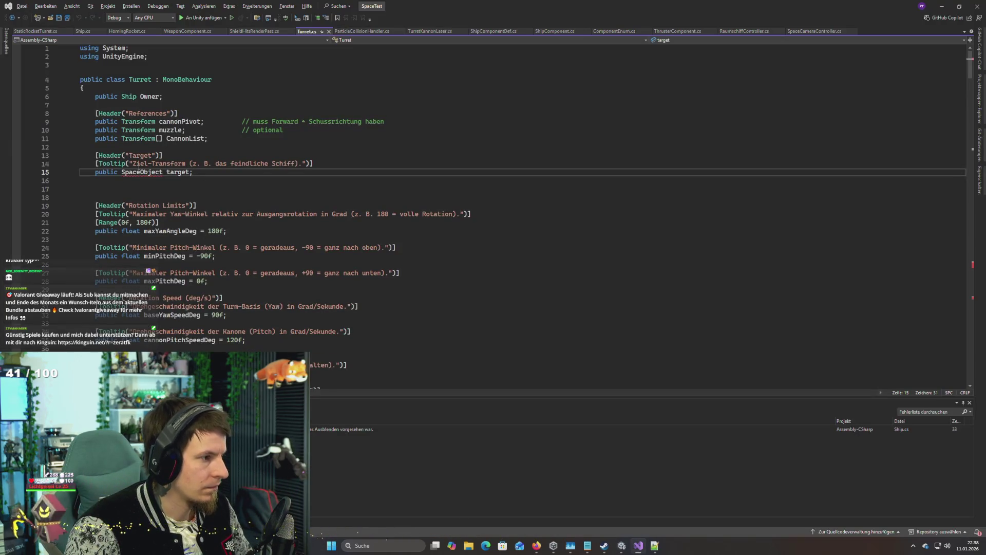
Step: Make bestTarget in Turret.cs's GetTarget a Ship and accept the line 316 Ship suggestion
left_click(139, 177)
left_click(139, 173)
scroll(192, 202, "down", 20)
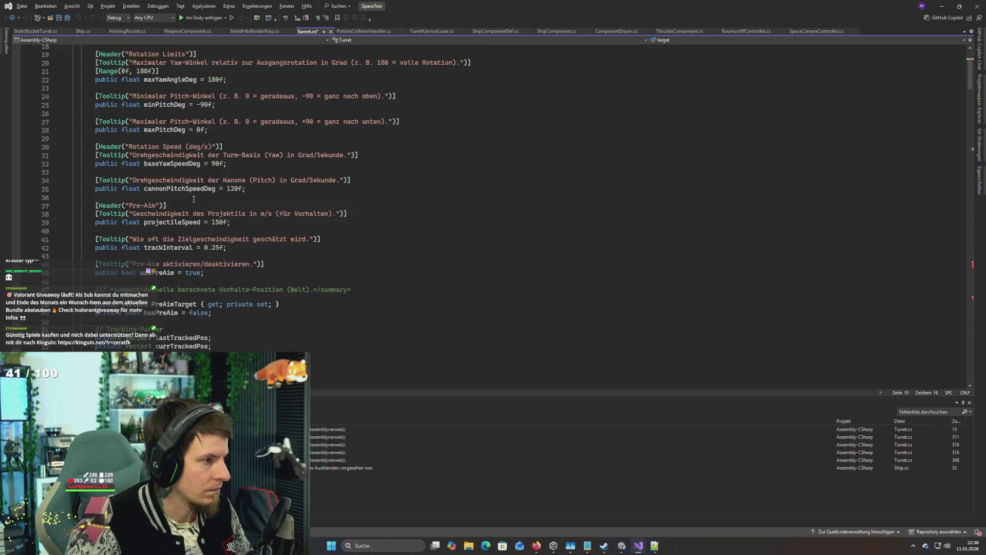
scroll(193, 202, "down", 16)
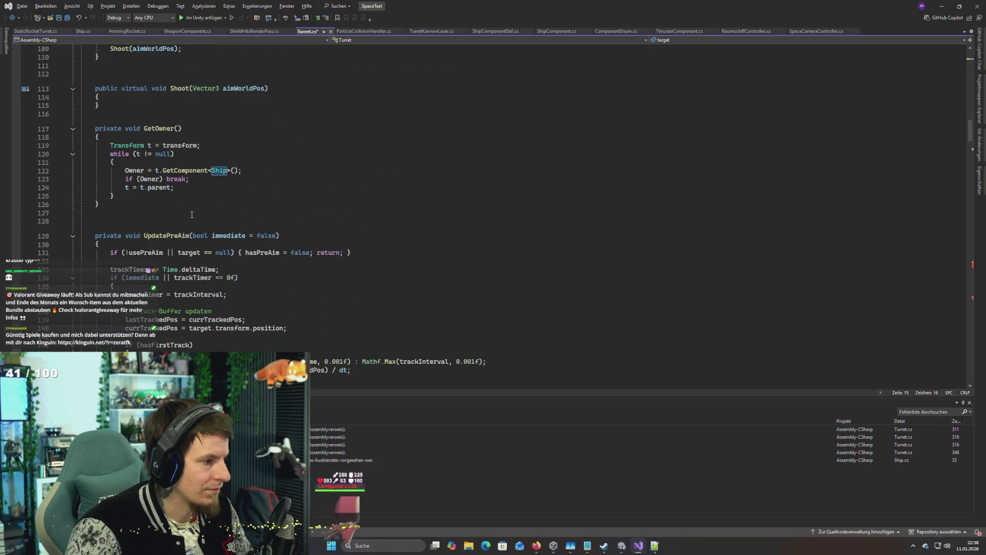
scroll(216, 214, "down", 20)
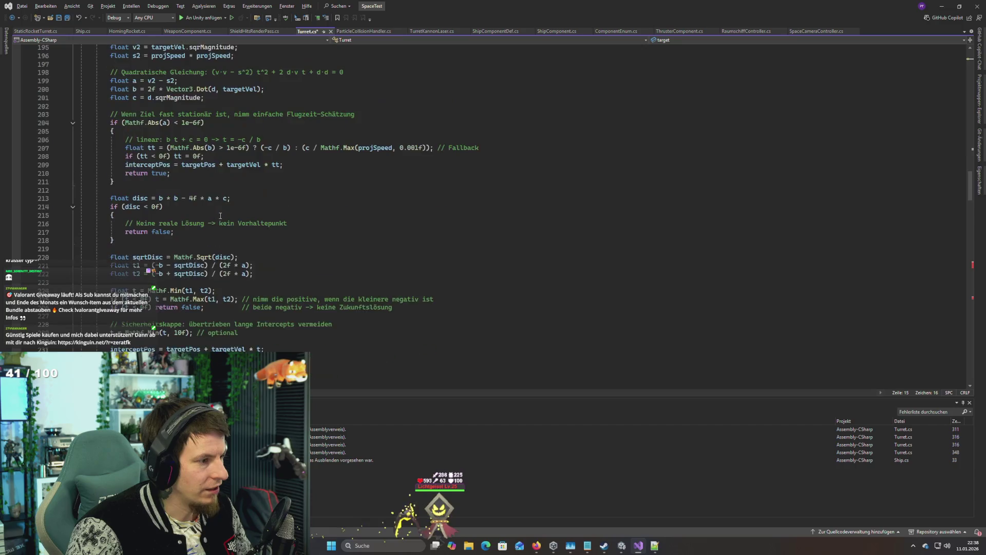
scroll(221, 228, "down", 20)
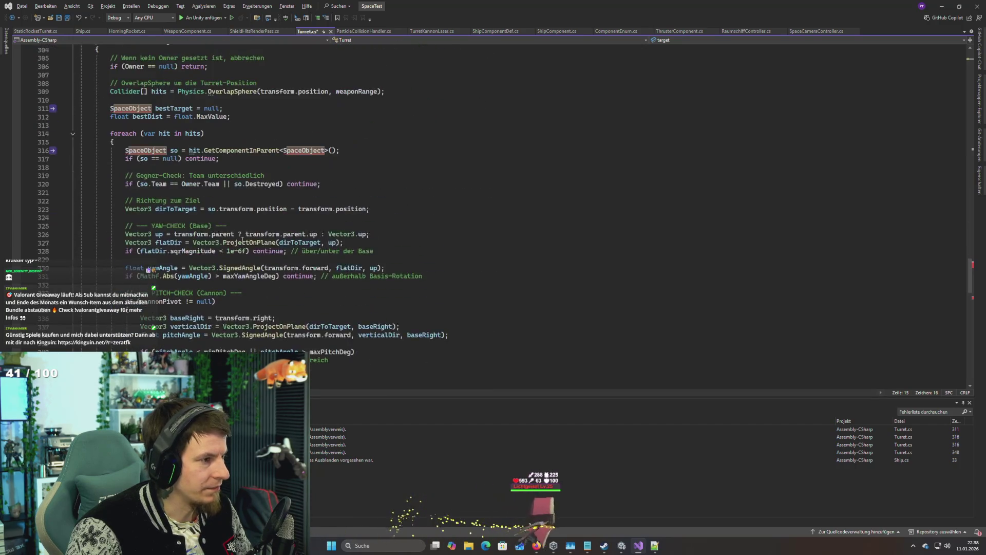
double_click(130, 133)
type("Ship")
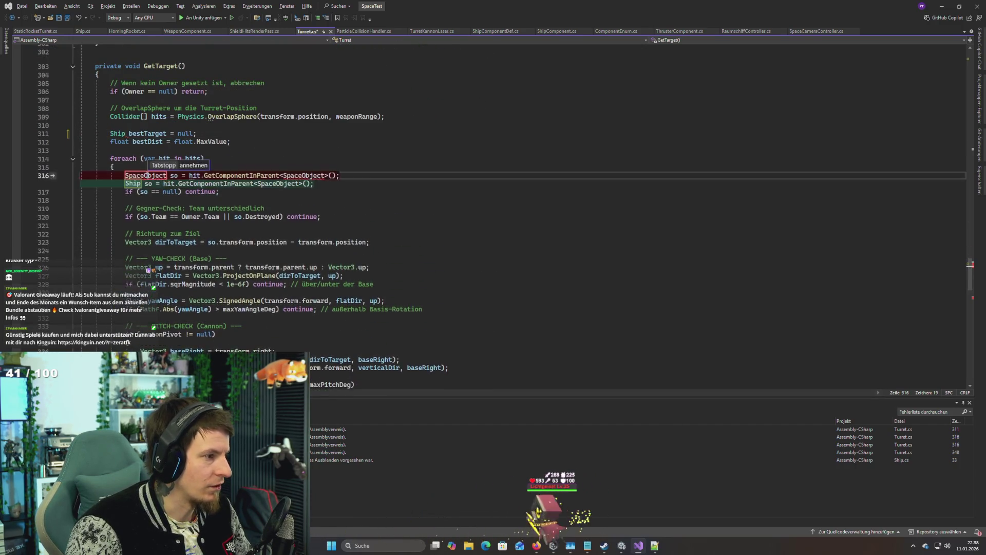
key("Tab")
key("Tab")
scroll(312, 223, "down", 10)
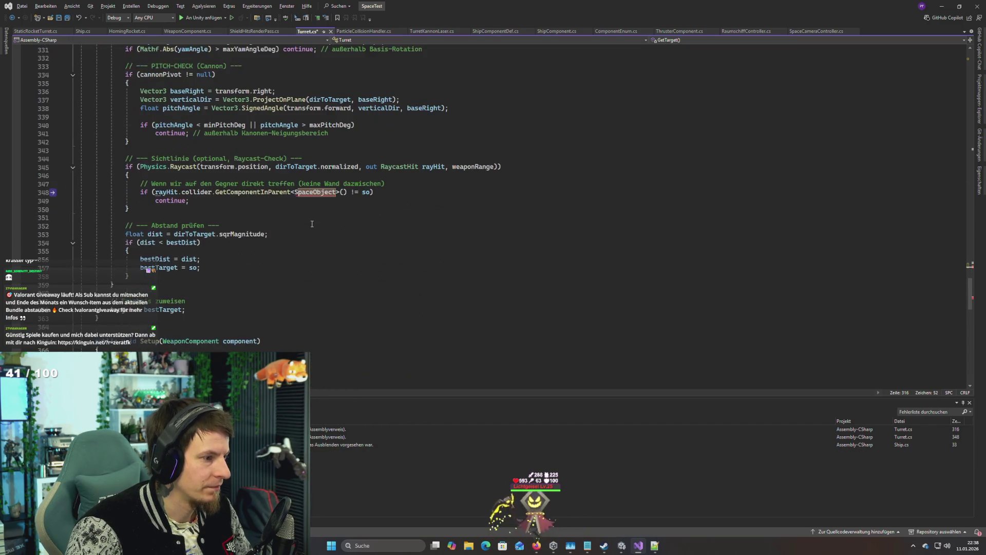
key("Tab")
scroll(266, 212, "down", 8)
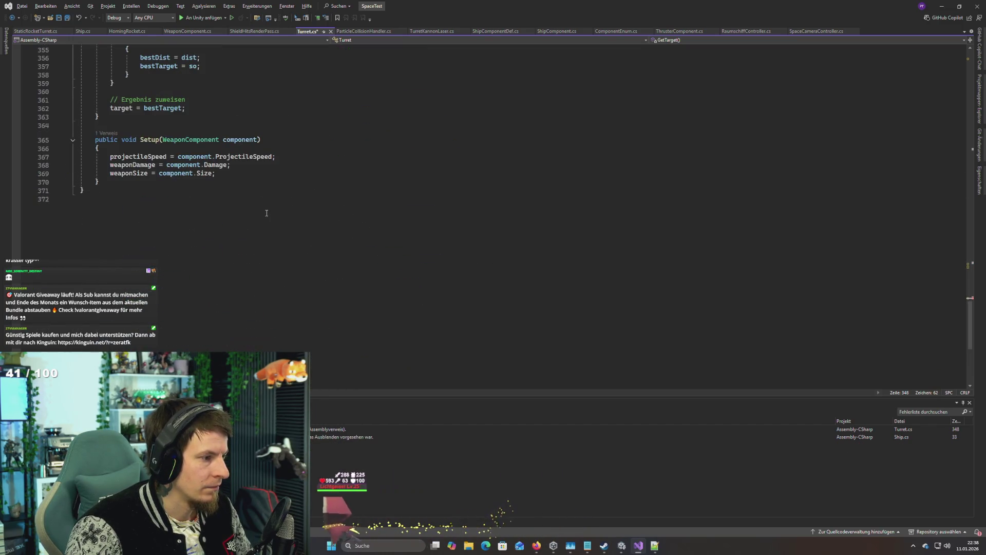
Step: Open TurretKannonRocket.cs from the Unity error and select its SpaceObject Owner type
key("alt+Tab")
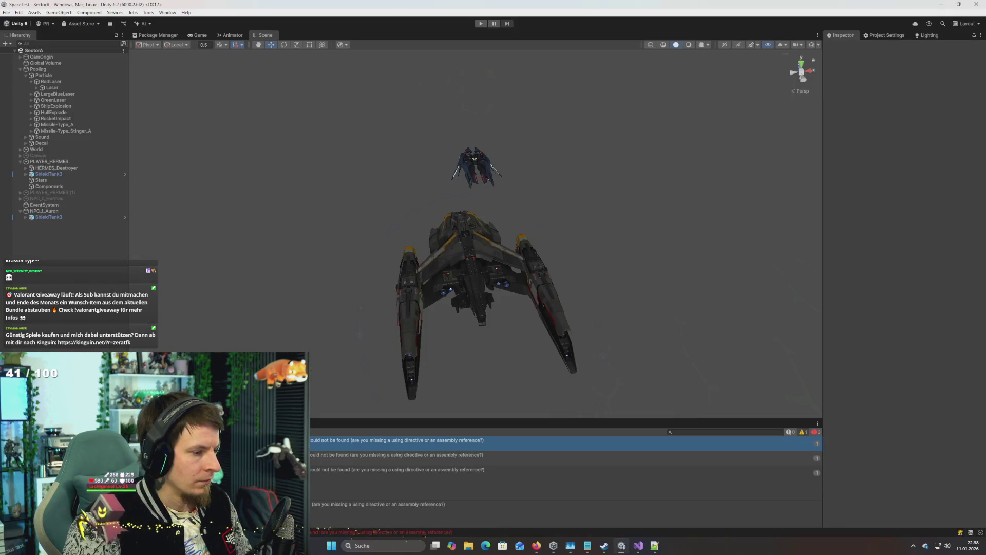
double_click(396, 454)
double_click(149, 189)
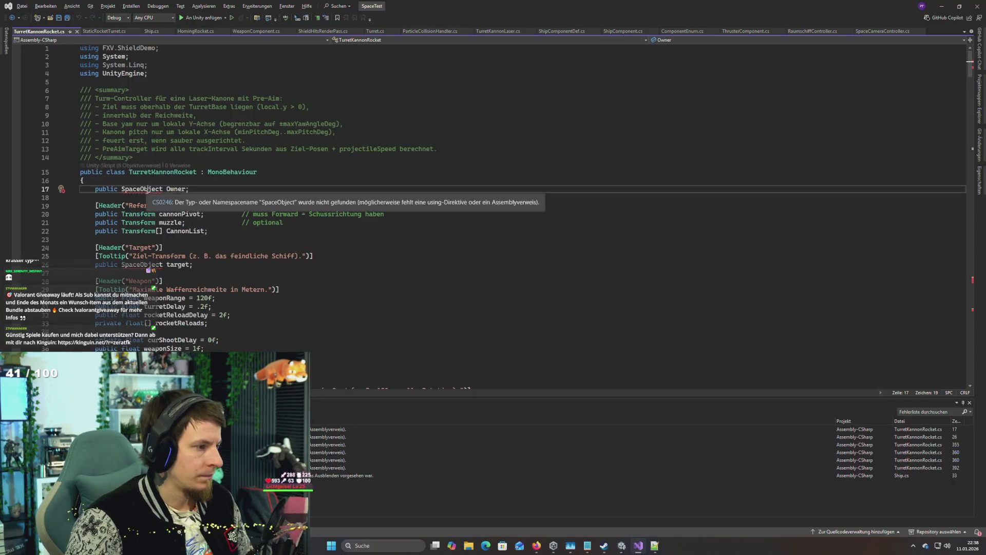
Step: Retype the Owner field's type in TurretKannonRocket.cs as Ship
type("Ship")
key("Down")
key("Down")
key("Down")
scroll(187, 310, "down", 20)
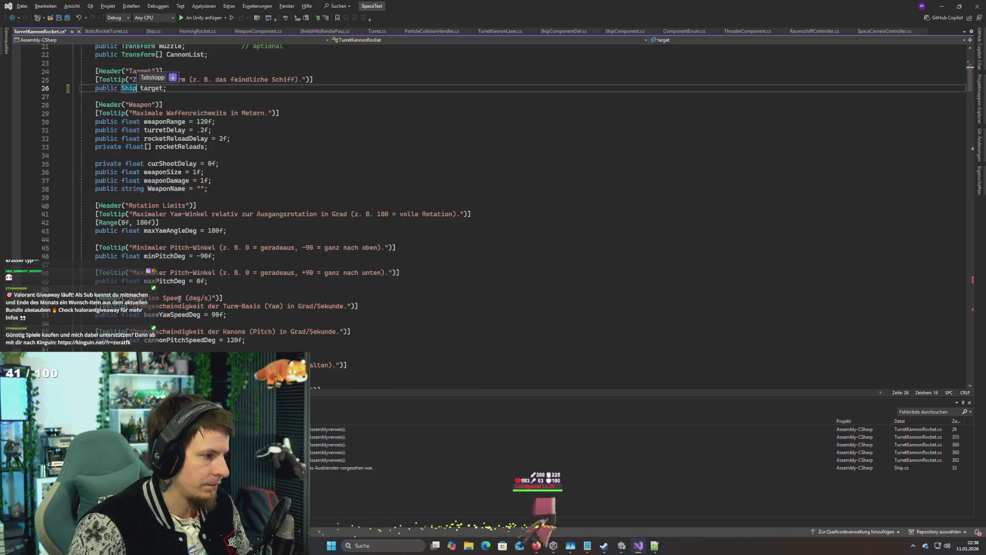
scroll(188, 309, "down", 20)
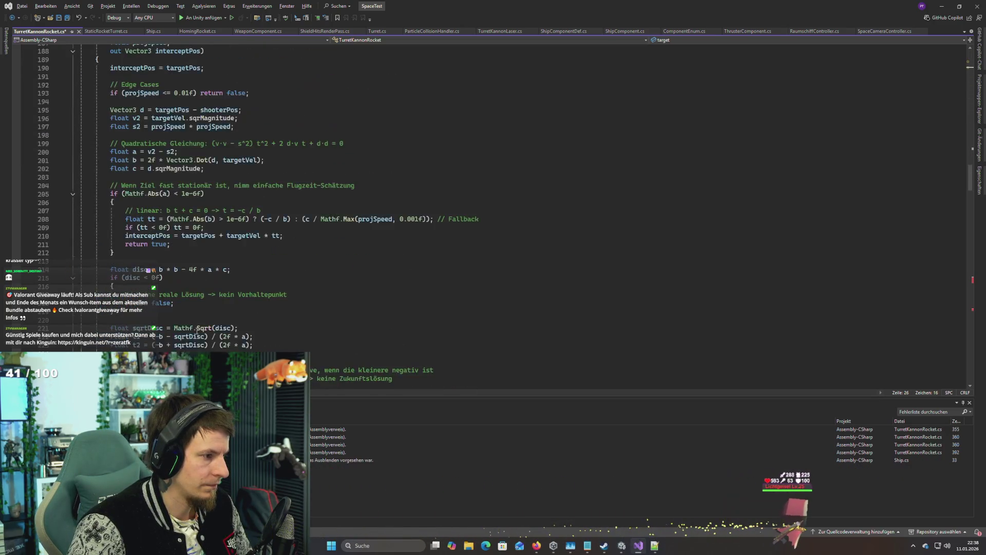
scroll(195, 337, "down", 20)
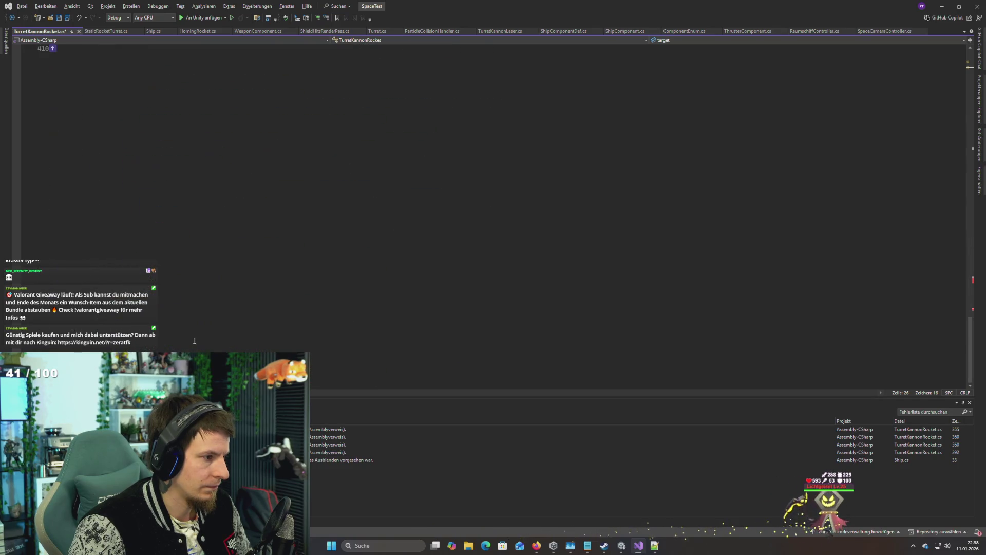
Step: Accept Ship edits on lines 392 and 360 for bestTarget and the loop variable, then open the next console error
double_click(334, 452)
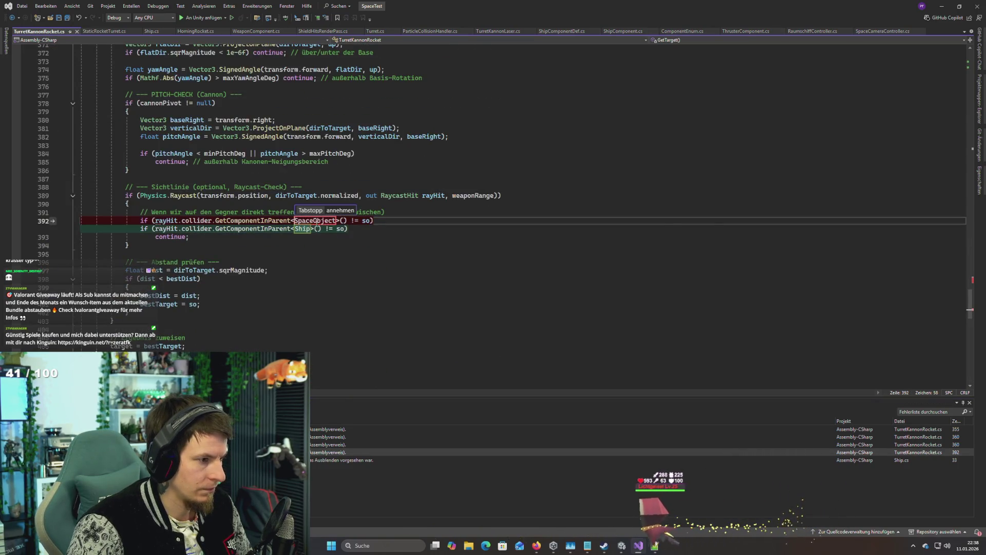
key("Tab")
scroll(312, 289, "up", 9)
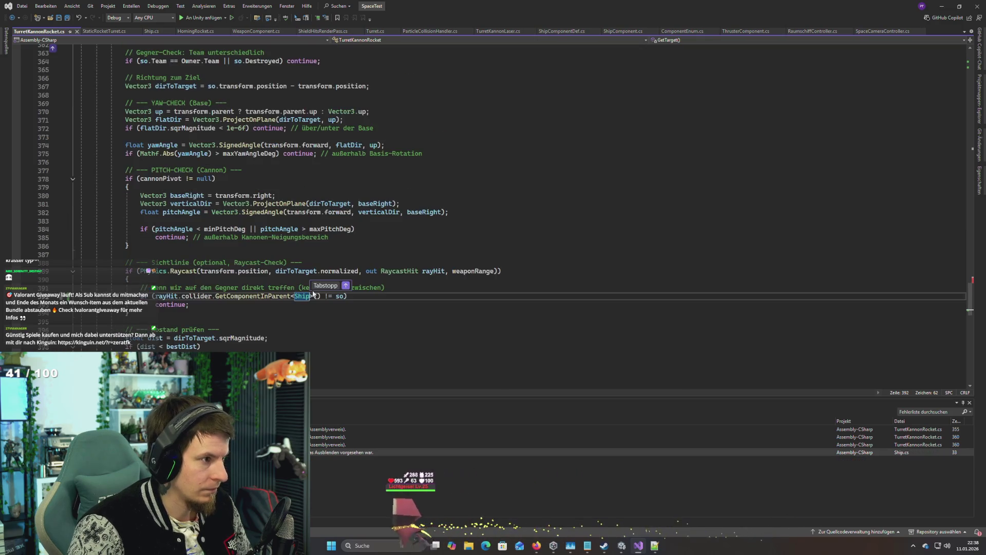
double_click(334, 444)
key("Tab")
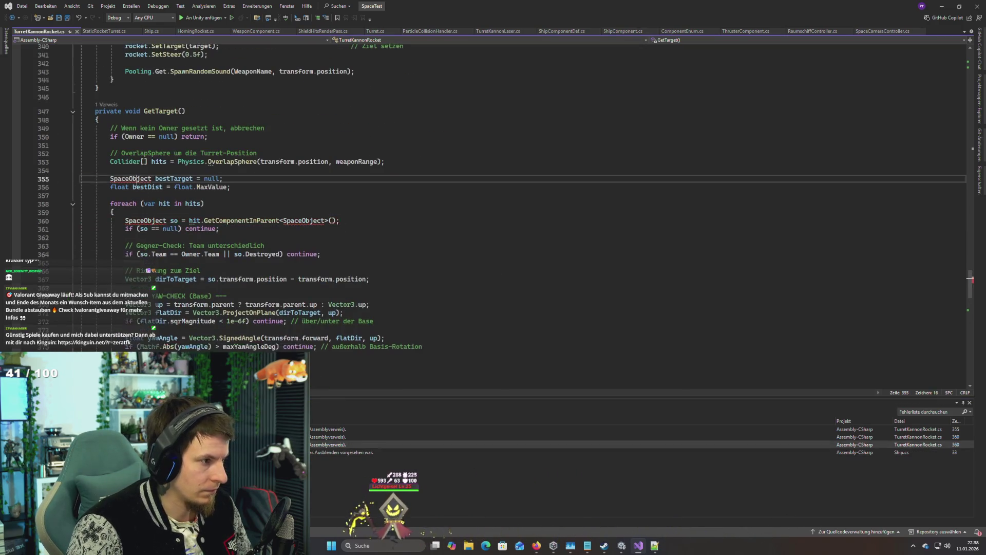
key("Tab")
key("Tab")
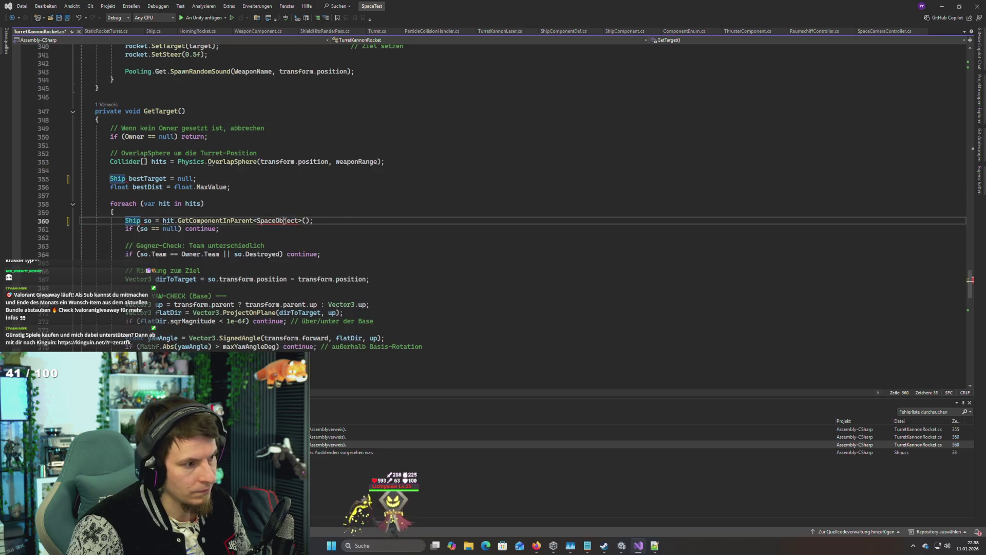
key("alt+Tab")
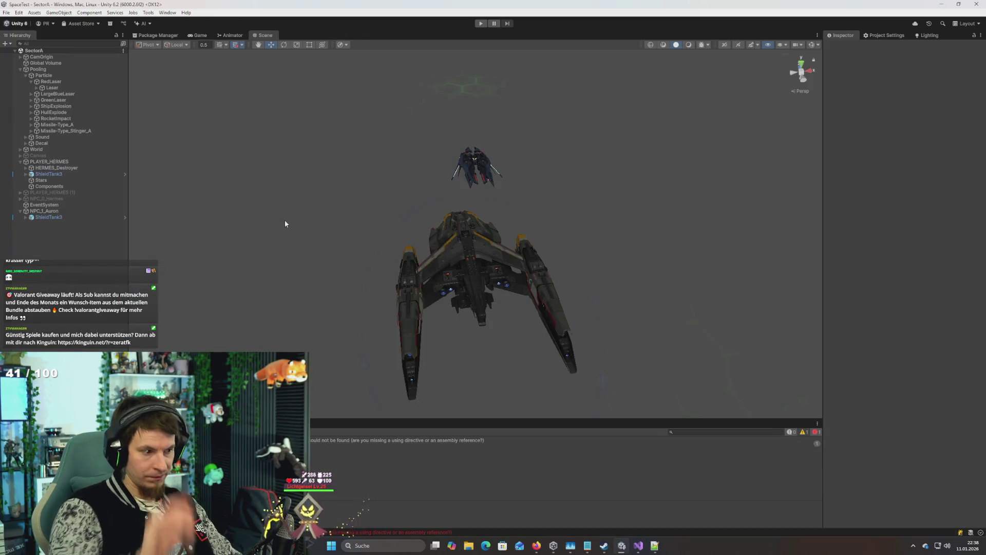
double_click(411, 440)
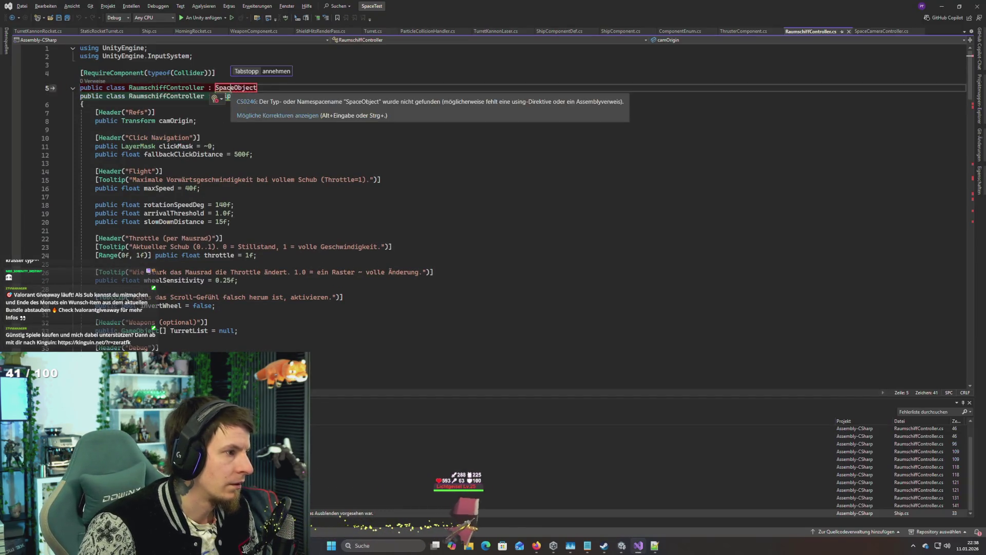
left_click(177, 121)
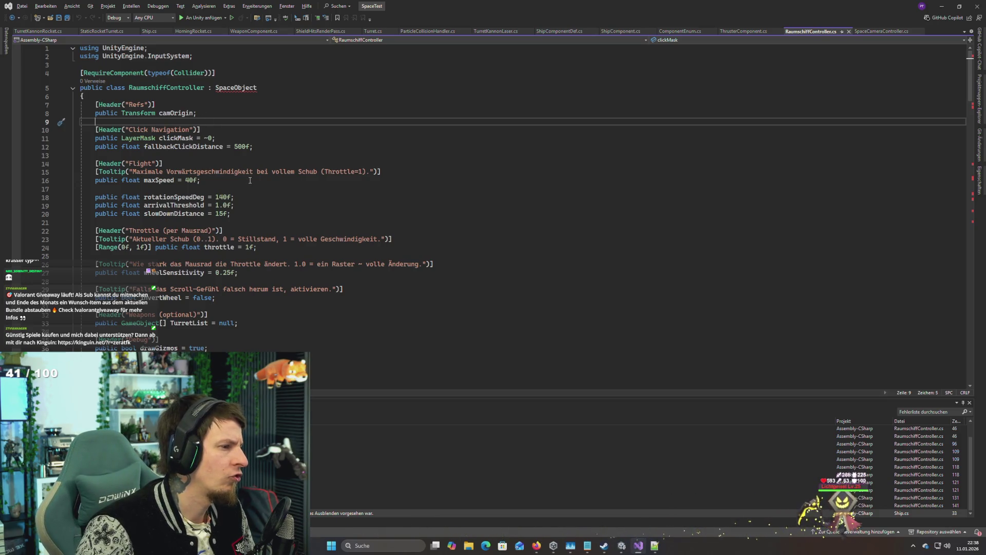
scroll(250, 180, "down", 18)
scroll(248, 177, "up", 9)
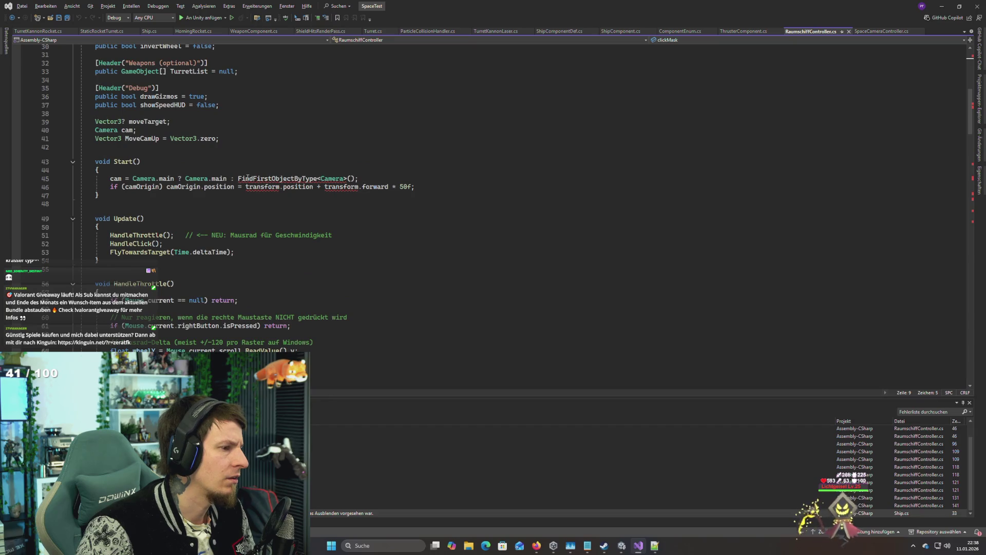
scroll(248, 177, "down", 17)
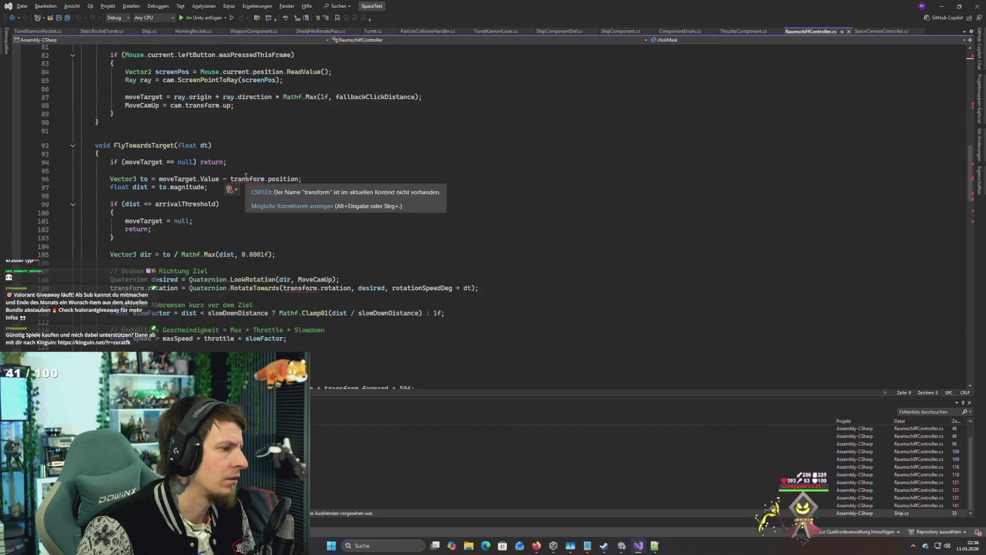
scroll(246, 176, "up", 8)
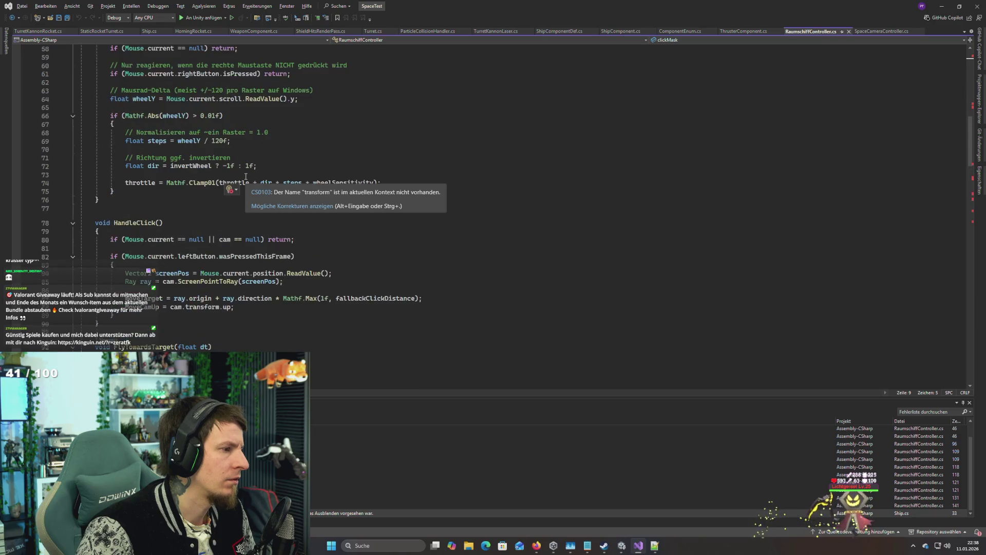
scroll(244, 176, "up", 1)
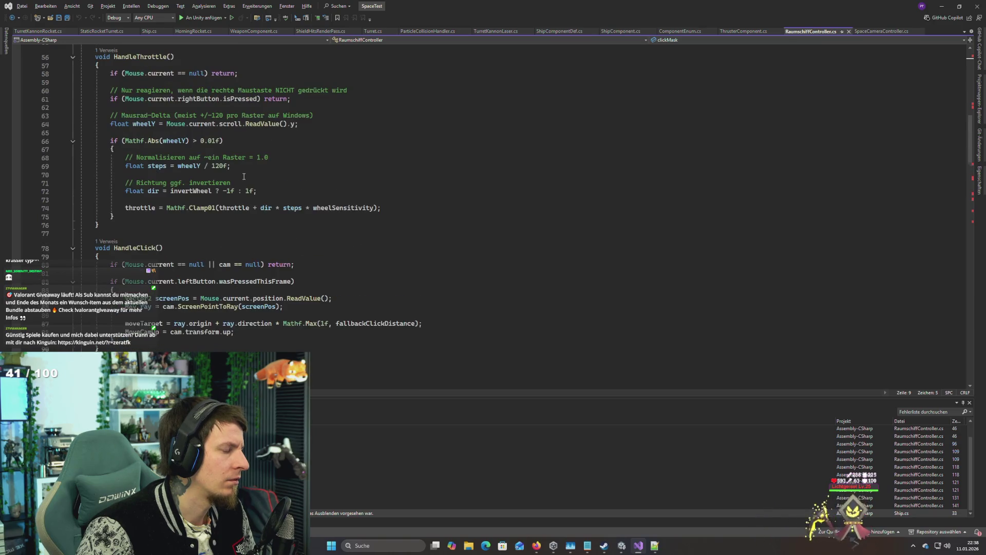
scroll(243, 176, "up", 17)
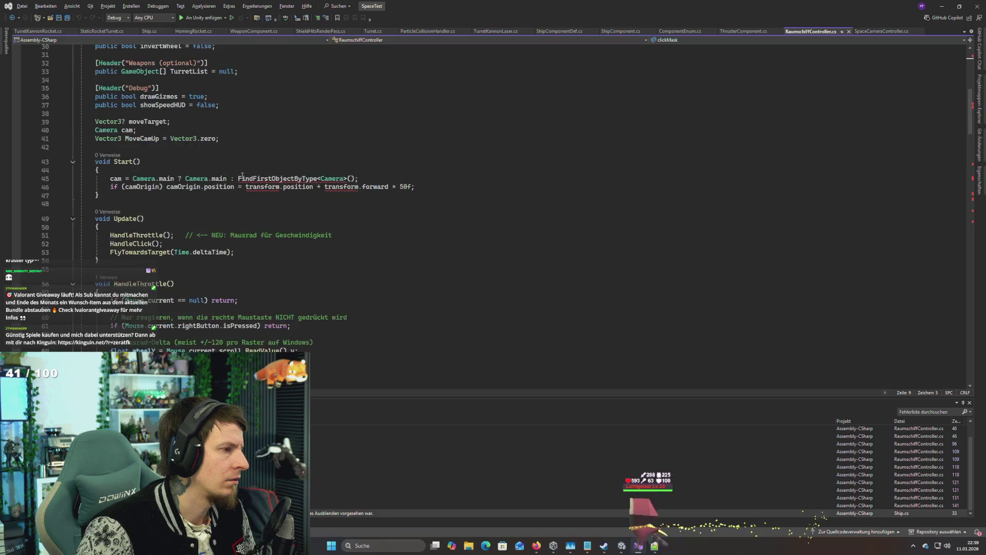
scroll(241, 175, "up", 2)
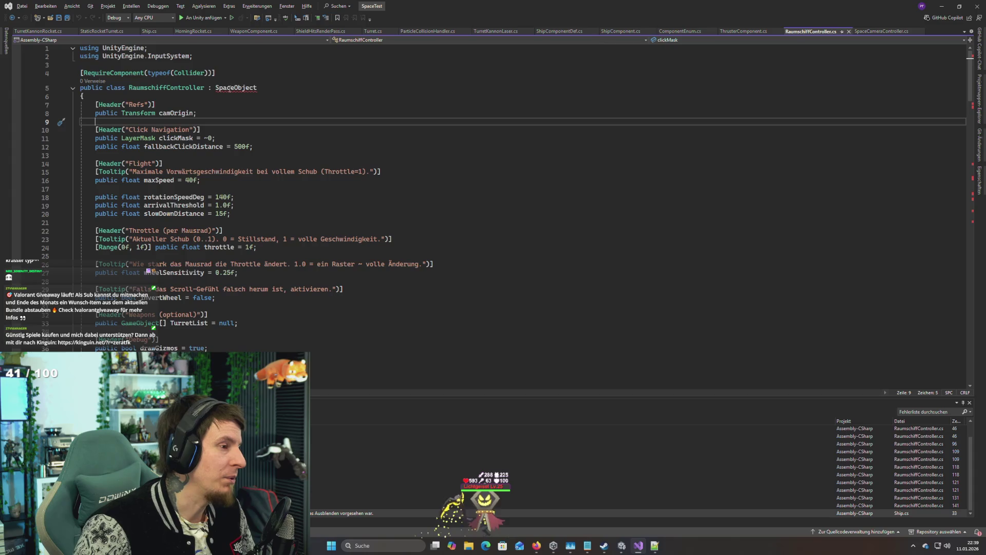
mouse_move(230, 89)
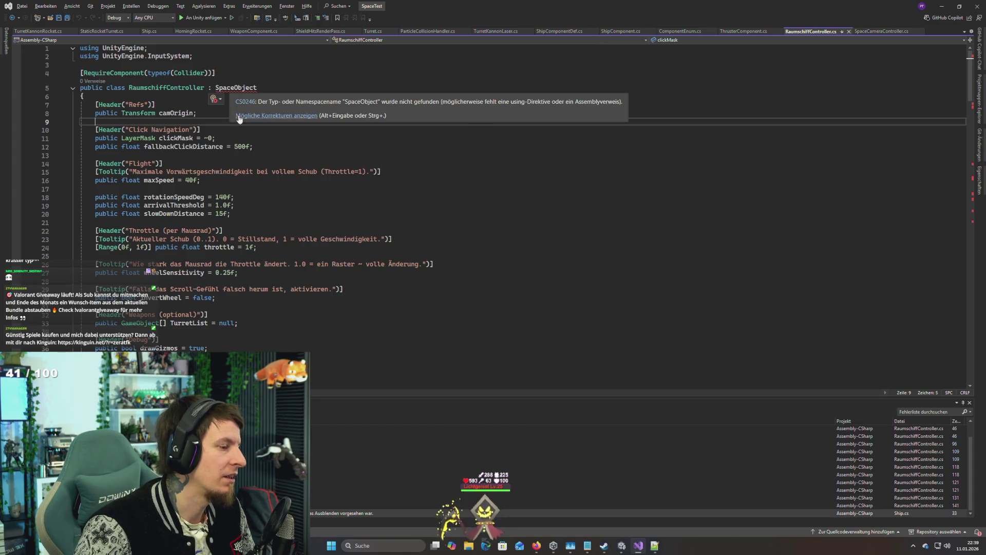
double_click(236, 88)
Step: Complete the class's base type as MonoBehaviour and scroll through the script
type("mono")
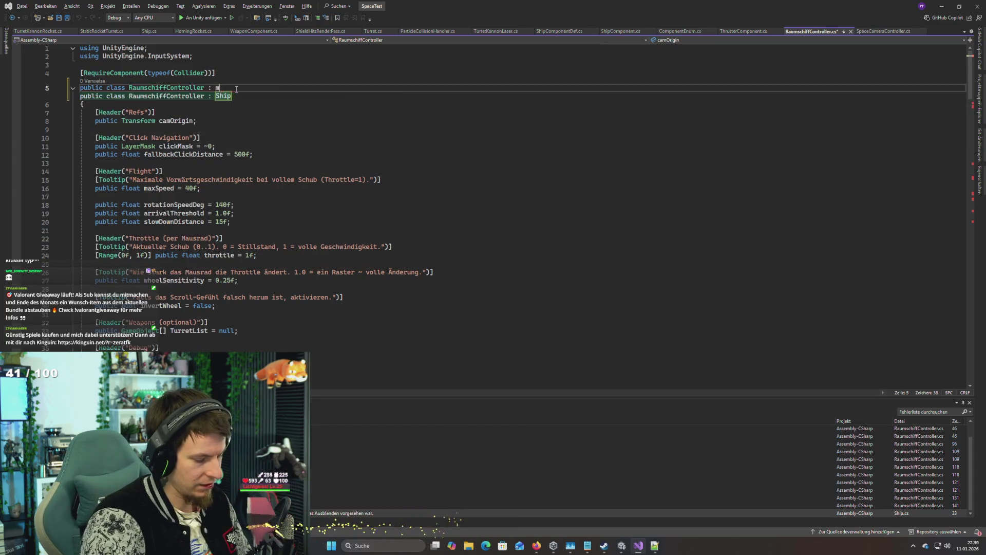
key("Tab")
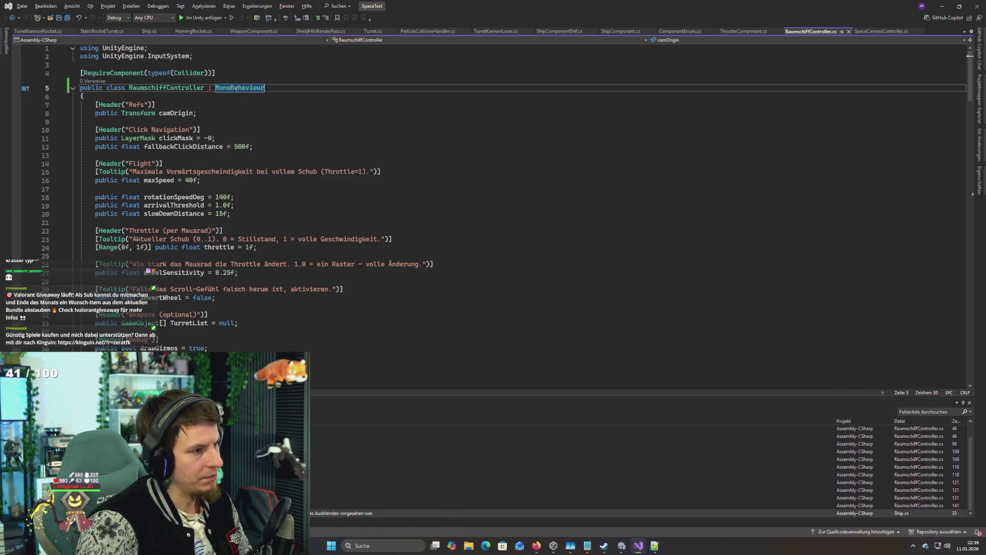
scroll(242, 93, "down", 20)
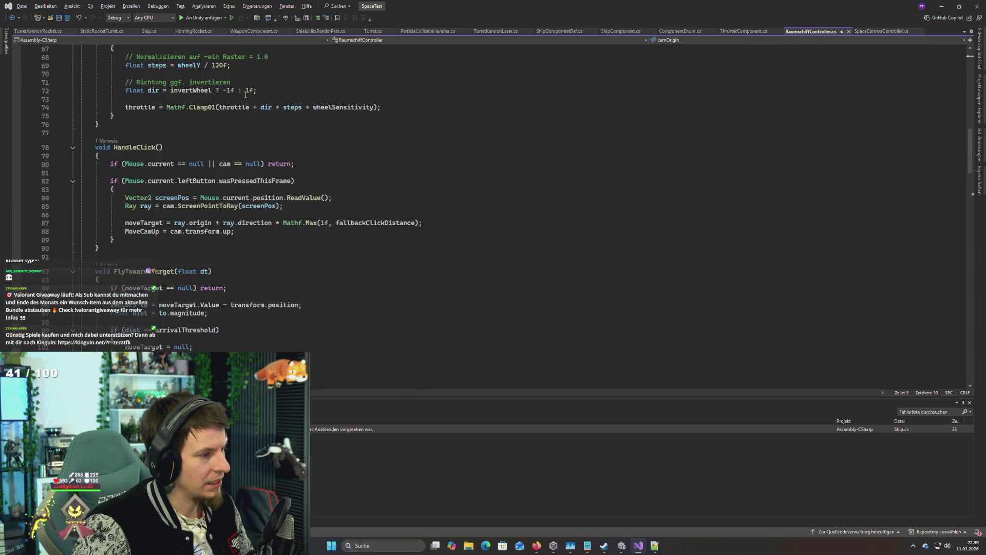
scroll(245, 94, "down", 13)
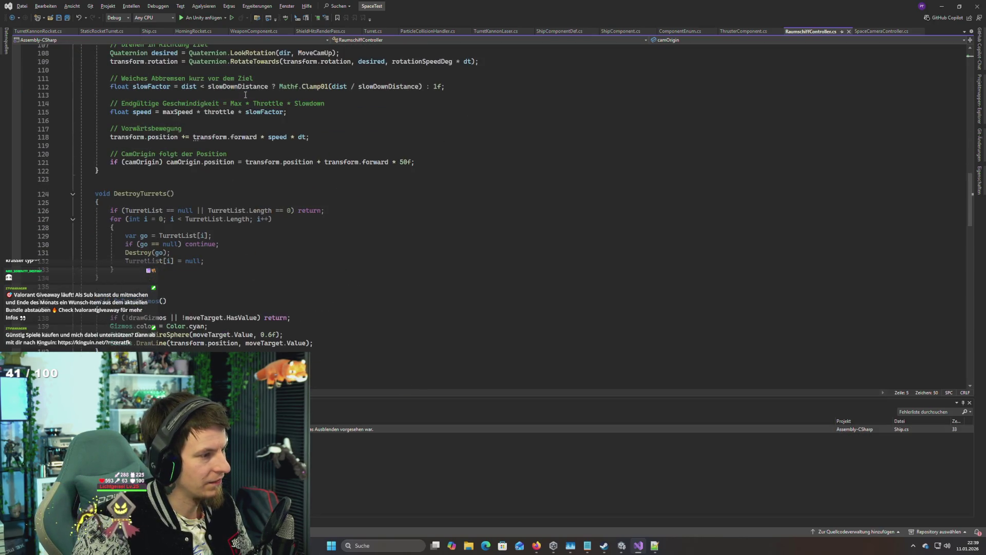
scroll(245, 94, "down", 7)
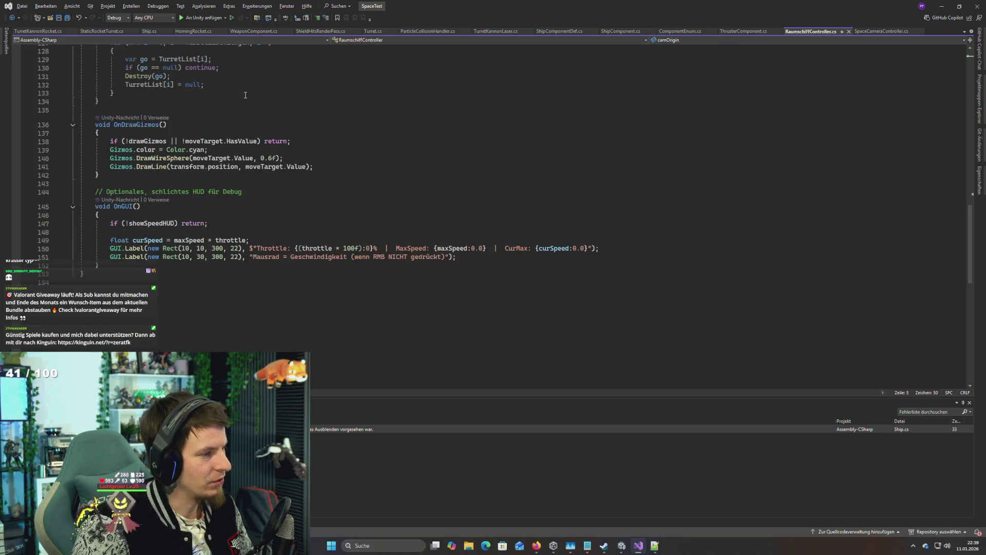
scroll(245, 94, "up", 5)
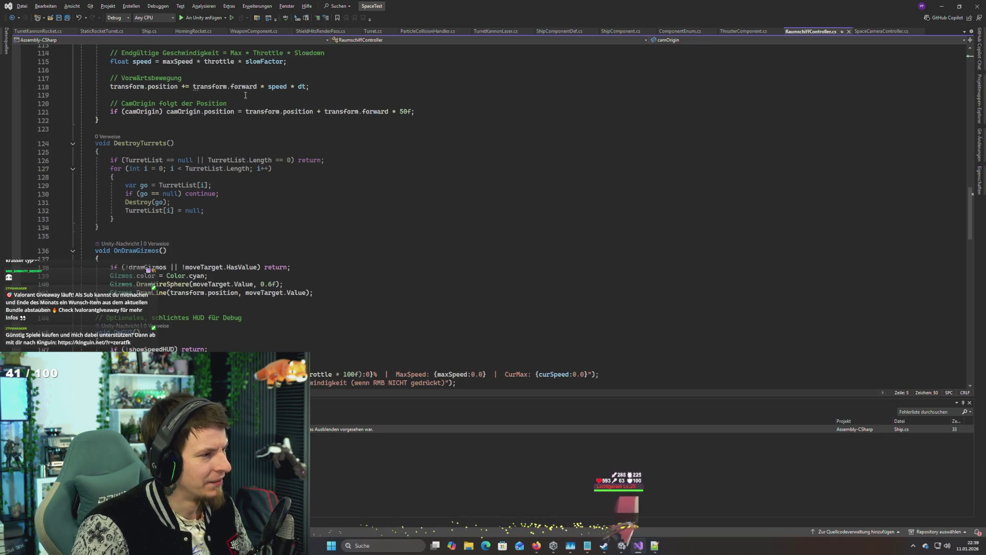
scroll(245, 94, "up", 7)
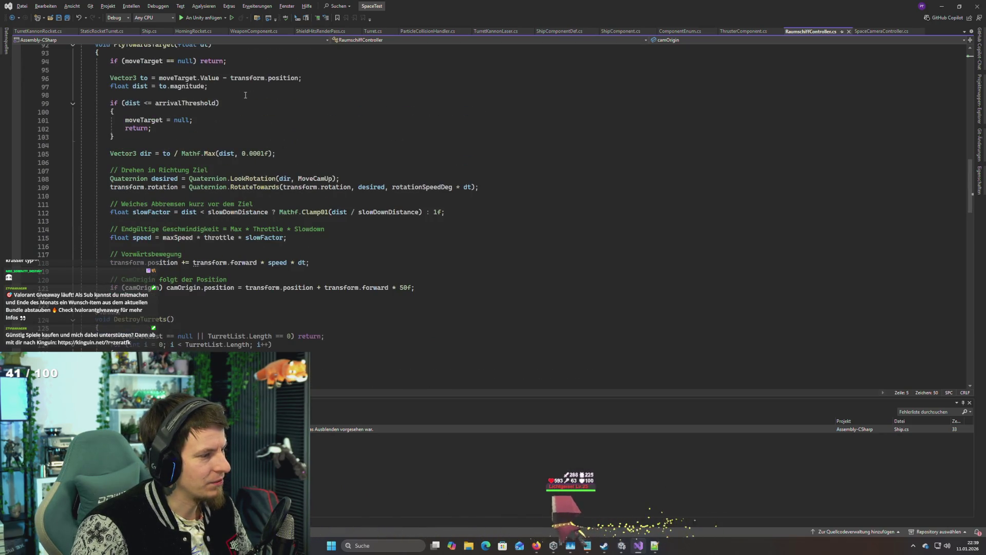
scroll(245, 95, "down", 3)
scroll(245, 96, "up", 3)
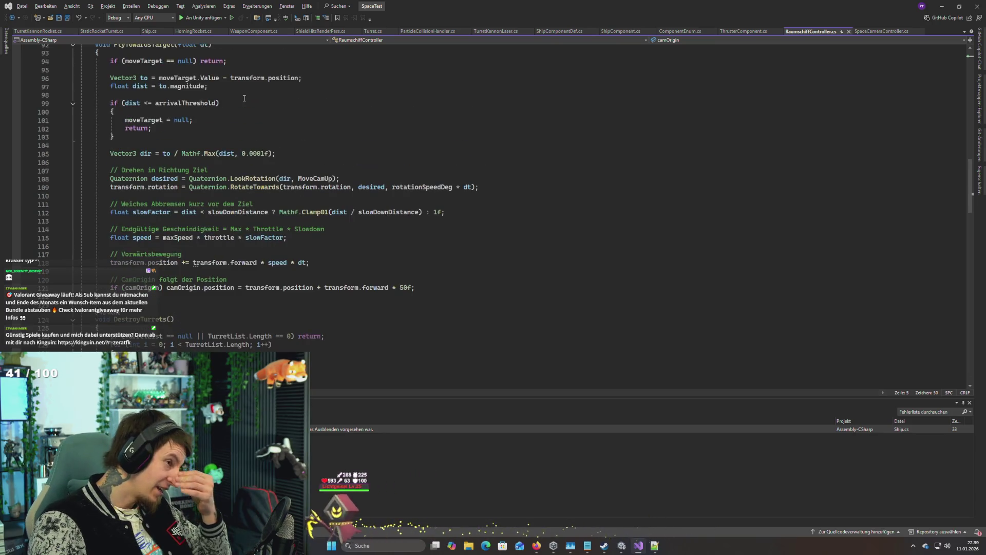
scroll(245, 98, "up", 5)
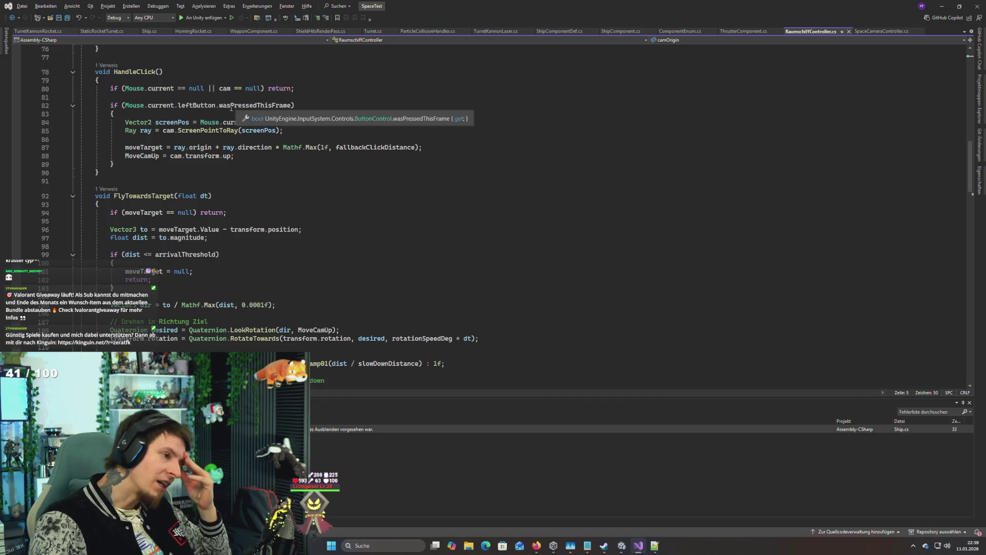
scroll(227, 110, "up", 20)
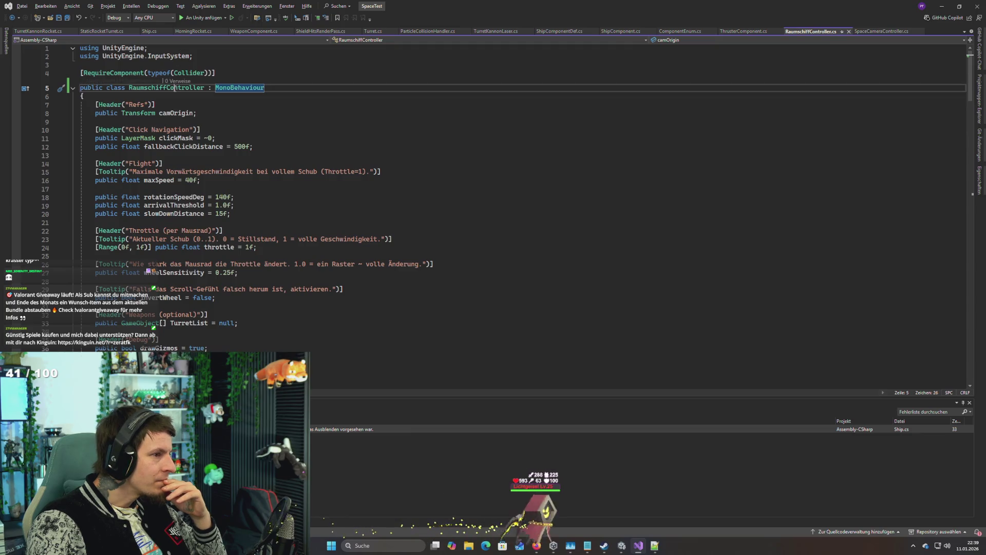
Step: Select the RaumschiffController class name and trace the HandleThrottle call in Update
double_click(174, 87)
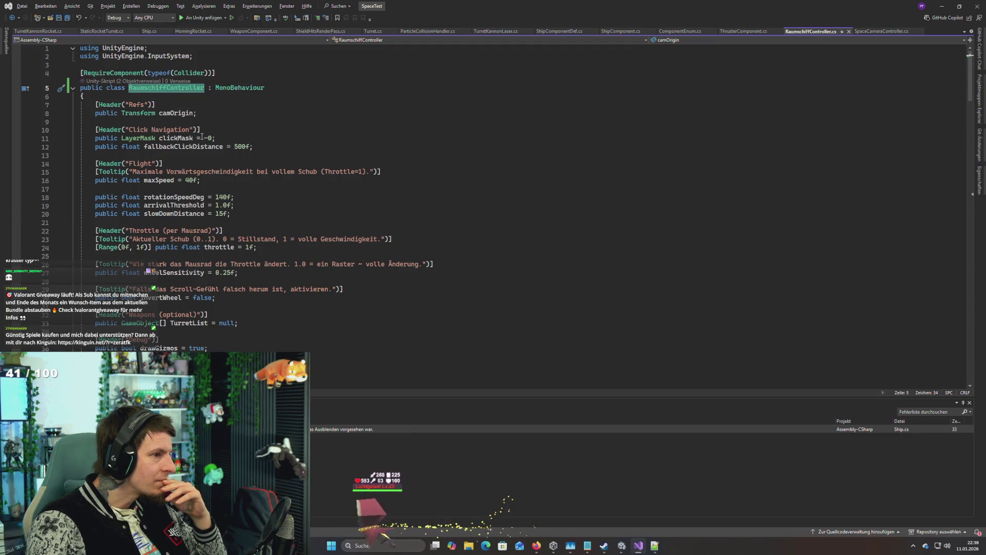
scroll(202, 136, "down", 4)
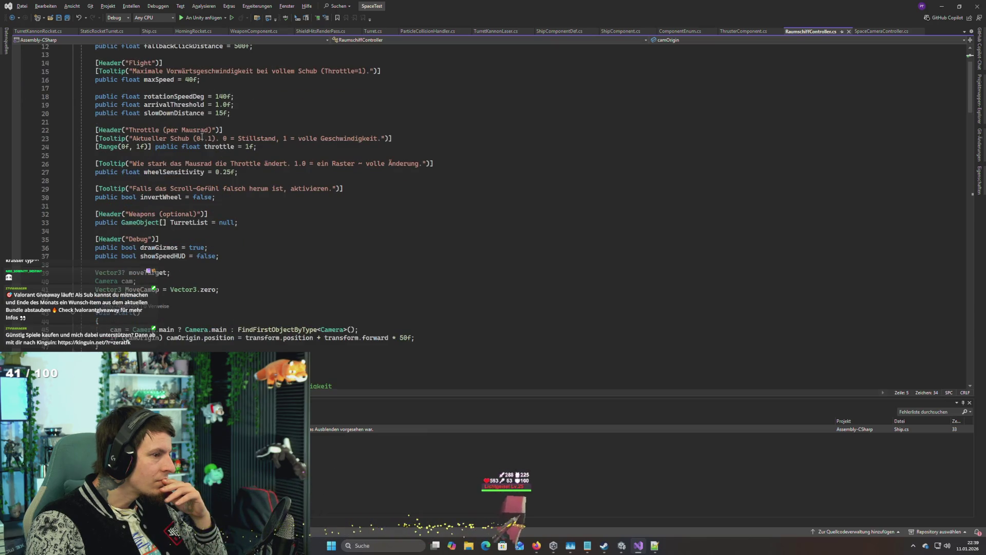
scroll(202, 137, "down", 3)
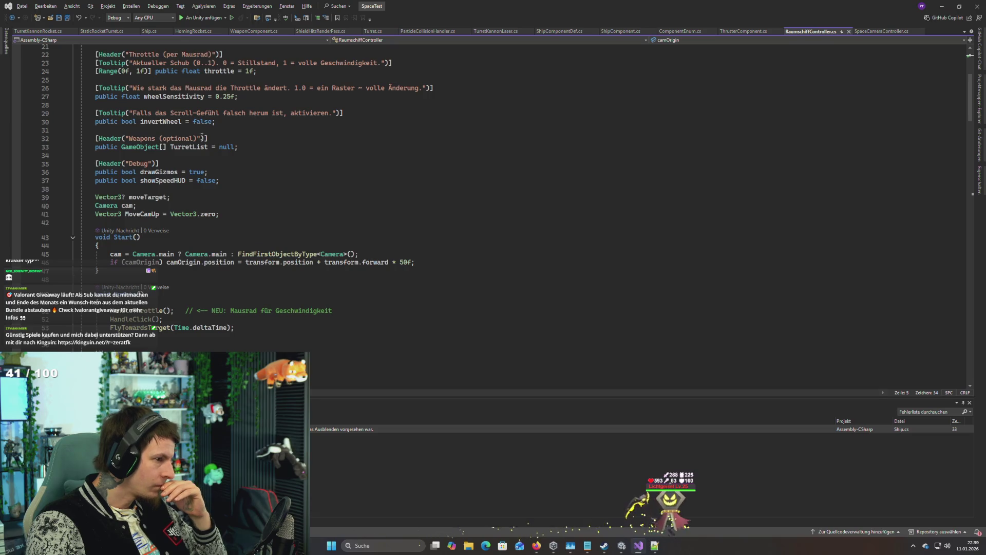
scroll(199, 166, "up", 7)
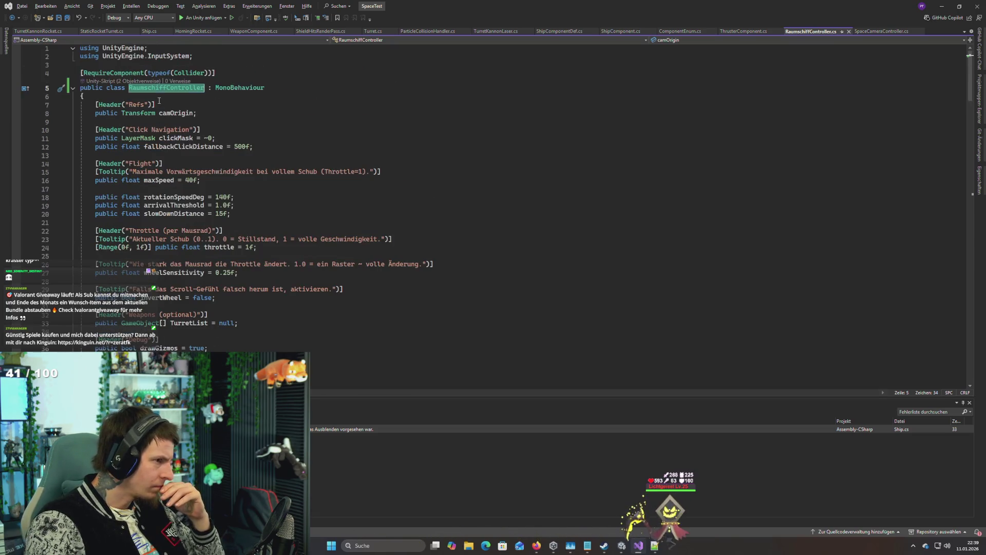
left_click(163, 104)
left_click(165, 88)
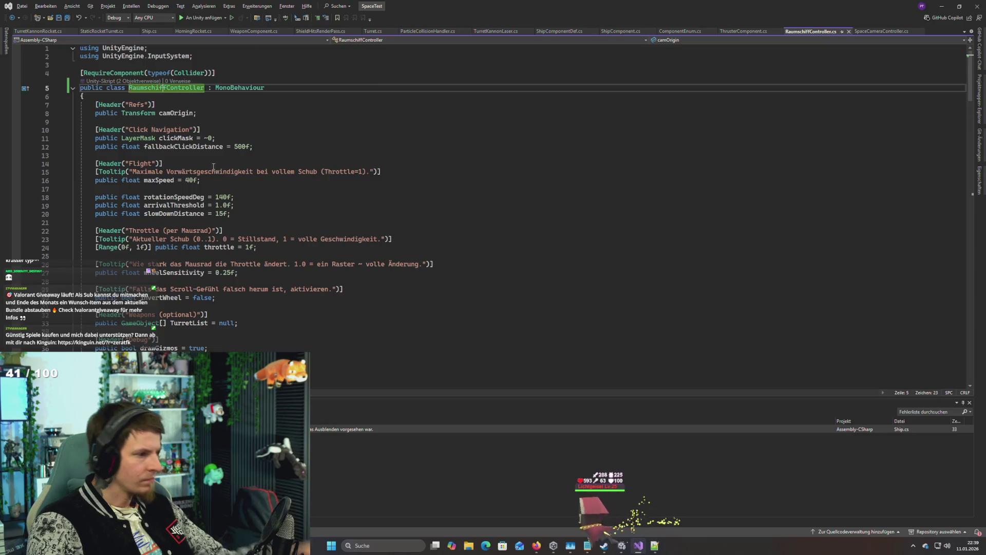
scroll(149, 118, "down", 14)
left_click(133, 134)
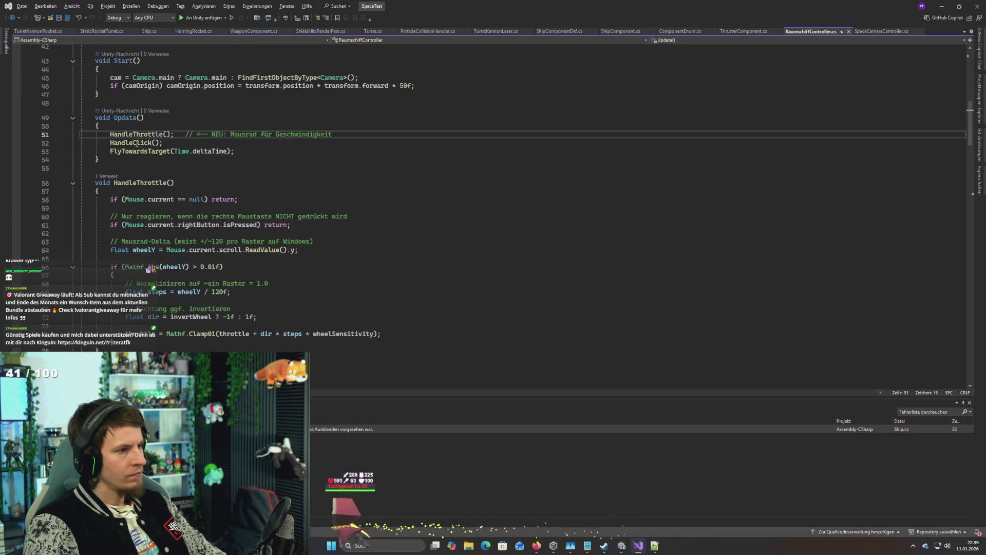
double_click(132, 134)
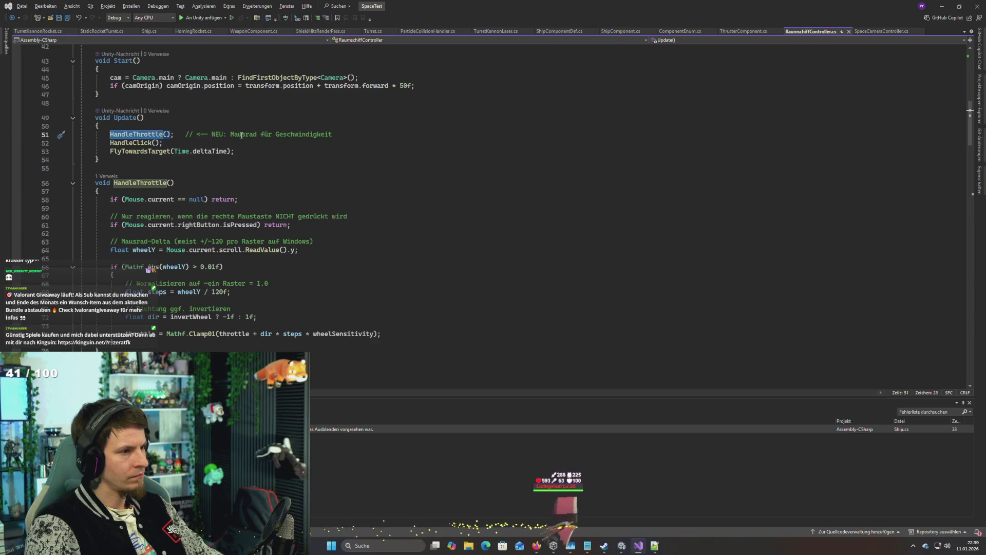
Step: Check the HandleClick call, highlight every MoveCamUp use, then go back to Unity
double_click(122, 142)
scroll(253, 178, "down", 5)
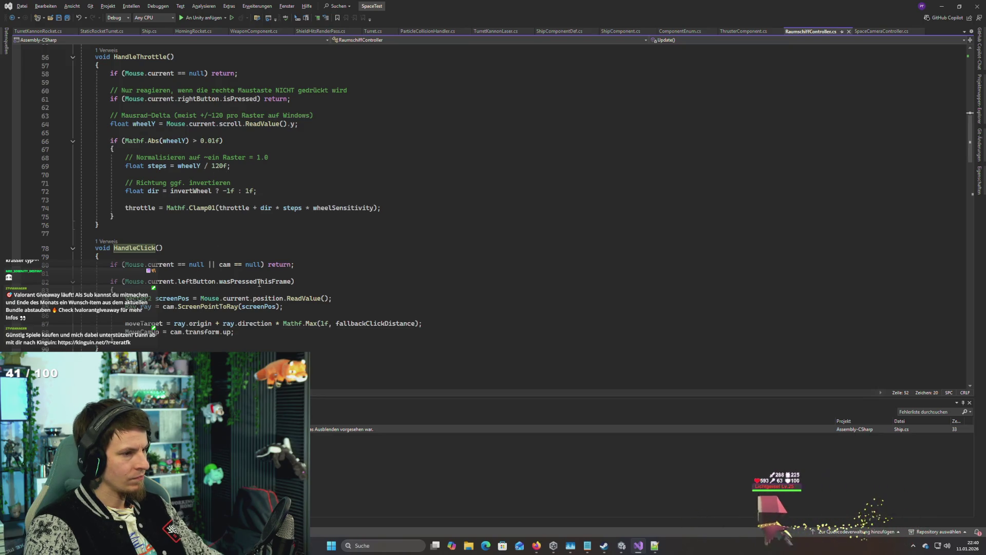
scroll(208, 318, "down", 2)
scroll(112, 340, "down", 3)
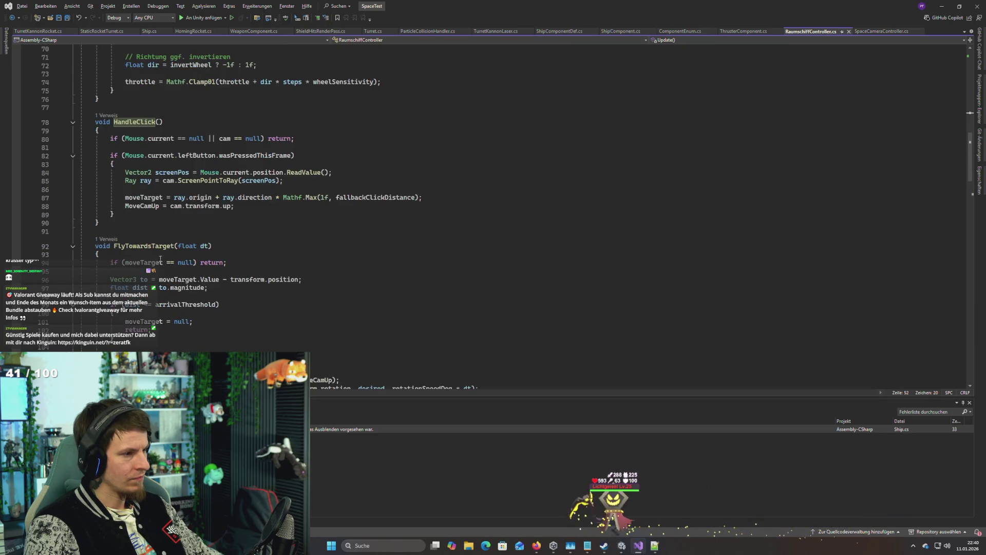
left_click(137, 206)
scroll(142, 221, "down", 5)
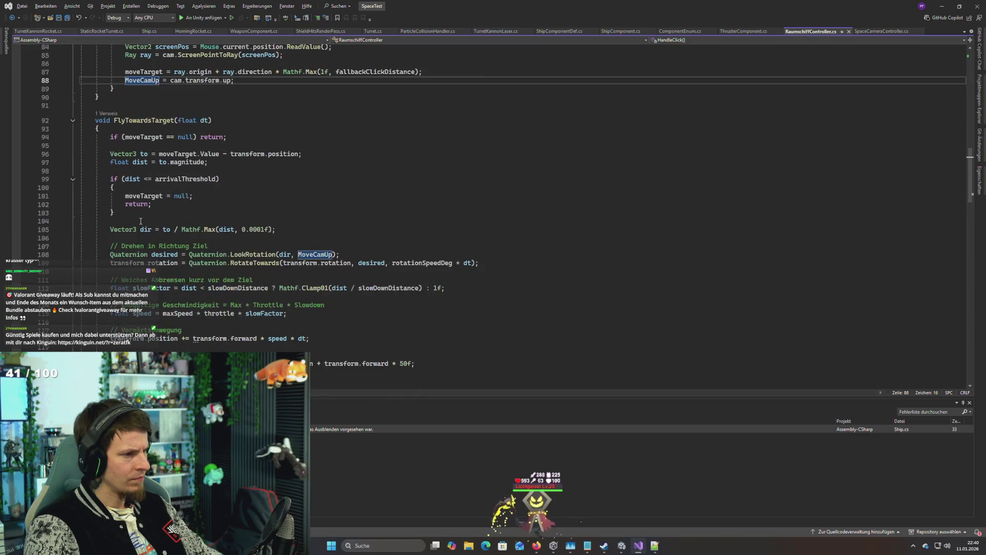
scroll(141, 221, "up", 1)
scroll(141, 221, "up", 6)
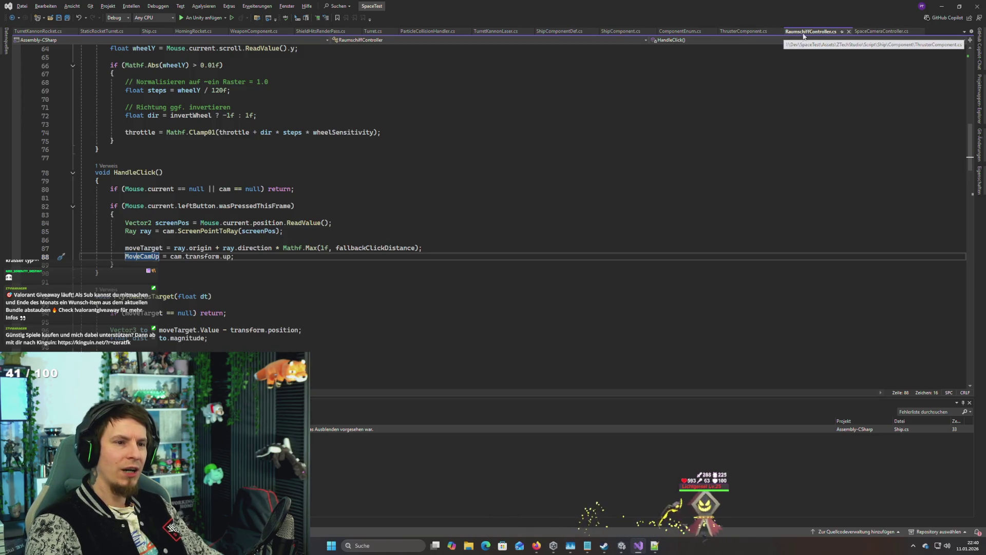
scroll(342, 278, "up", 15)
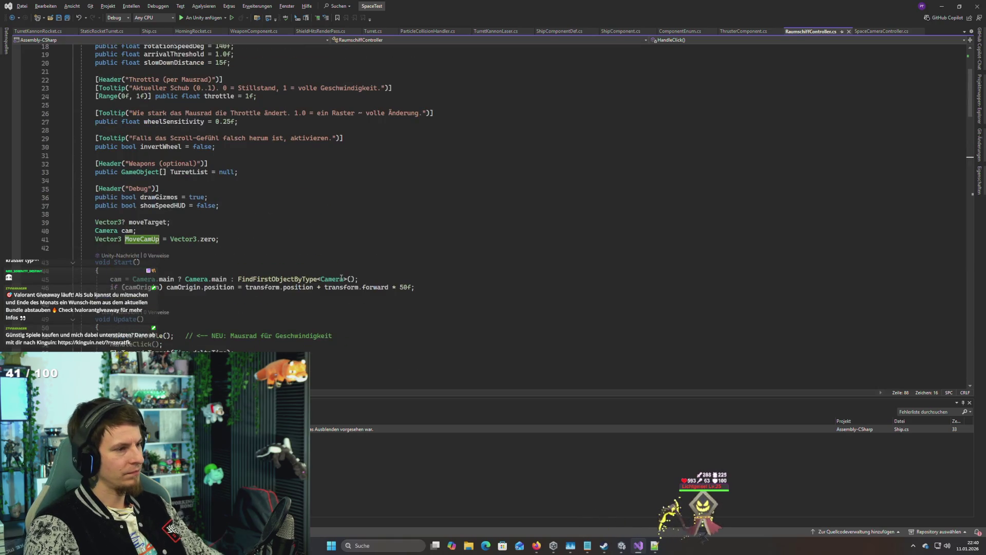
scroll(342, 278, "up", 6)
key("alt+Tab")
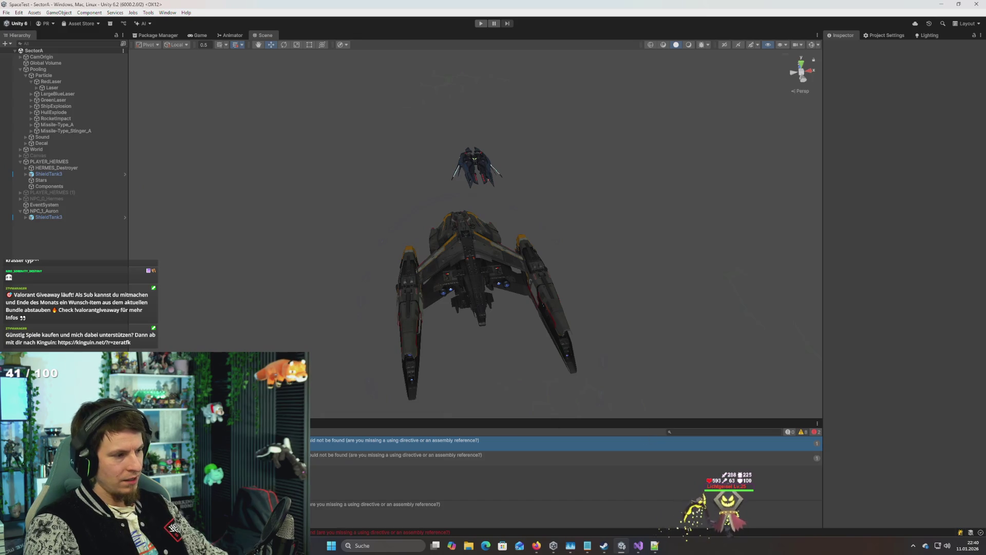
Step: Open the RaumschiffController script from the Project window and copy all its code
key("ctrl+5")
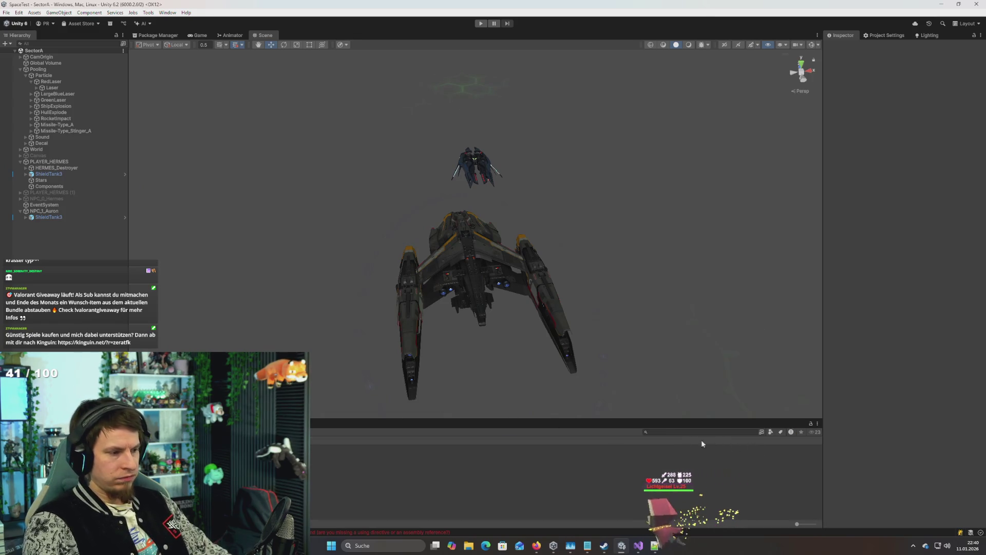
left_click(565, 482)
left_click(565, 460)
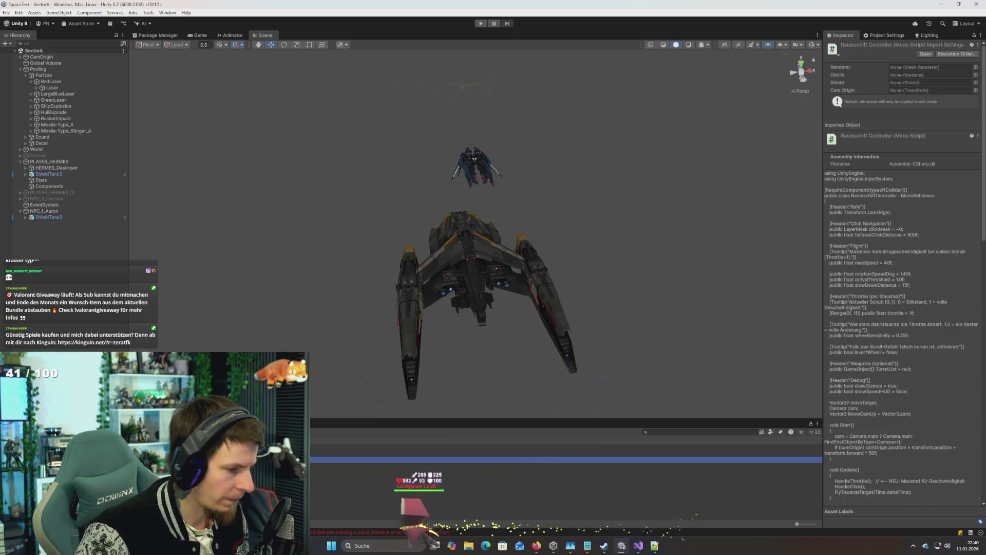
double_click(564, 460)
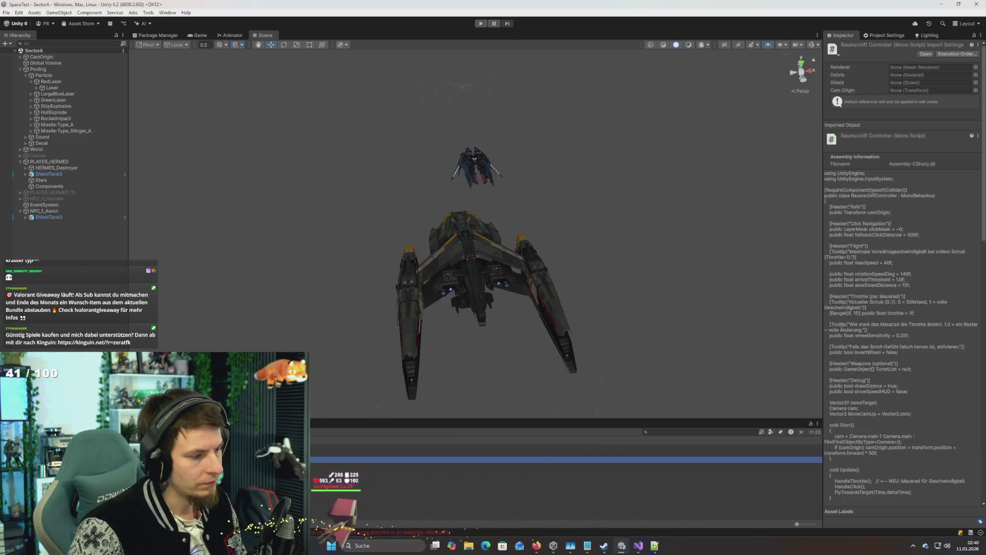
key("ctrl+a")
key("ctrl+c")
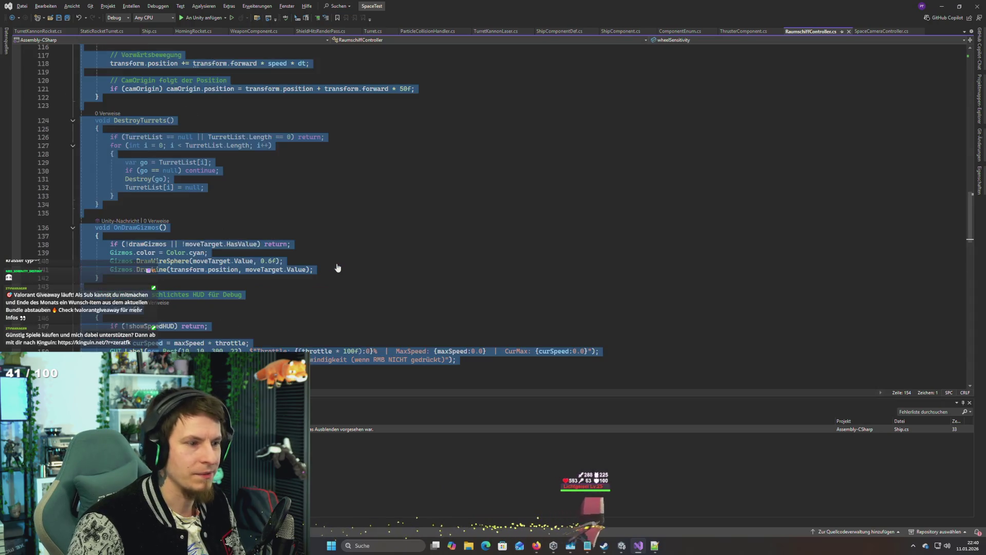
Step: Paste the code into a new Notepad++ document, delete the asset, and close its Visual Studio tab
key("alt+Tab")
key("ctrl+n")
key("ctrl+v")
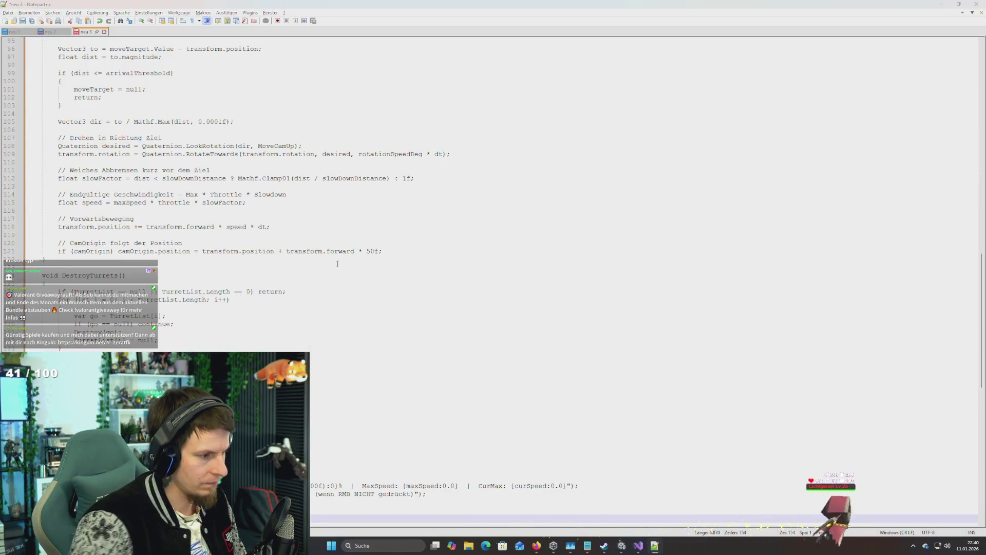
key("alt+Tab")
key("alt+Tab")
key("alt+Tab")
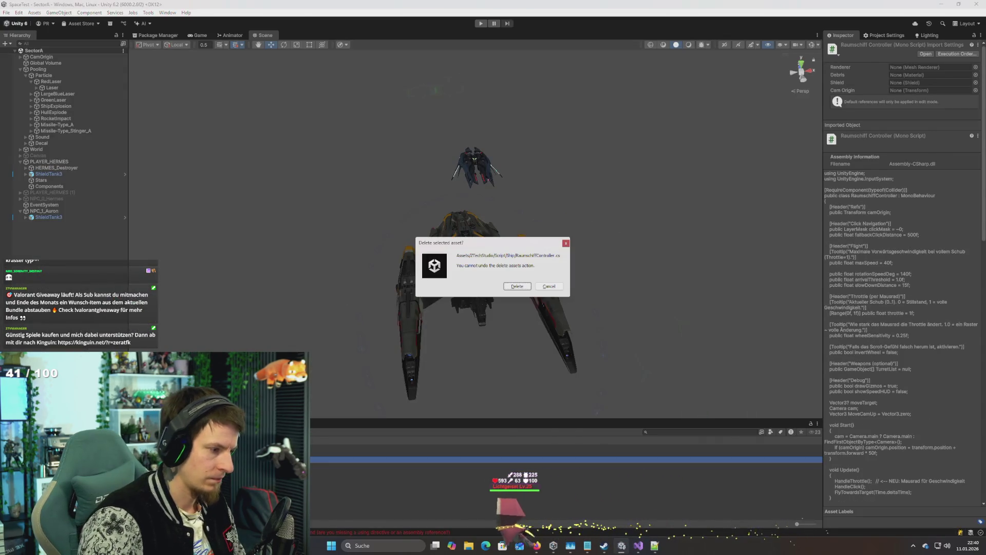
key("alt+Tab")
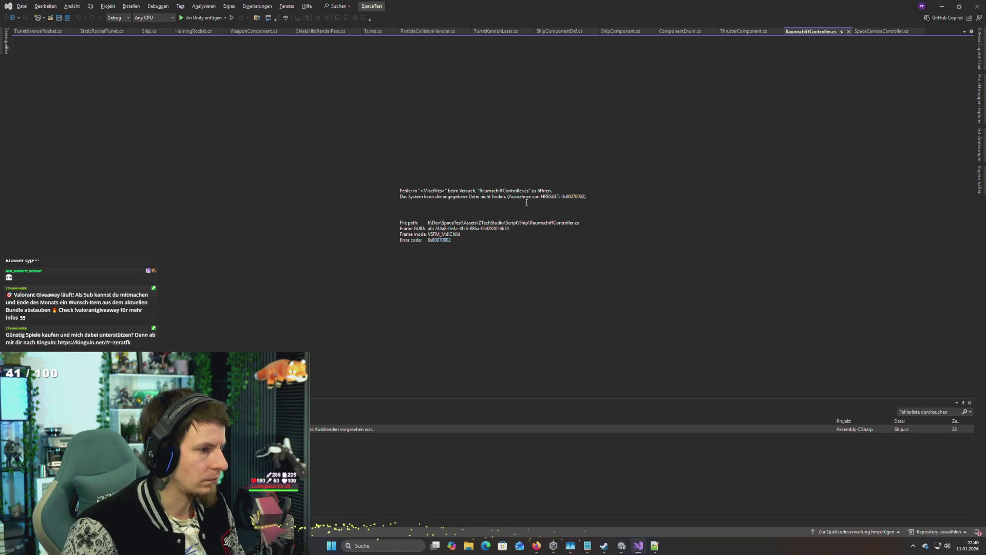
left_click(808, 33)
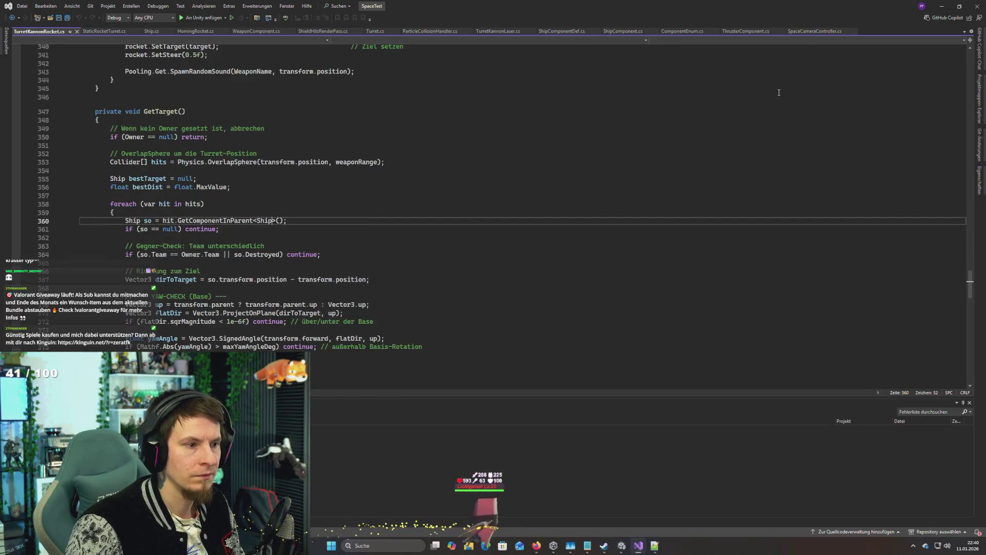
Step: In HandleHit, change hitSO's type and the GetComponentInParent lookup from SpaceObject to Ship
key("alt+Tab")
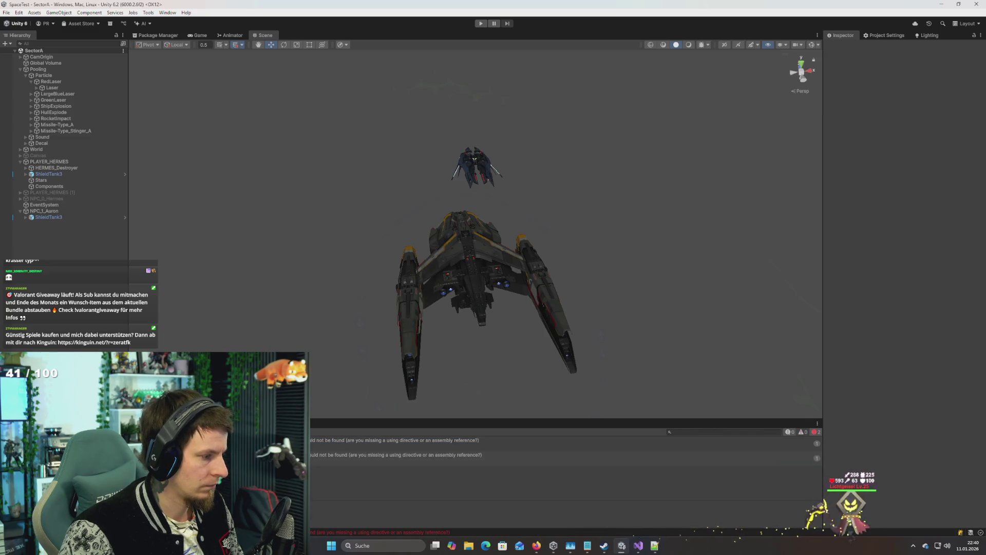
key("alt+Tab")
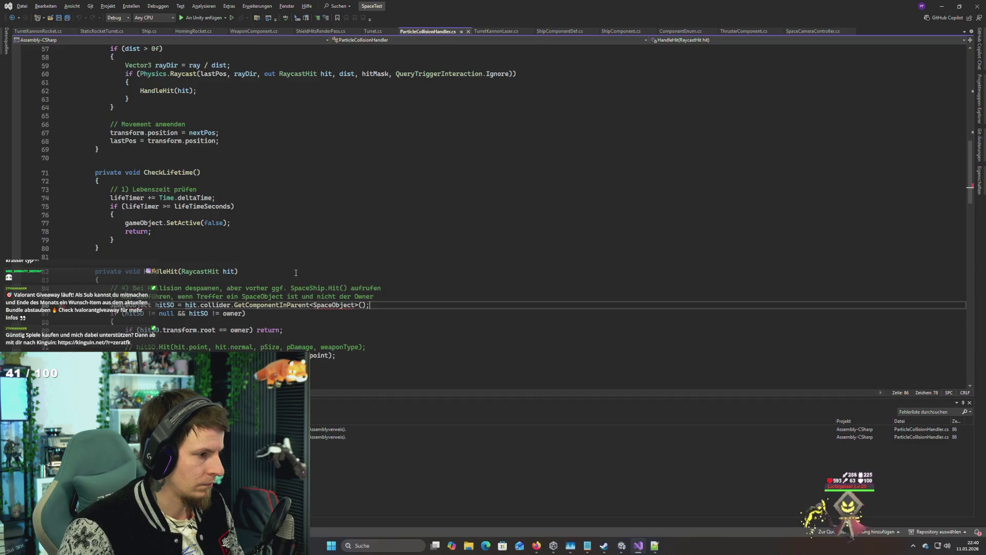
double_click(330, 305)
type("Shi")
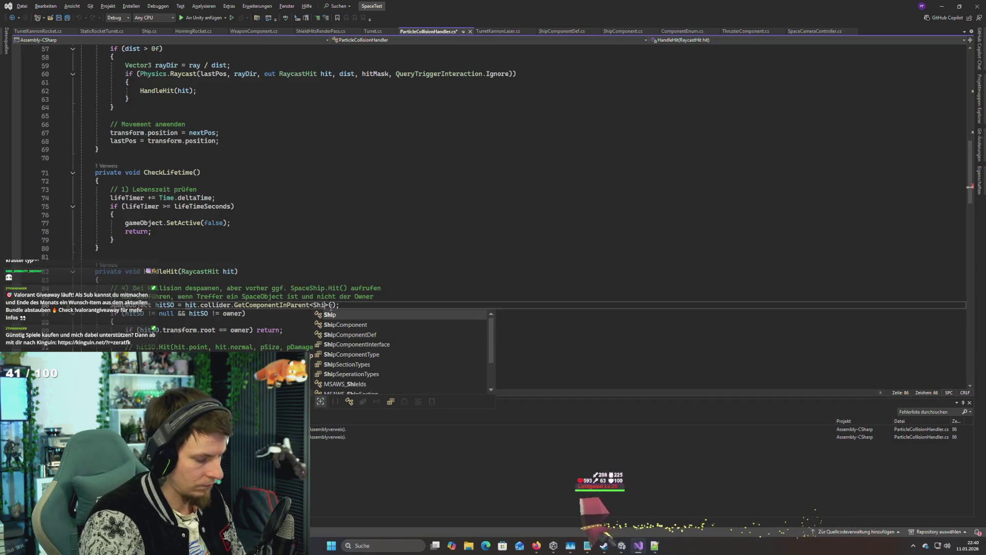
type("p>")
left_click(332, 239)
double_click(131, 305)
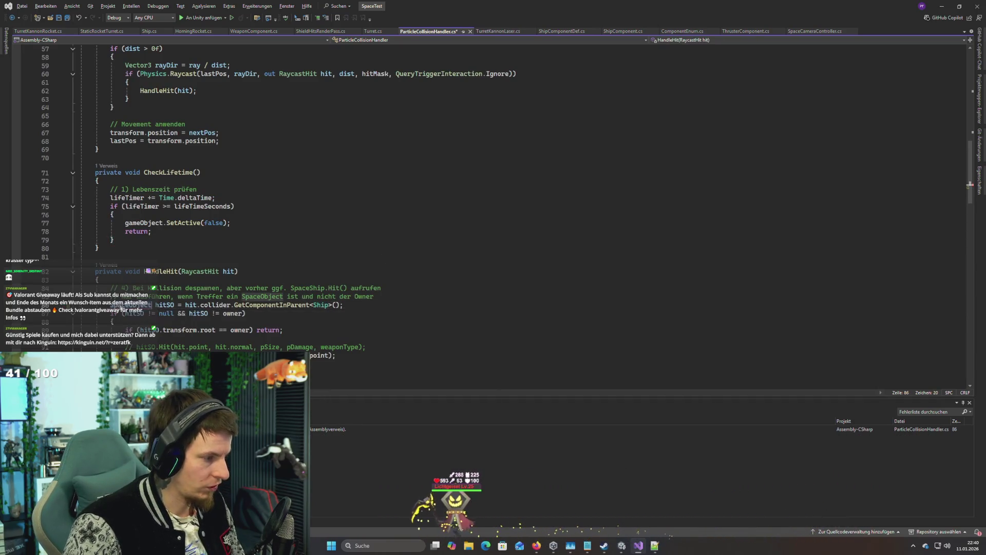
type("Ship")
left_click(200, 272)
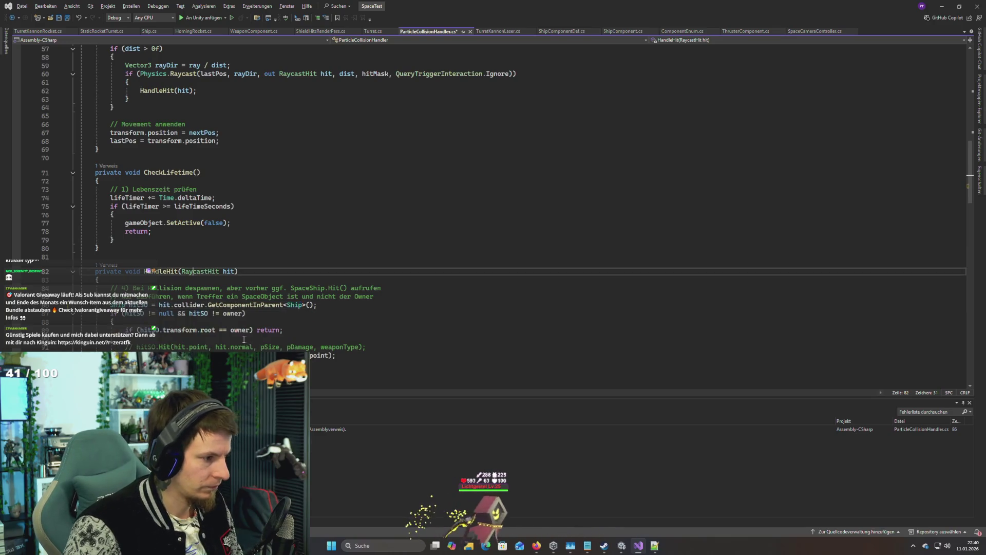
scroll(254, 334, "down", 4)
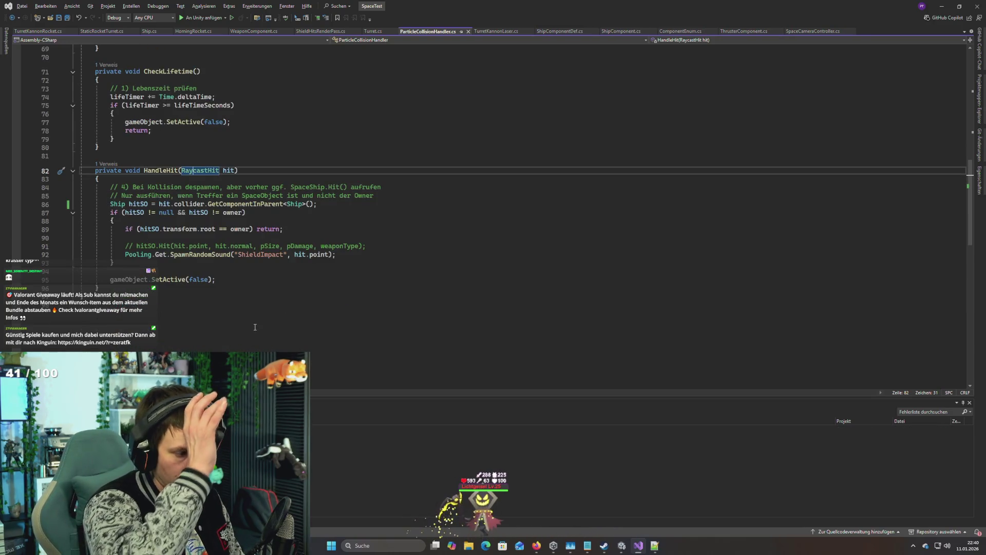
Step: Let Unity recompile, review ParticleCollisionHandler.cs once more, and return to Unity
key("alt+Tab")
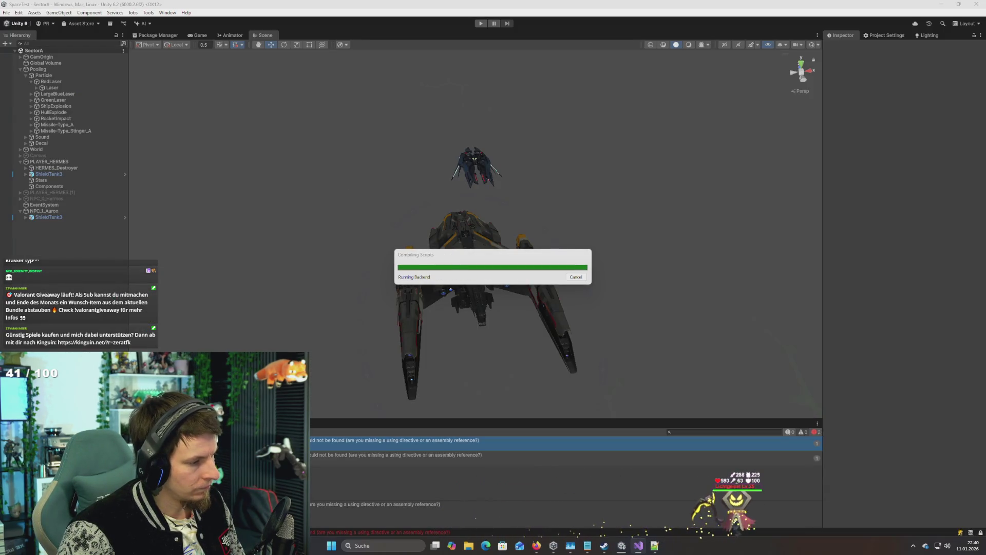
key("alt+Tab")
key("alt+Tab")
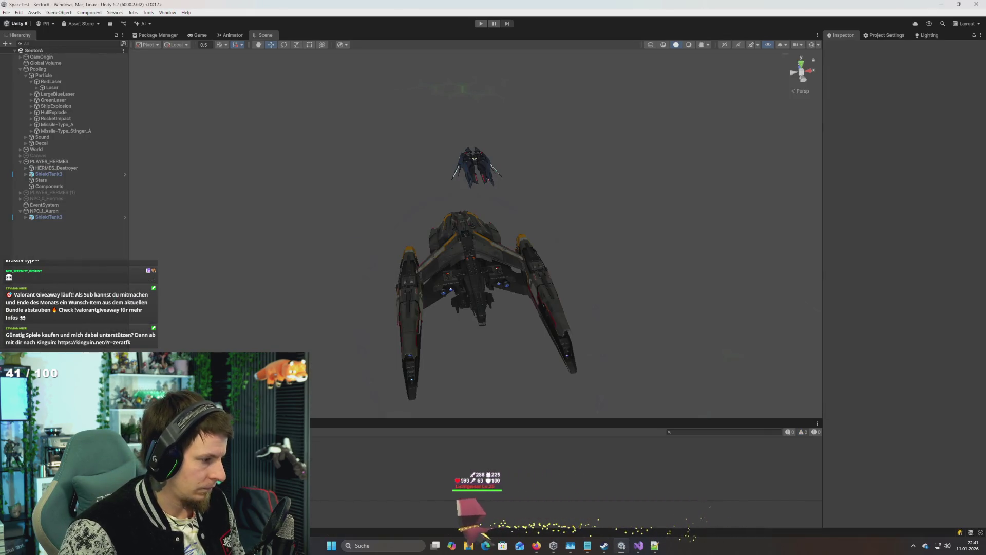
key("alt+Tab")
scroll(181, 303, "up", 8)
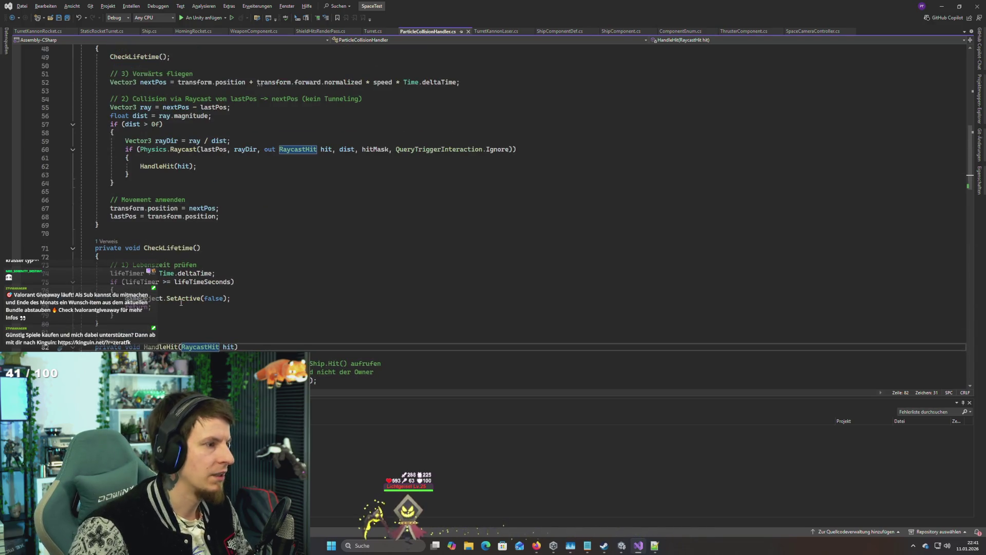
scroll(181, 303, "up", 7)
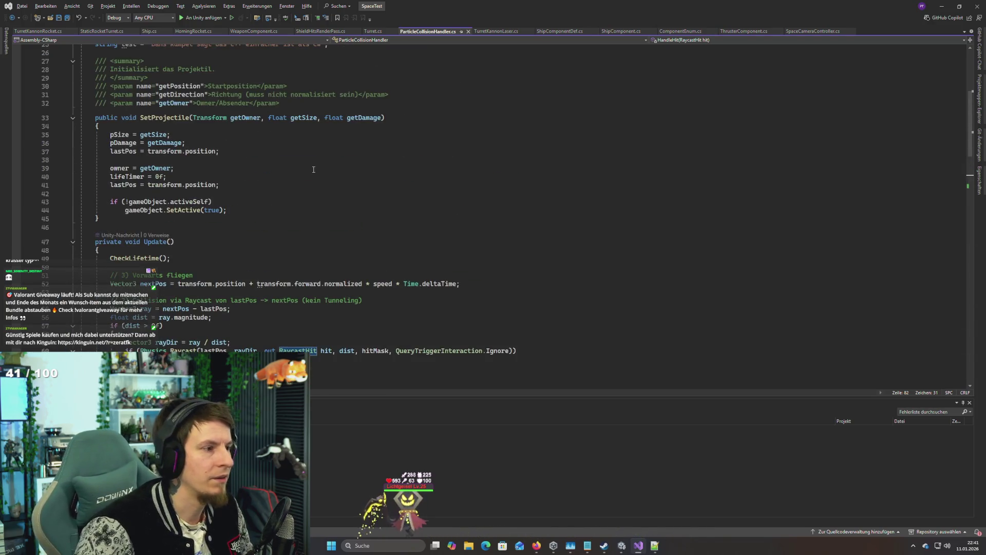
scroll(314, 169, "up", 8)
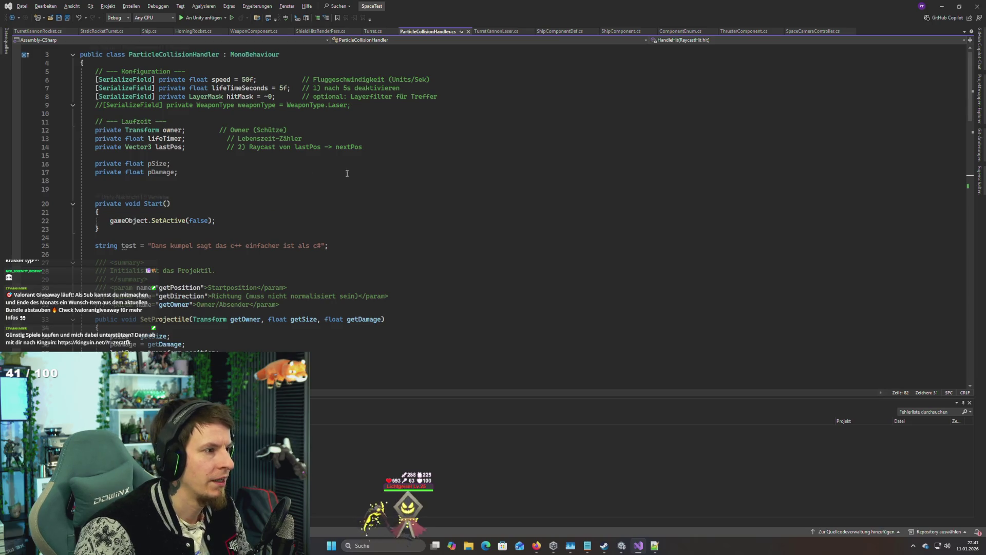
left_click(448, 189)
key("alt+Tab")
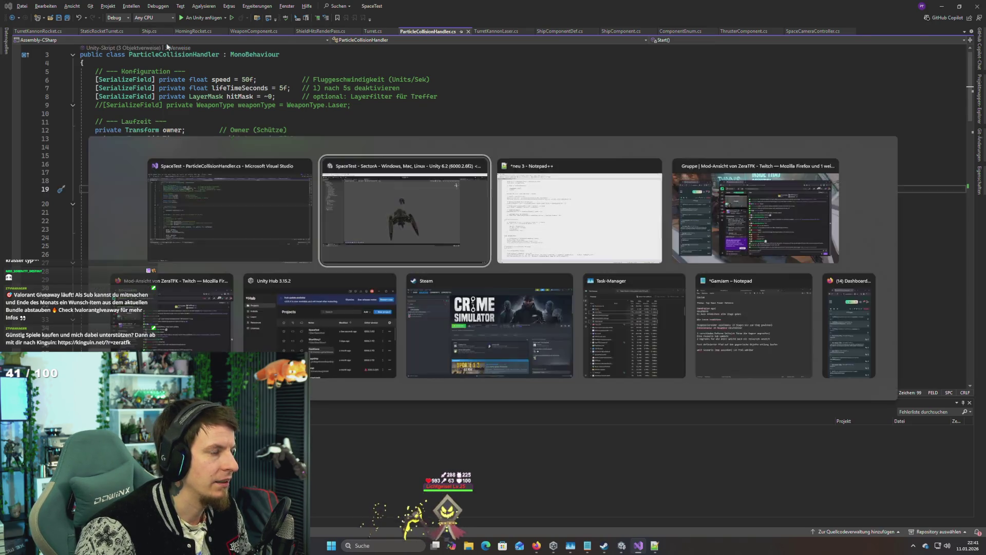
key("alt+Tab")
key("alt+Tab")
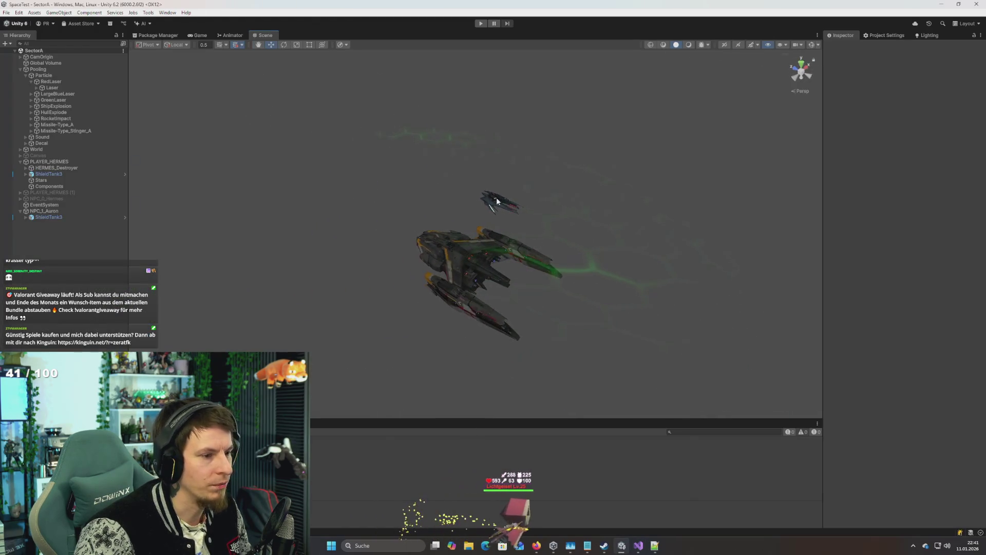
Step: Select the ShieldTank3 shield under NPC_1_Auron and undo a first scale edit
left_click(497, 198)
left_click(77, 217)
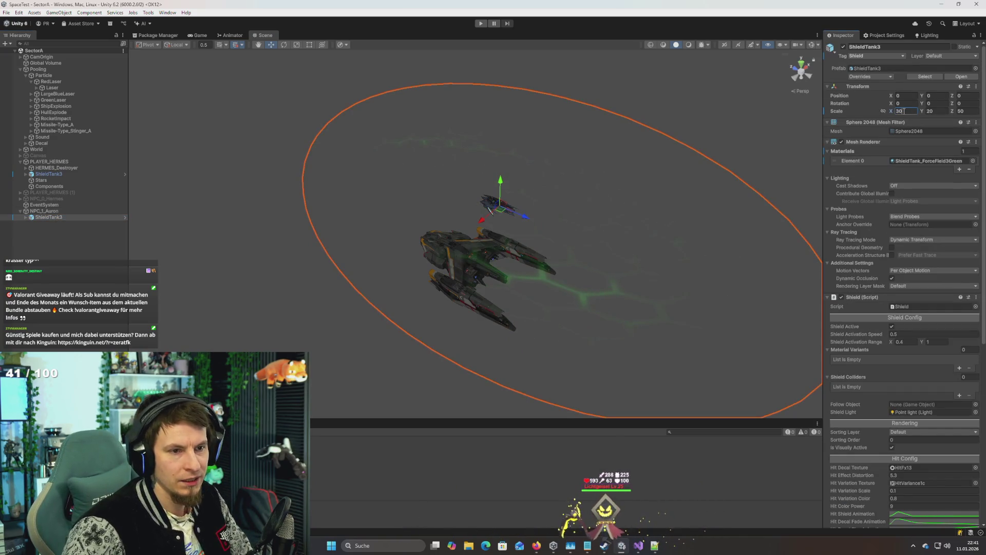
key("BackSpace")
key("BackSpace")
key("Tab")
type("3")
key("Tab")
type("3")
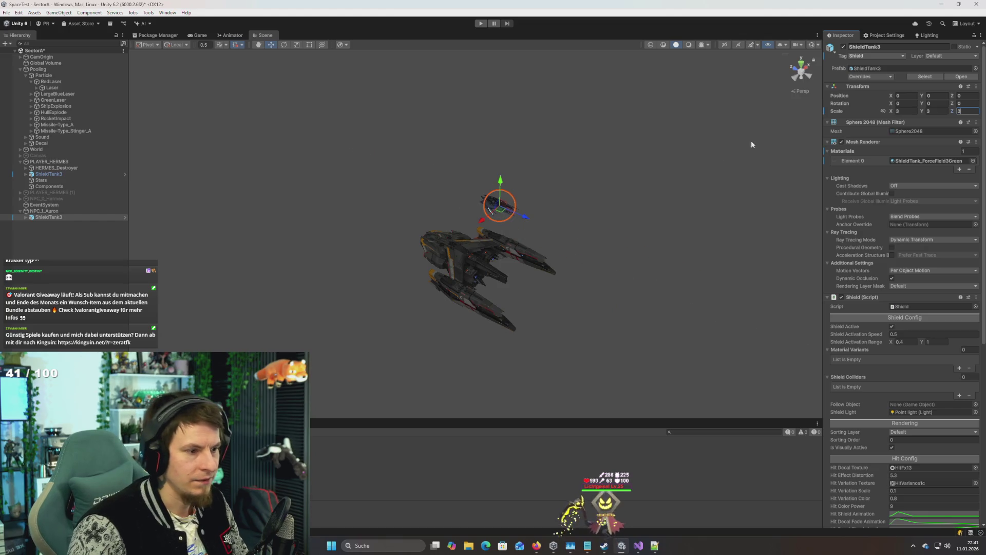
left_click_drag(751, 145, 663, 172, "alt")
key("ctrl+z")
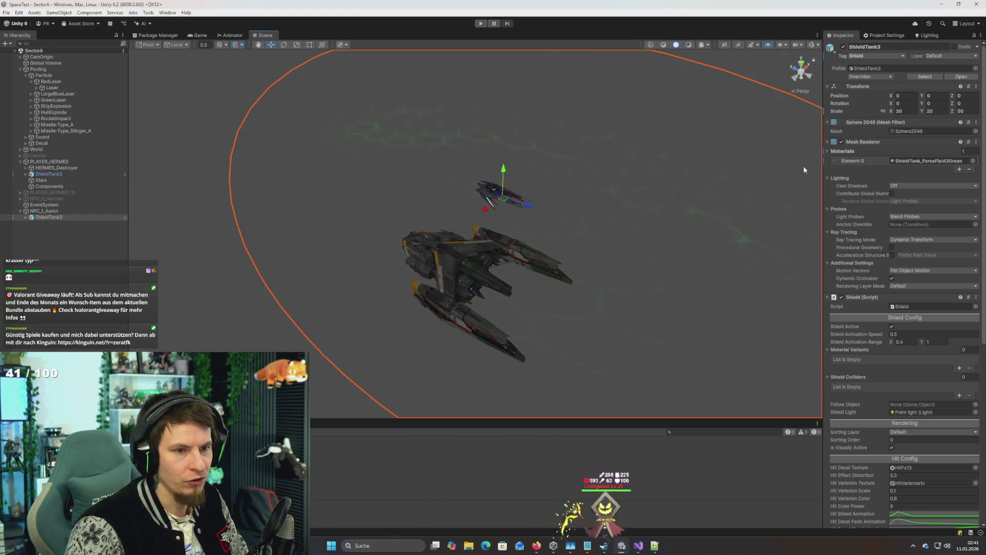
Step: Set ShieldTank3's Transform Scale to X 3.5, Y 2, Z 5.5
left_click(906, 111)
type("3")
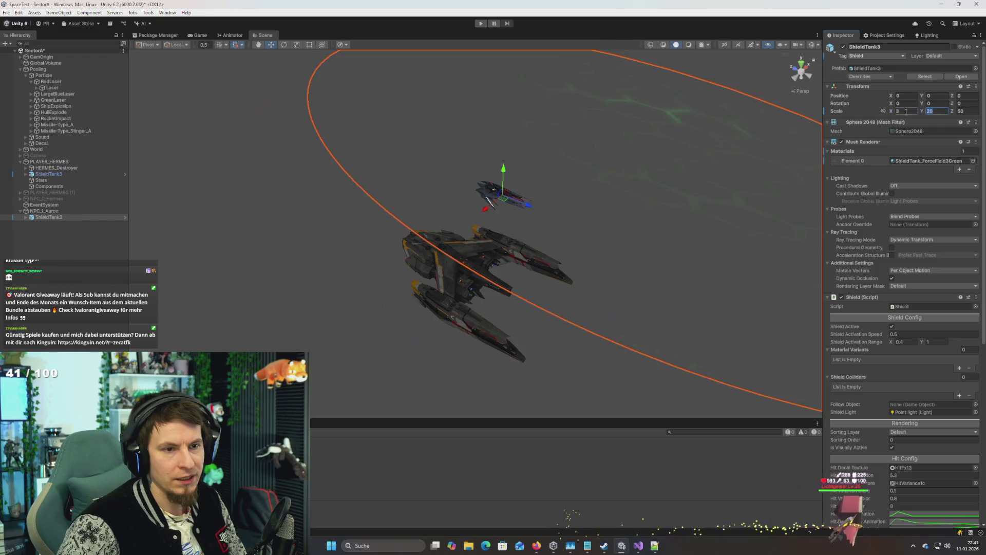
key("Tab")
type("2")
key("Tab")
type("5")
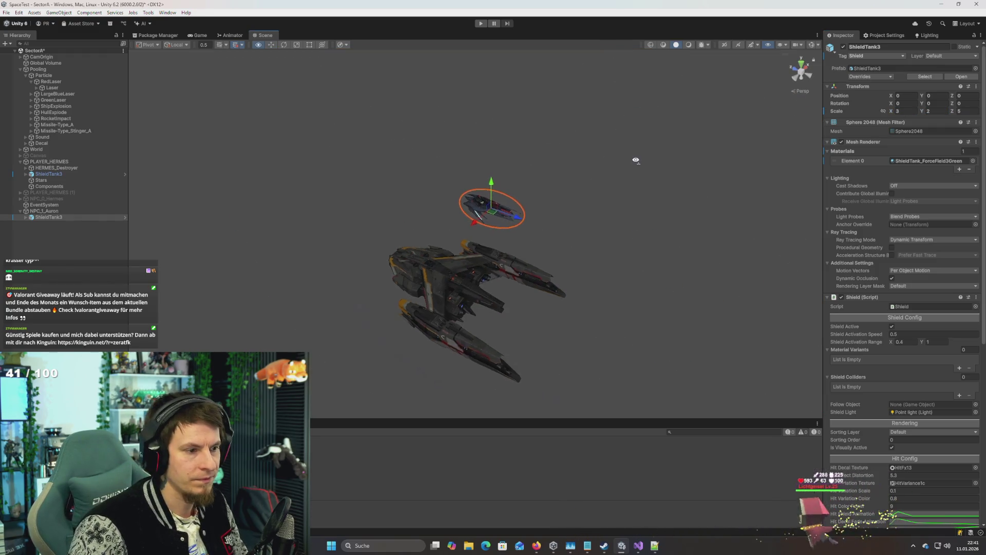
mouse_move(634, 159)
left_mouse_down()
mouse_move(555, 137)
mouse_move(606, 114)
mouse_move(757, 97)
mouse_move(823, 112)
mouse_move(559, 189)
mouse_move(308, 185)
mouse_move(298, 198)
mouse_move(211, 204)
mouse_move(221, 191)
mouse_move(361, 195)
left_mouse_up()
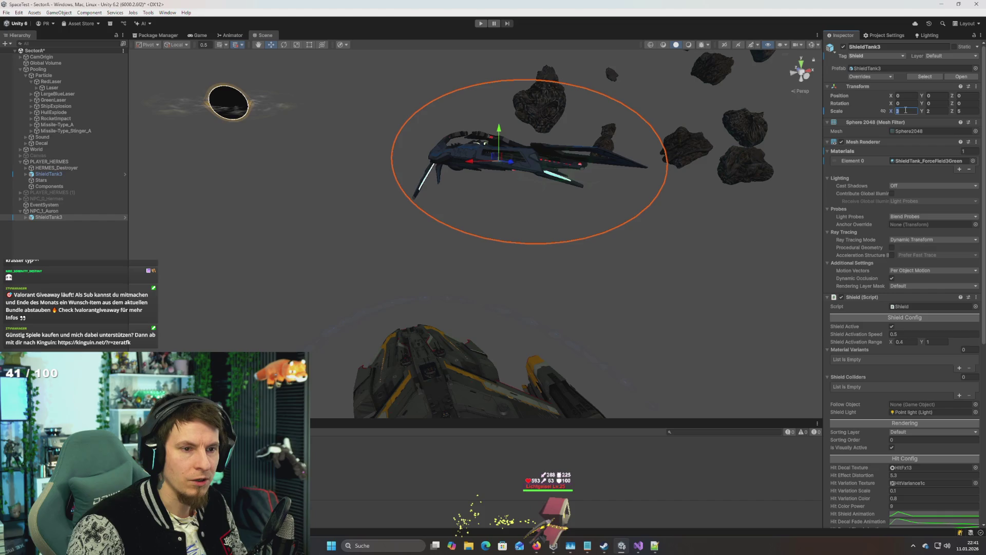
type("5")
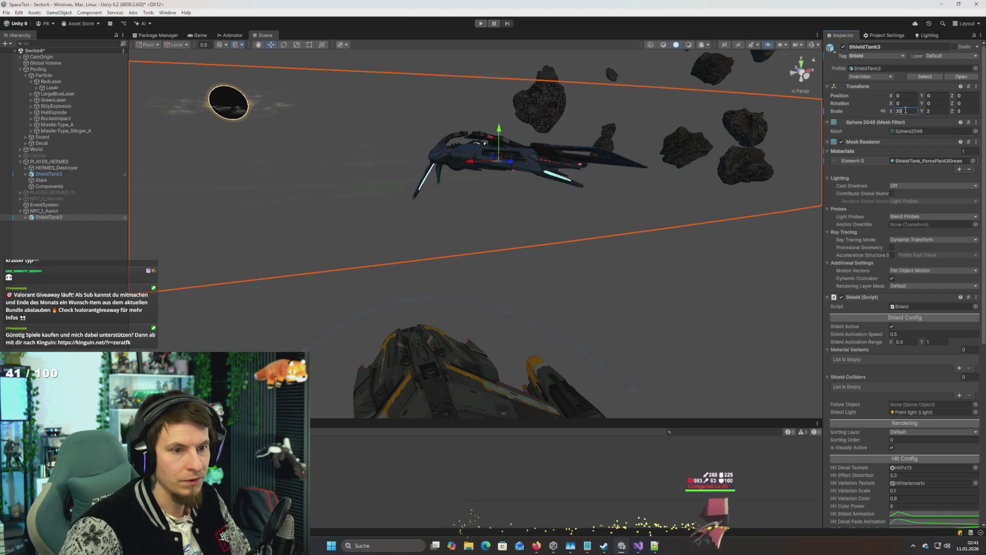
key("BackSpace")
type(".5")
key("Tab")
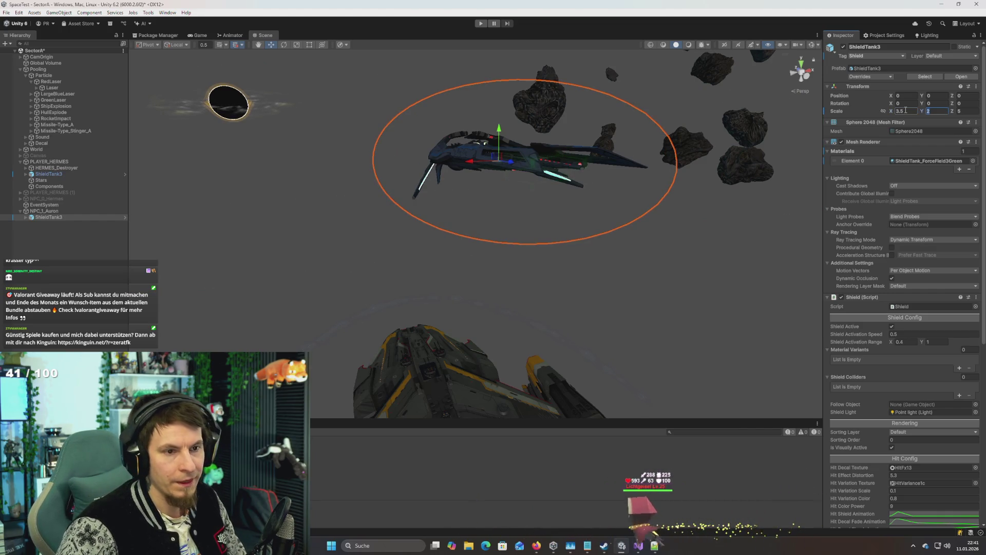
type(".2")
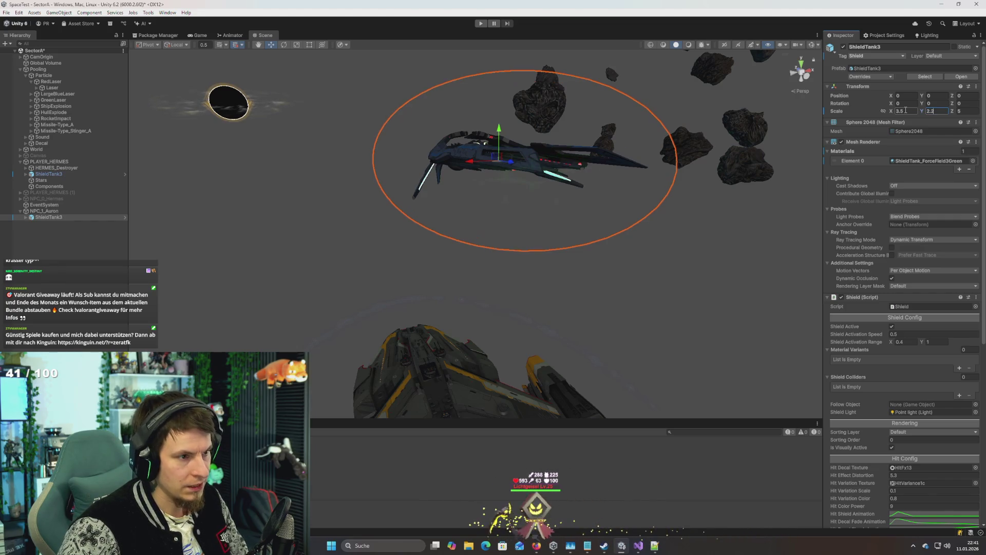
key("BackSpace")
key("BackSpace")
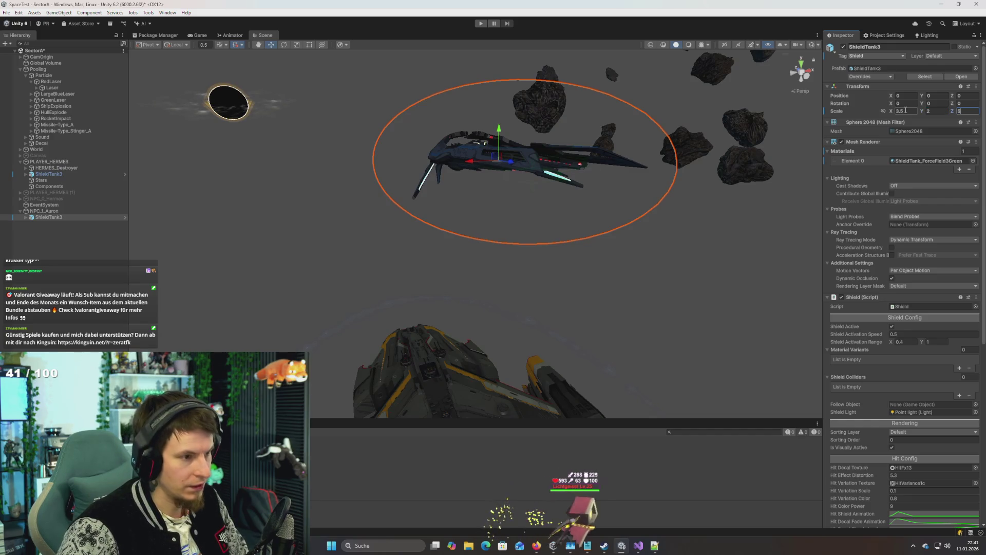
type(".5")
Step: Frame the view on ShieldTank3 and orbit to check how the shield fits the ship
mouse_move(683, 147)
left_mouse_down()
mouse_move(707, 135)
mouse_move(724, 99)
mouse_move(786, 121)
mouse_move(921, 121)
mouse_move(790, 158)
mouse_move(781, 174)
left_mouse_up()
key("f")
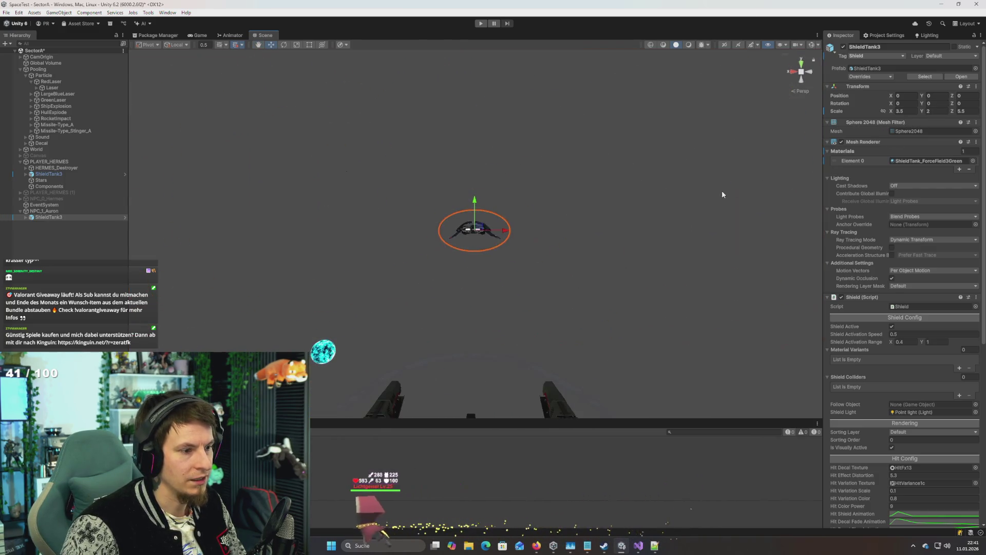
mouse_move(722, 193)
left_mouse_down()
mouse_move(464, 257)
mouse_move(495, 261)
mouse_move(513, 250)
left_mouse_up()
left_click(49, 211)
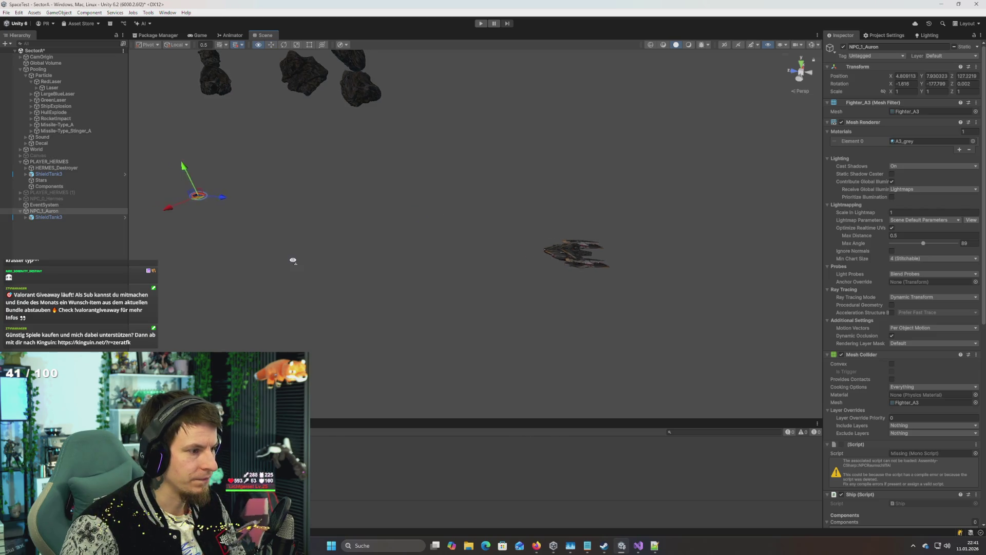
Step: Set NPC_1_Auron's Energy_Thruster to 0 and locate its assigned Shield object
left_click_drag(293, 260, 463, 268)
scroll(874, 309, "down", 10)
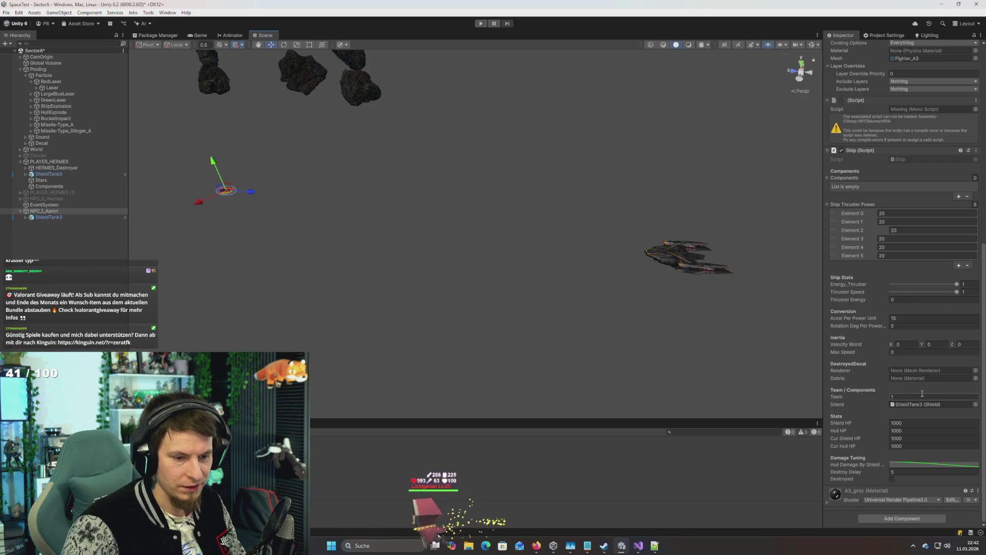
left_click(938, 284)
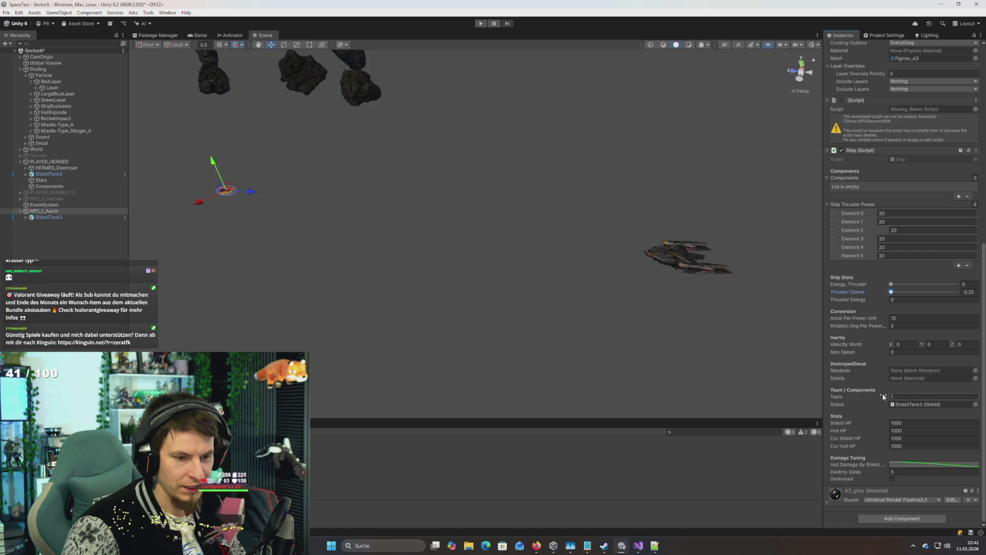
scroll(886, 393, "up", 4)
scroll(868, 377, "down", 4)
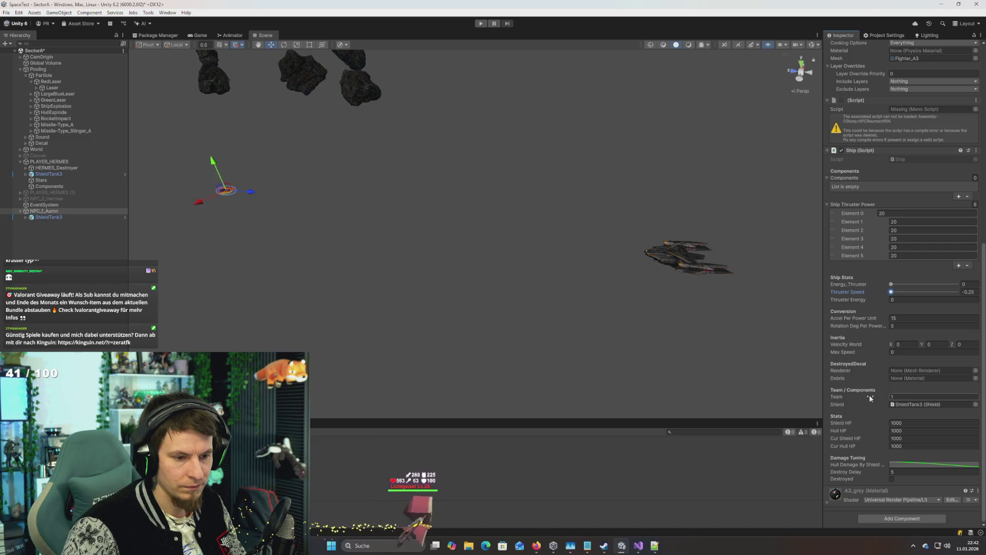
left_click(904, 405)
Step: Save the SectorA scene and start the game in Play mode
key("ctrl+s")
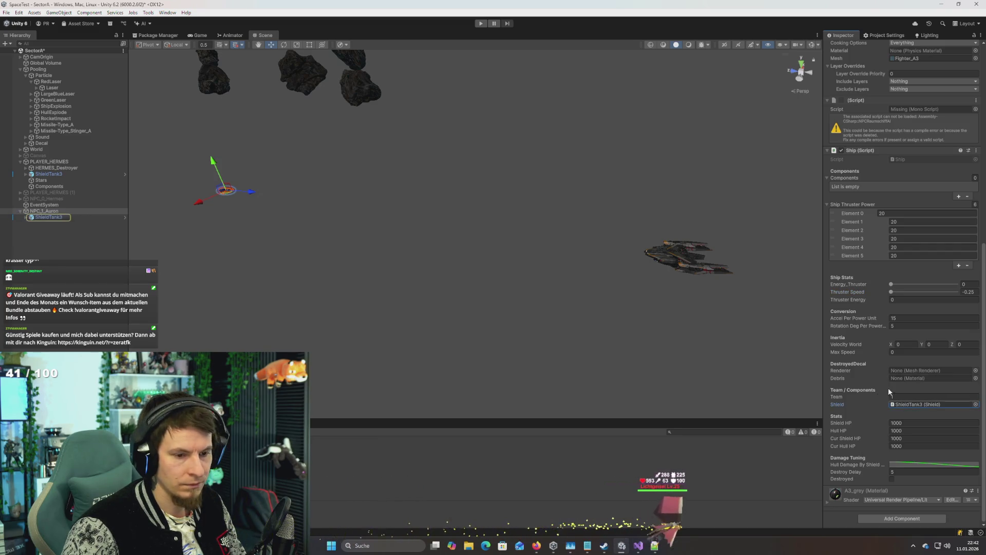
key("alt+Tab")
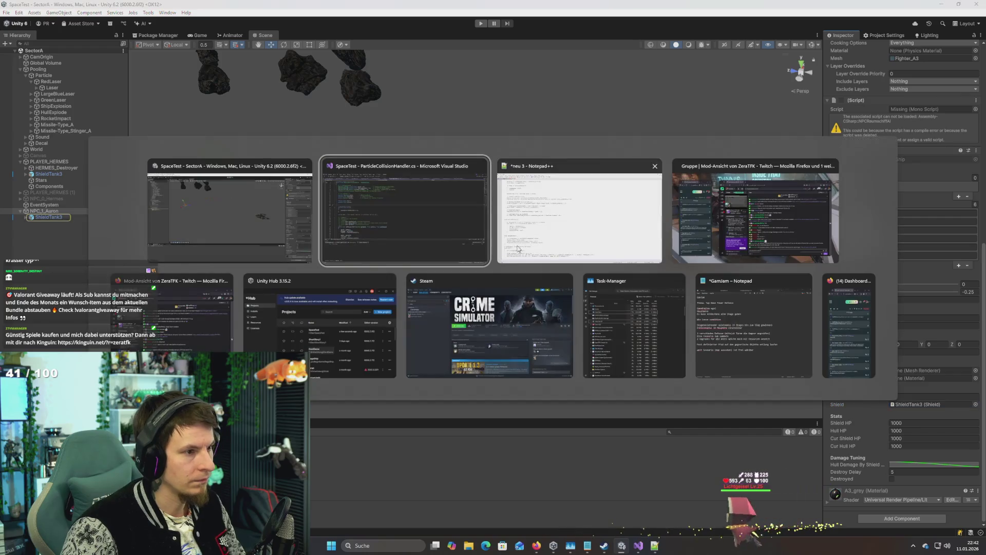
scroll(979, 217, "up", 5)
scroll(978, 217, "up", 6)
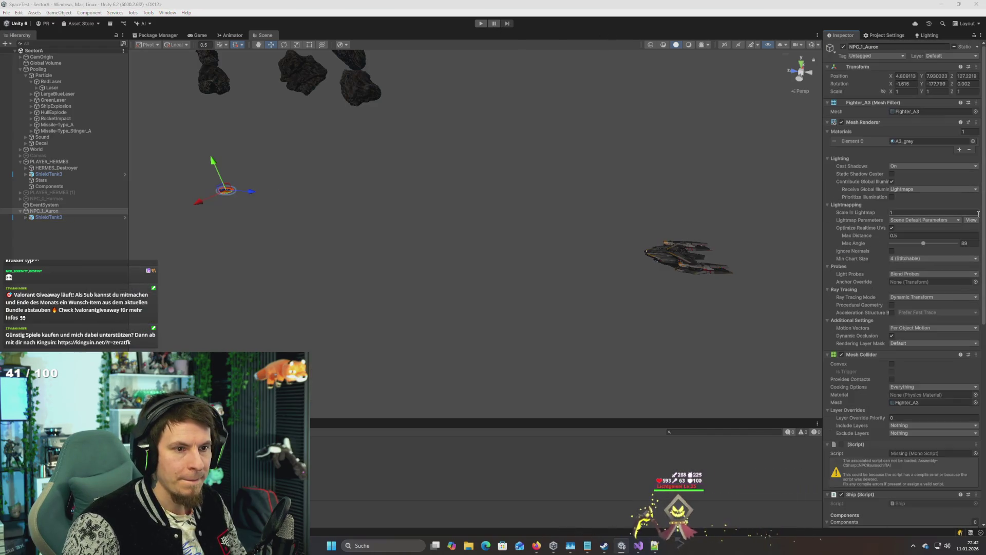
left_click(486, 24)
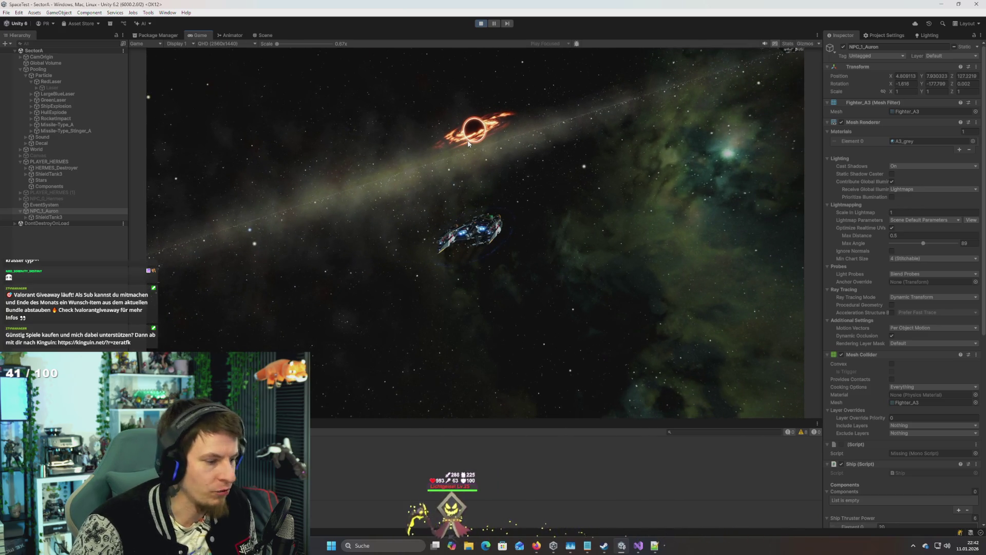
Step: Inspect the HERMES_Destroyer and its PLAYER_HERMES parent in the Hierarchy
scroll(966, 363, "down", 10)
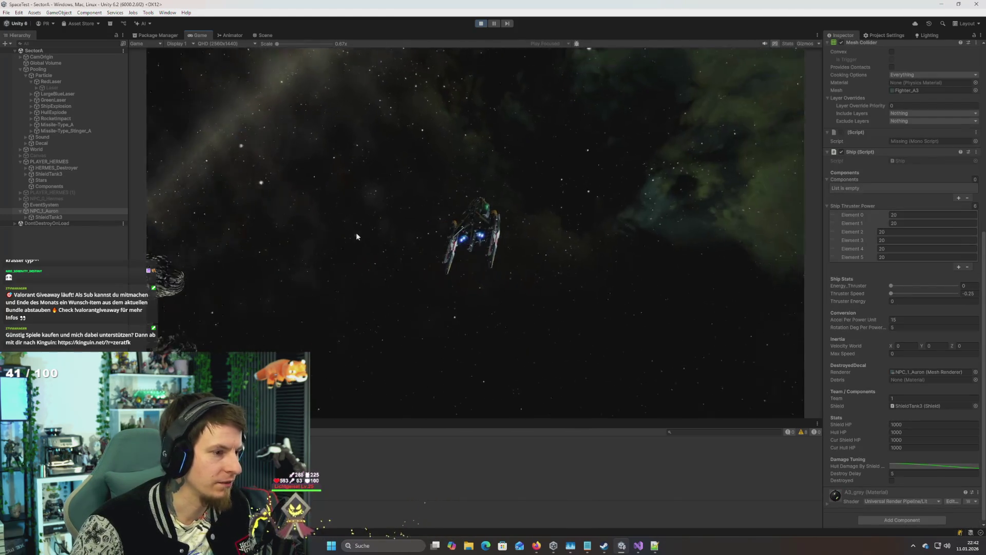
left_click(52, 168)
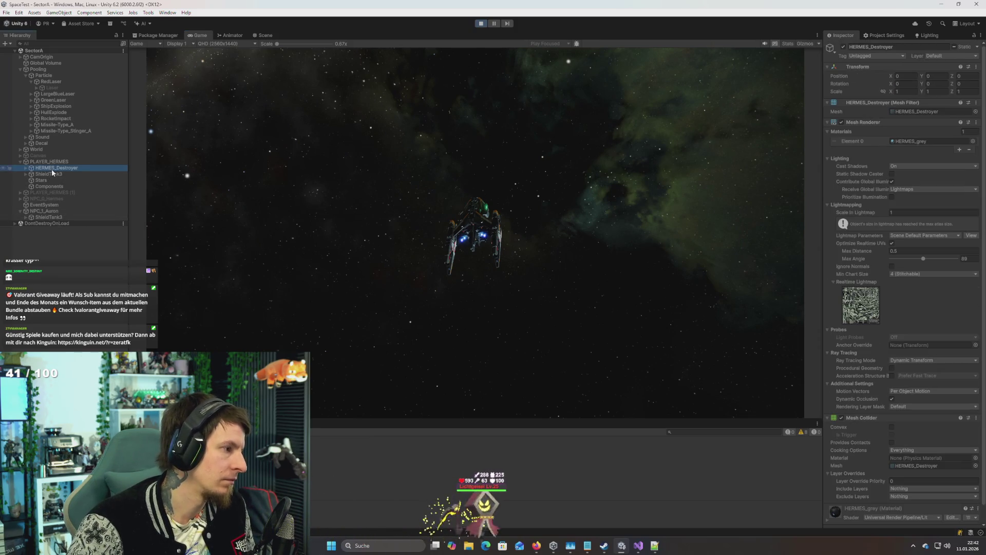
key("Down")
key("Down")
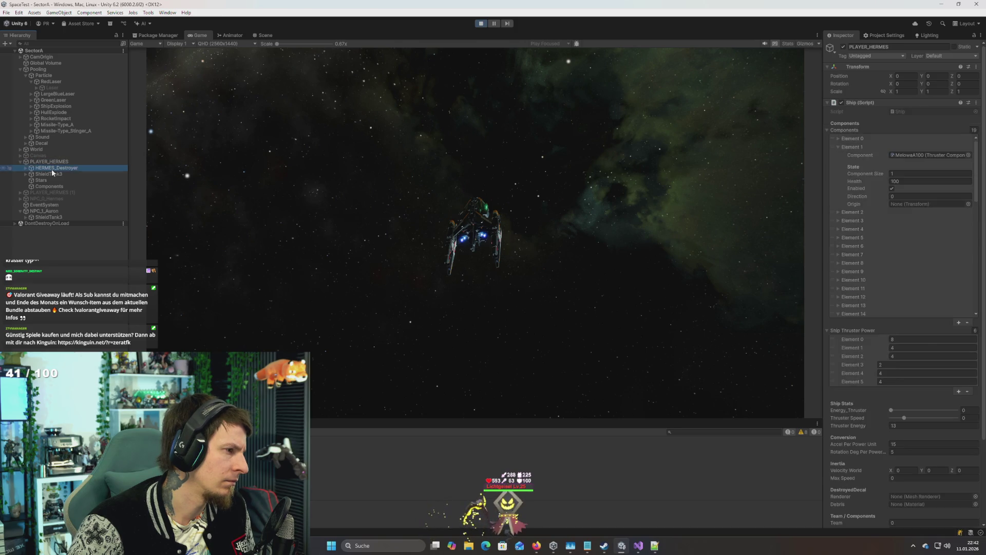
key("Up")
key("Up")
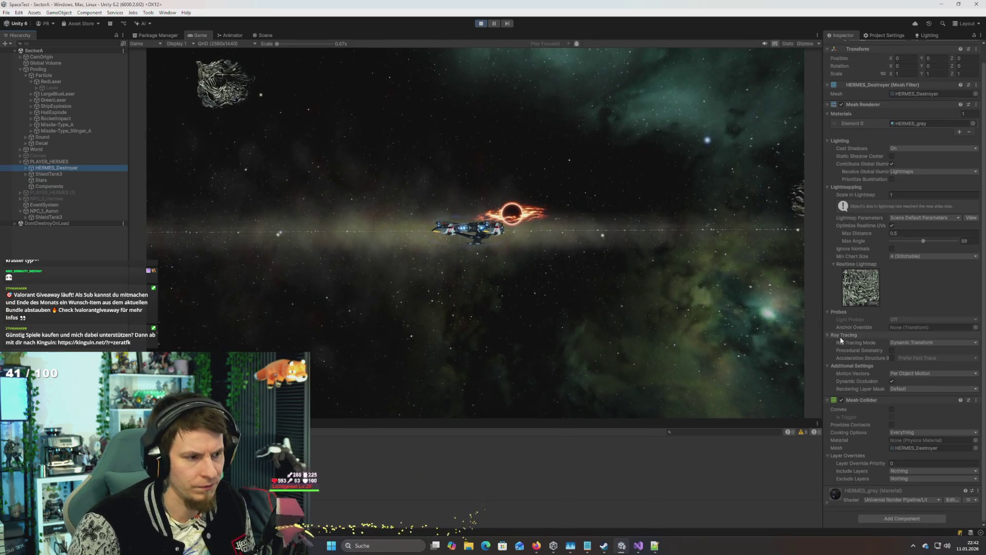
scroll(885, 312, "up", 1)
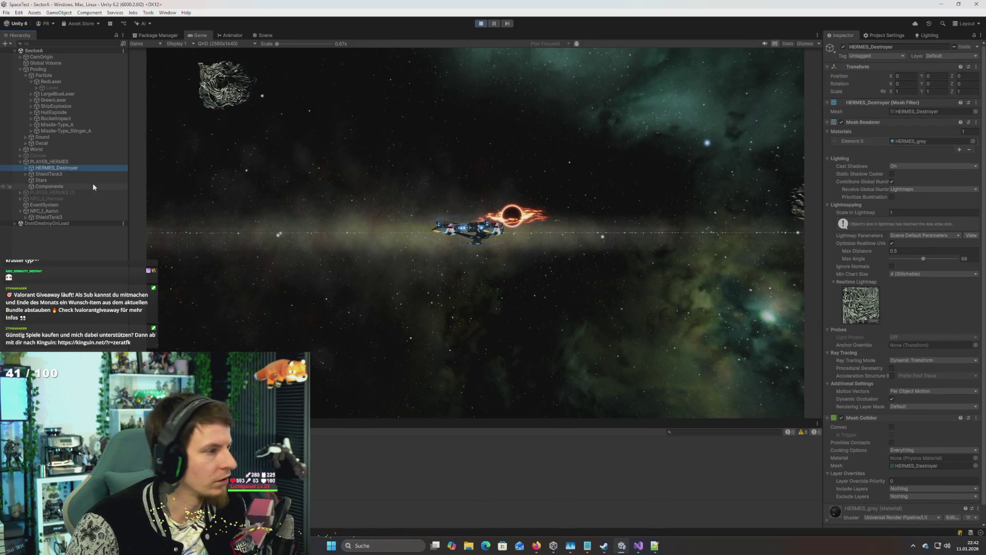
key("Up")
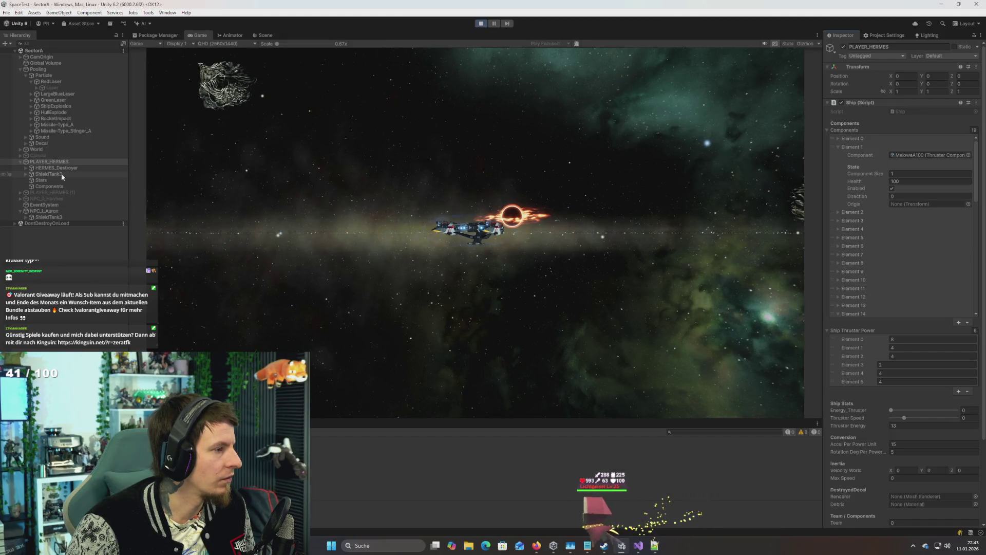
Step: Expand HERMES_Destroyer > InterfaceList > InterfaceVapuk2 and inspect the turret clone's Turret Kannon Laser settings
left_click(27, 169)
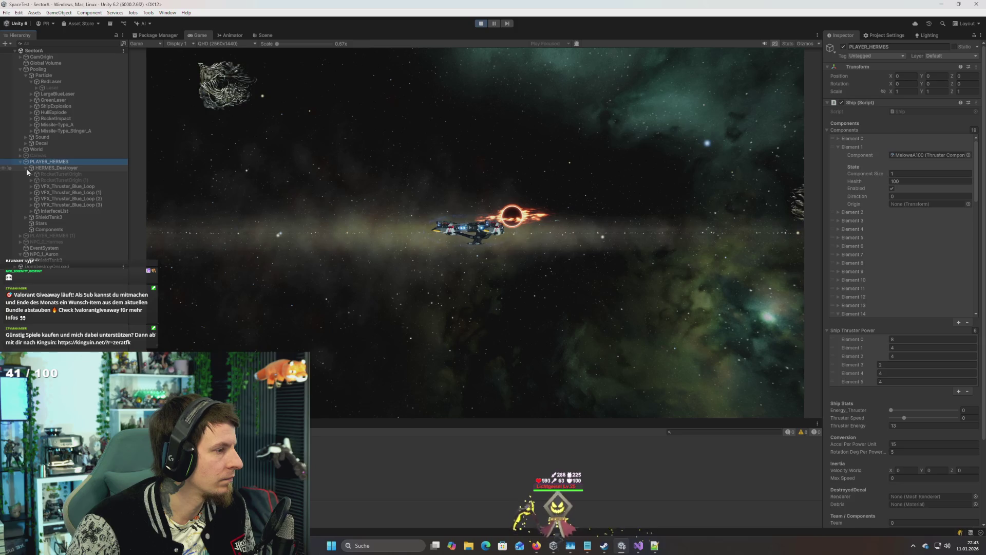
left_click(33, 210)
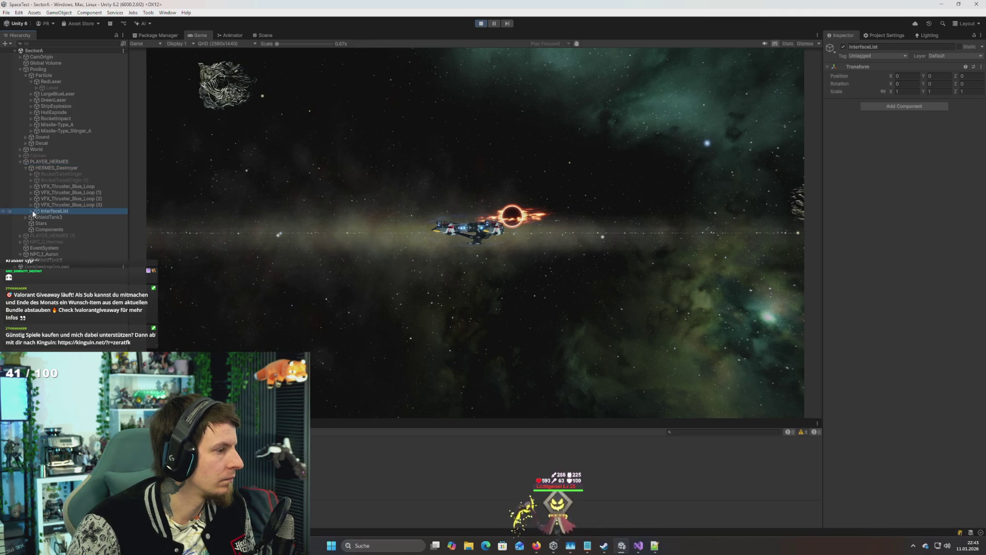
left_click(31, 212)
left_click(63, 217)
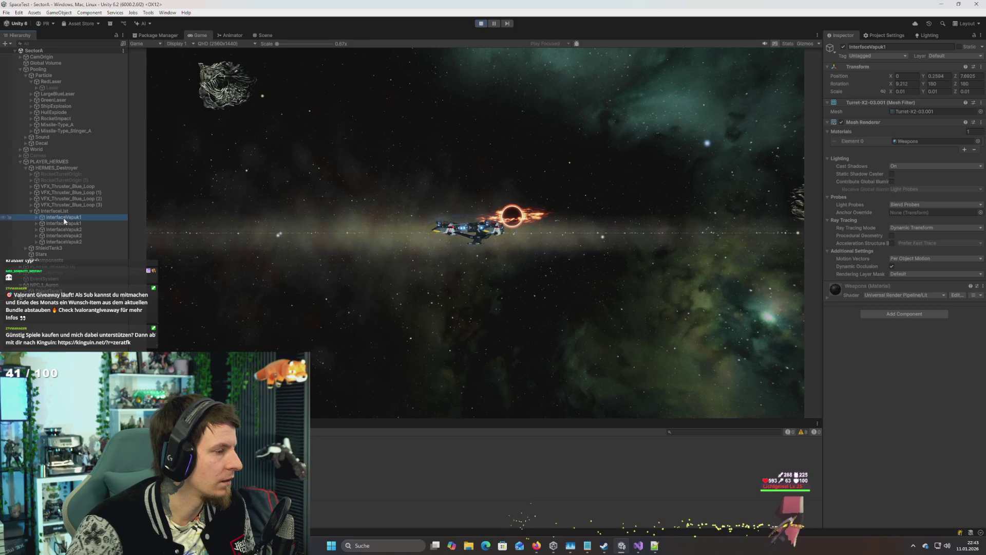
key("Right")
key("Down")
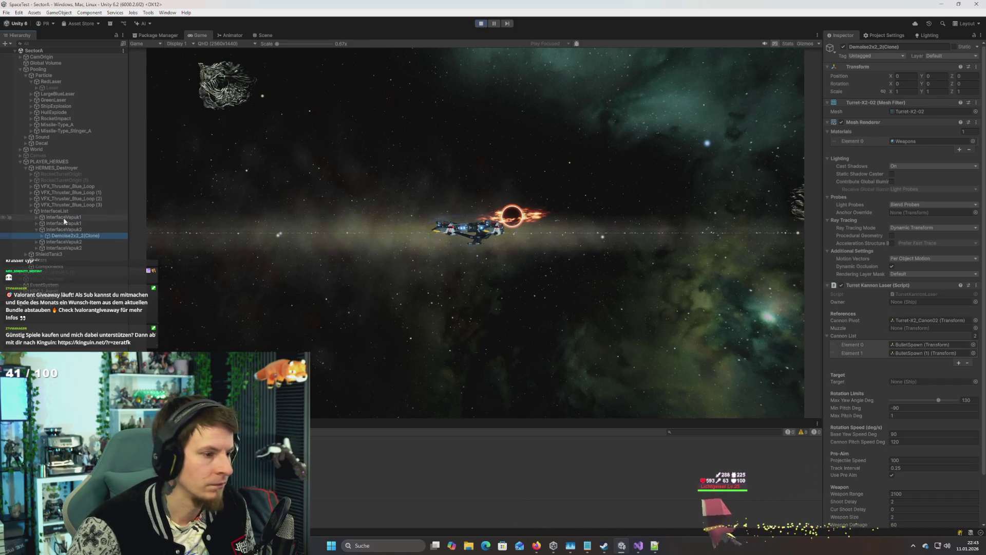
scroll(860, 244, "down", 3)
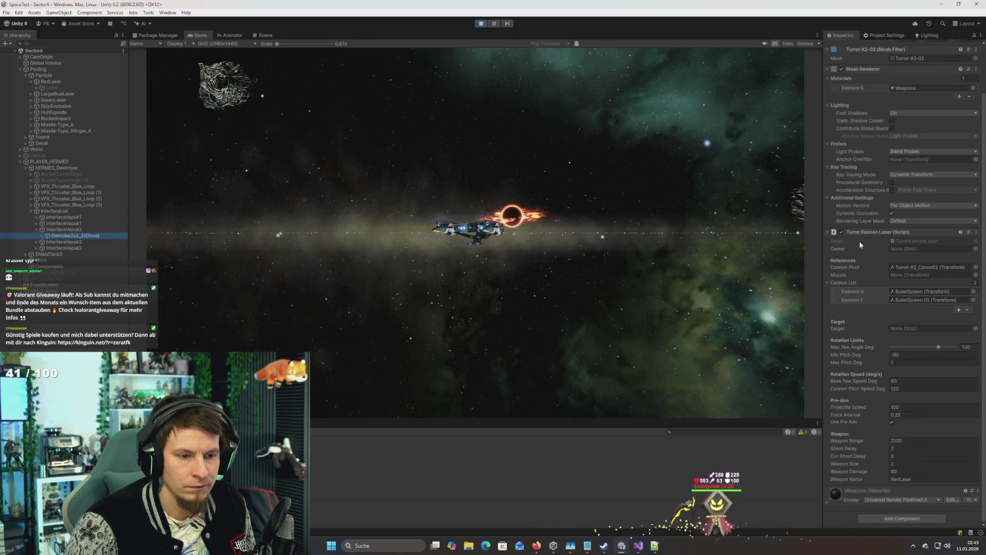
left_click(733, 252)
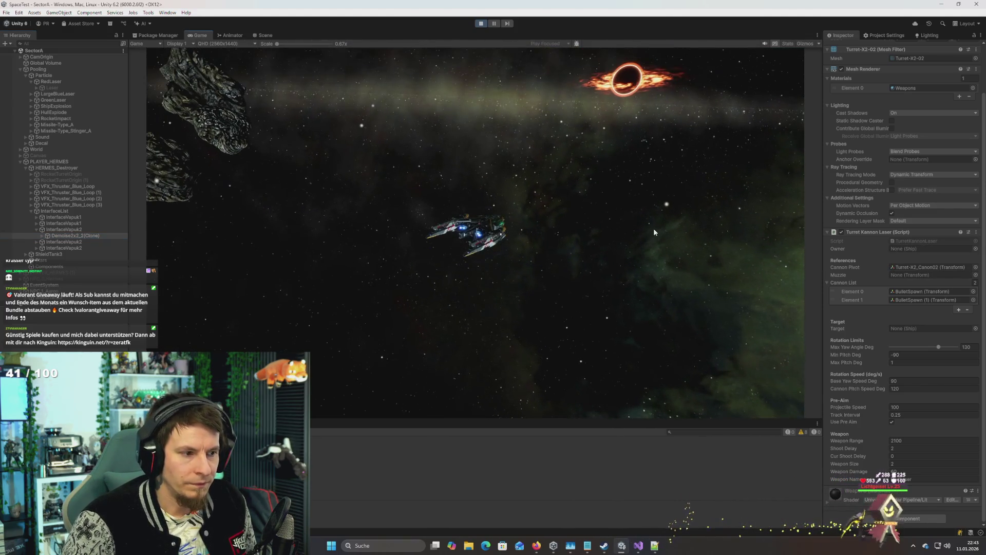
key("alt+Tab")
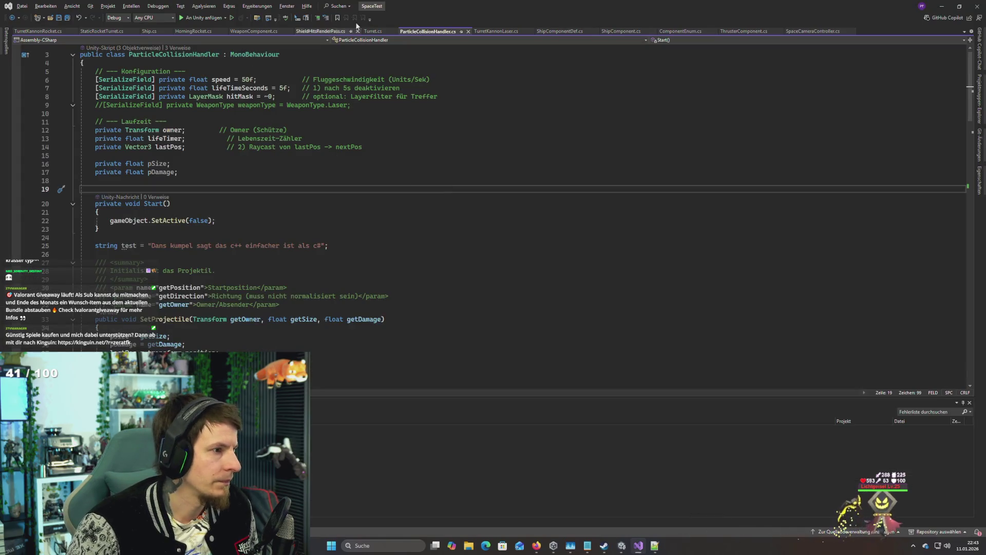
Step: Open Turret.cs, set a breakpoint on line 311 in GetTarget, and attach the debugger to Unity
left_click(373, 32)
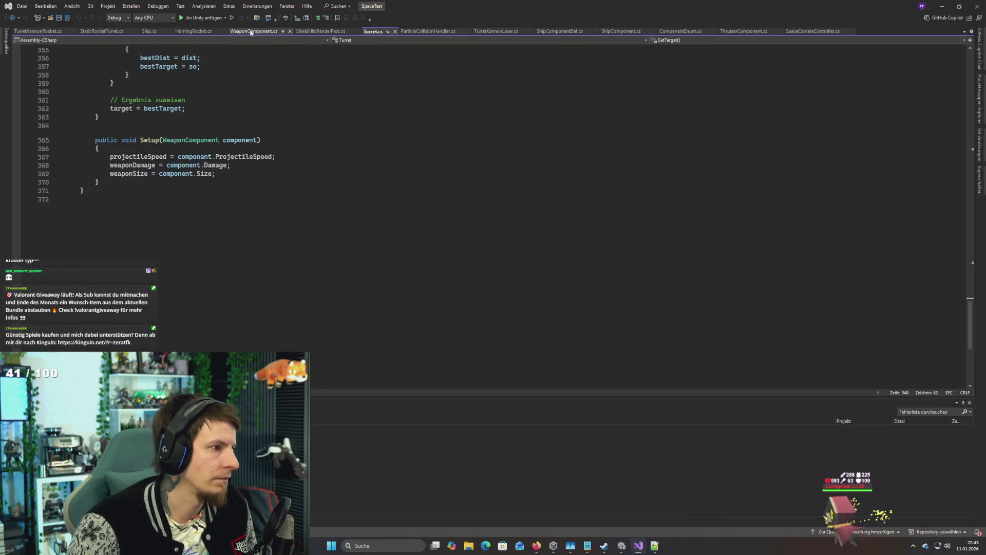
scroll(260, 112, "up", 10)
scroll(260, 112, "up", 8)
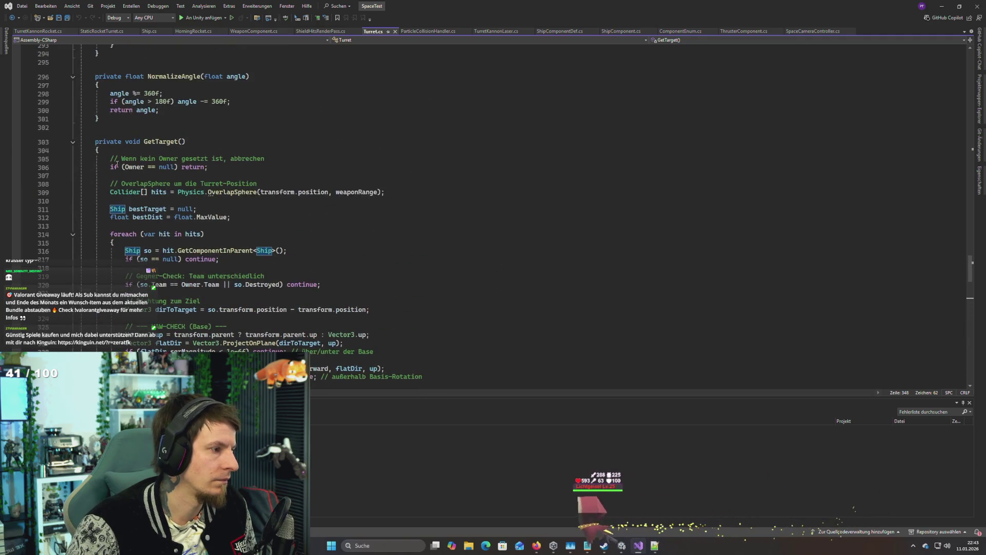
left_click(117, 209)
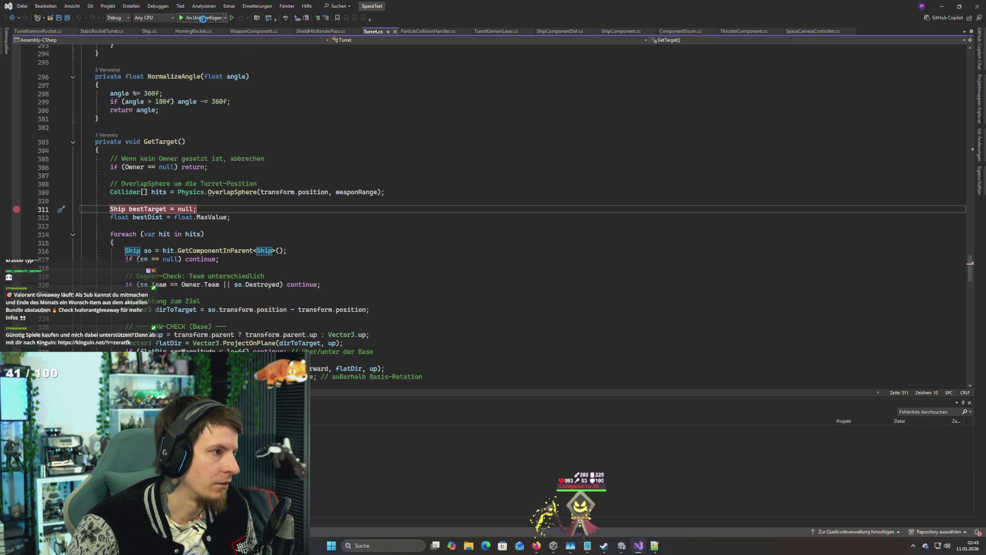
left_click(204, 18)
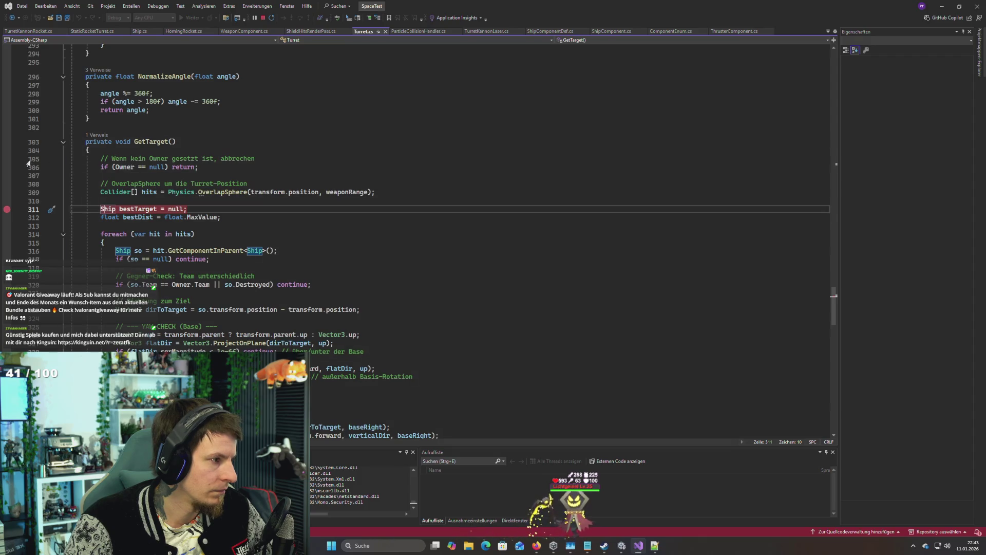
Step: Inspect the GetTarget declaration and its call in Update
left_click(150, 145)
scroll(186, 198, "up", 20)
scroll(186, 198, "up", 20)
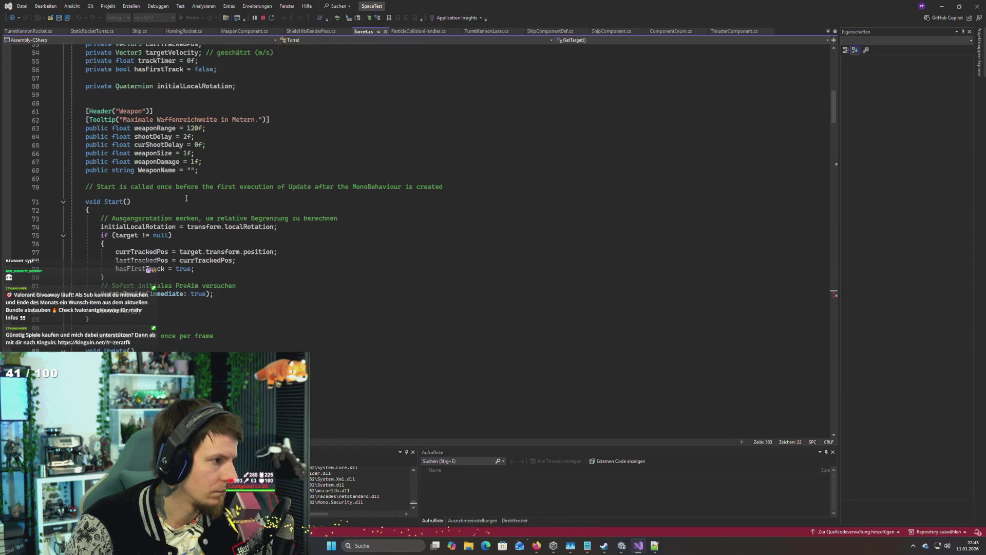
scroll(187, 198, "down", 8)
left_click(112, 167)
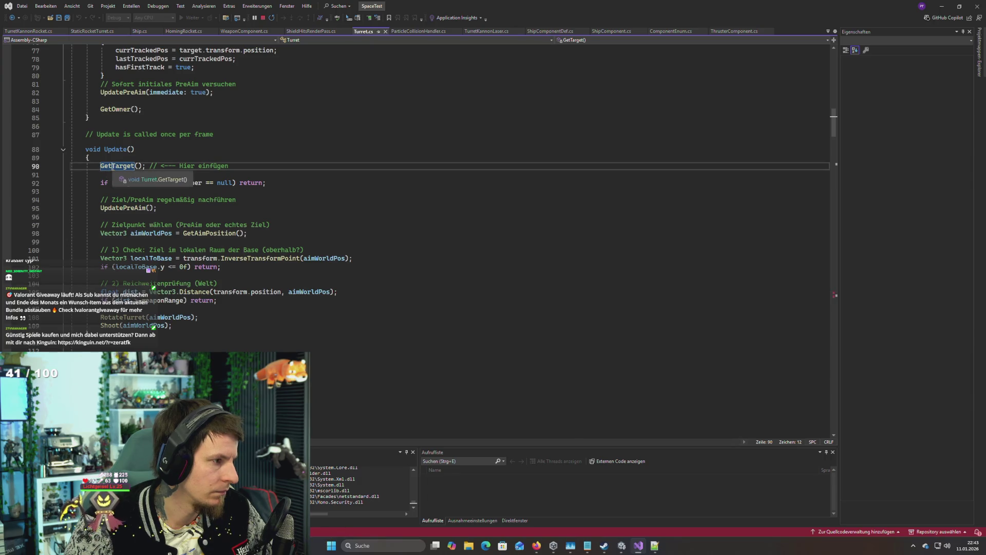
scroll(173, 197, "up", 5)
scroll(156, 202, "up", 5)
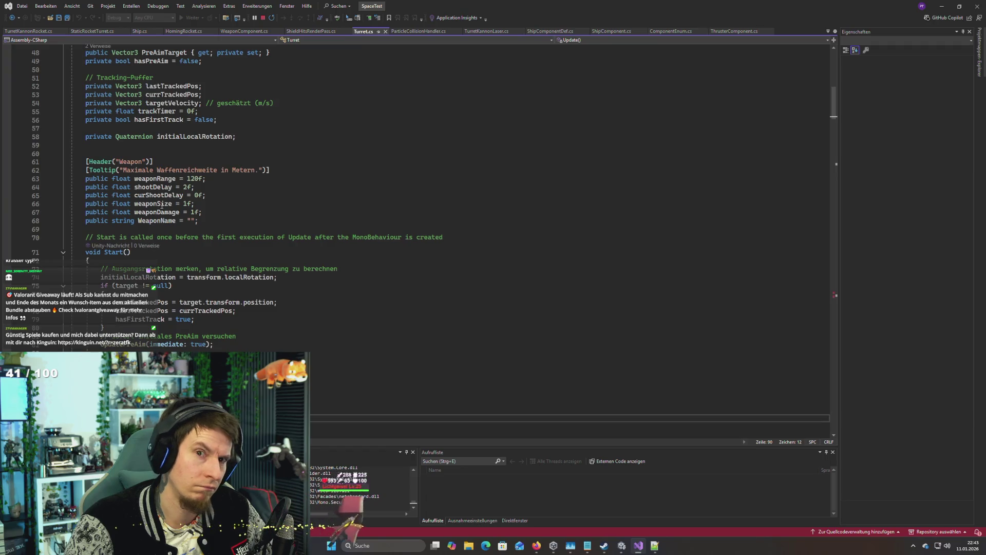
scroll(162, 205, "down", 9)
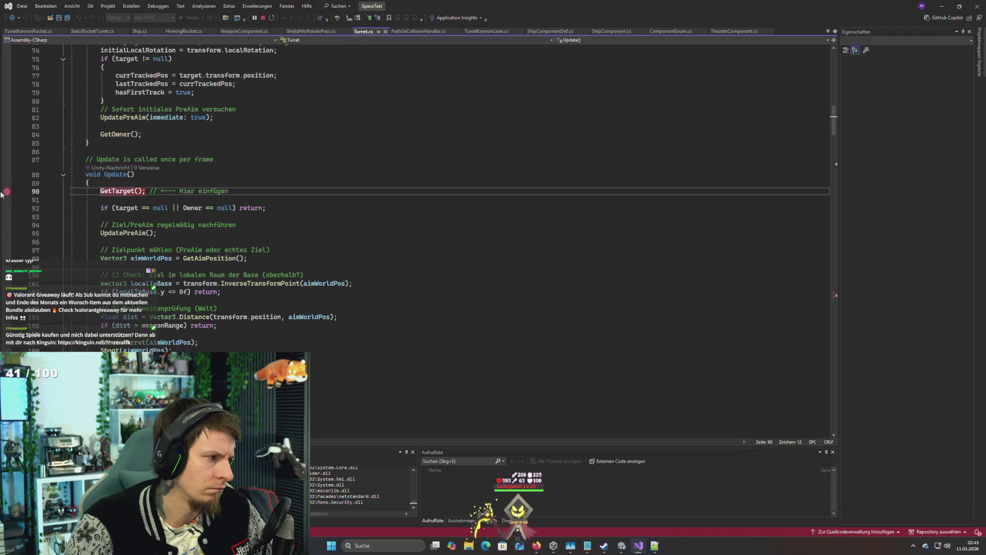
Step: Return to the GetTarget line, then review the Weapon fields down to shootDelay
left_click(101, 191)
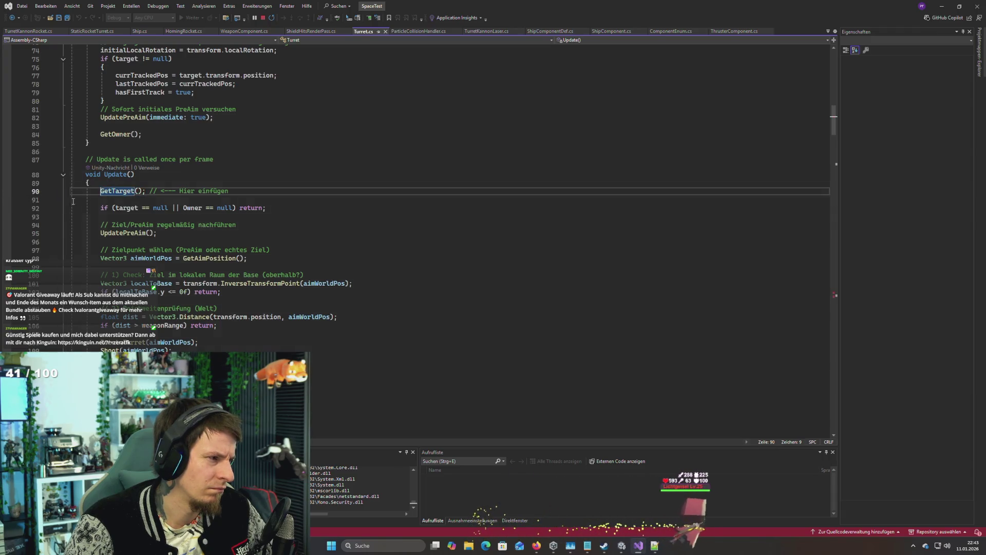
scroll(105, 205, "up", 15)
scroll(105, 205, "up", 10)
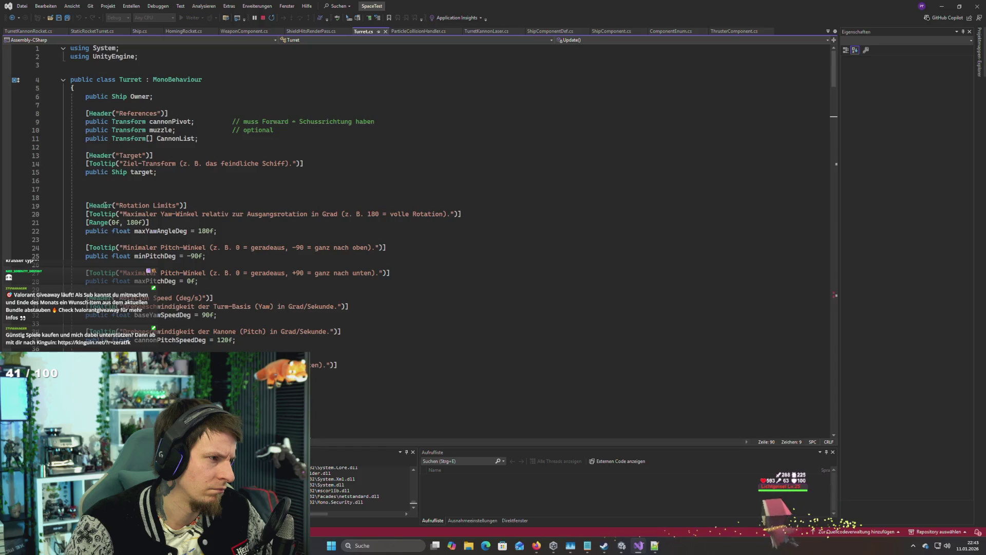
scroll(104, 204, "down", 10)
scroll(105, 204, "down", 6)
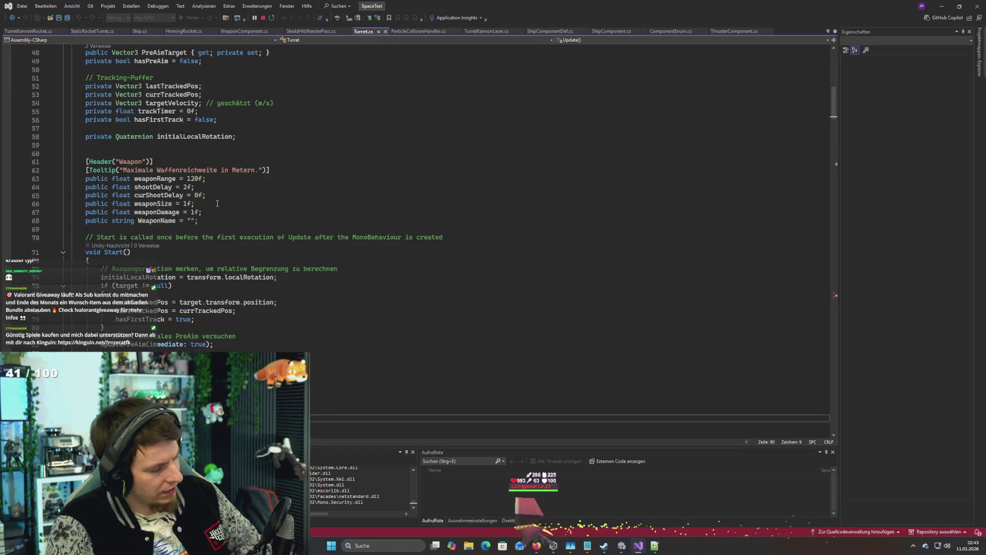
left_click(242, 189)
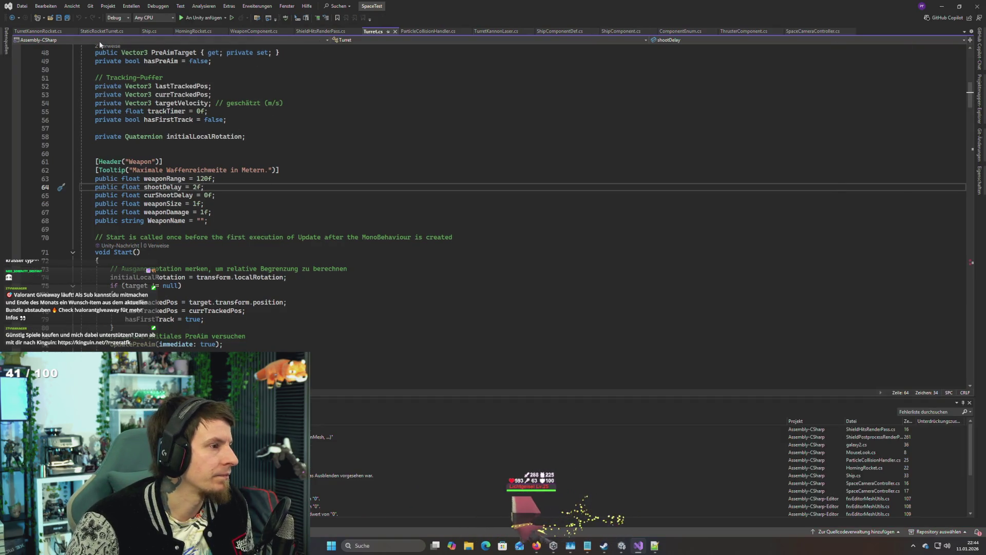
Step: Bring up the TurretKannonLaser script, passing through TurretKannonRocket on the way
left_click(38, 32)
scroll(105, 49, "up", 7)
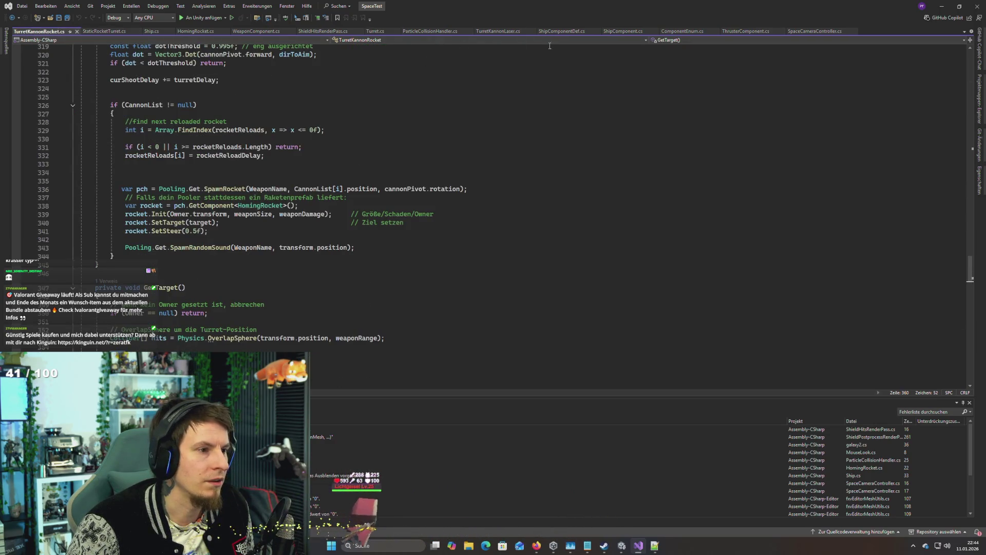
left_click(502, 32)
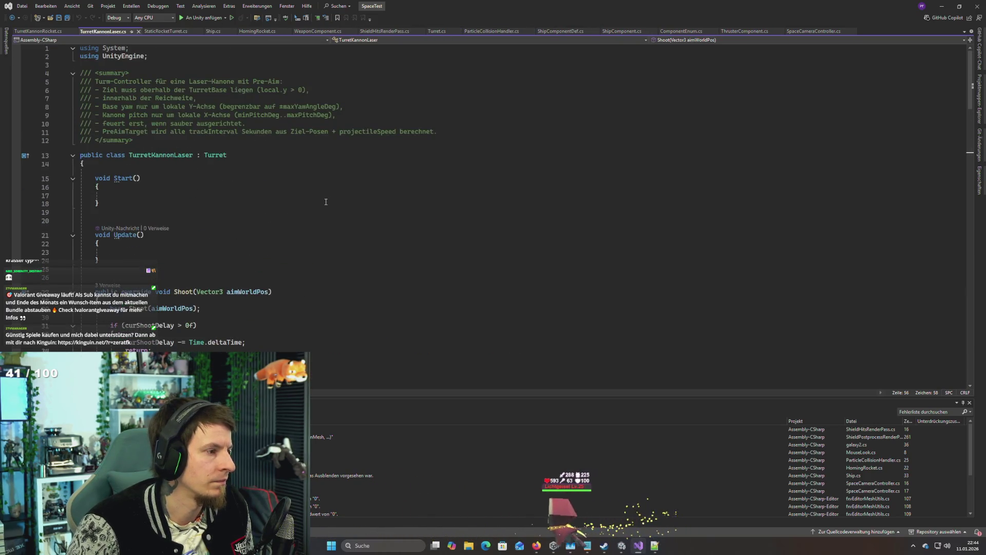
scroll(326, 201, "up", 5)
Step: Add base.Start(); inside TurretKannonLaser's Start method, fixing the autocomplete, and save
left_click(135, 163)
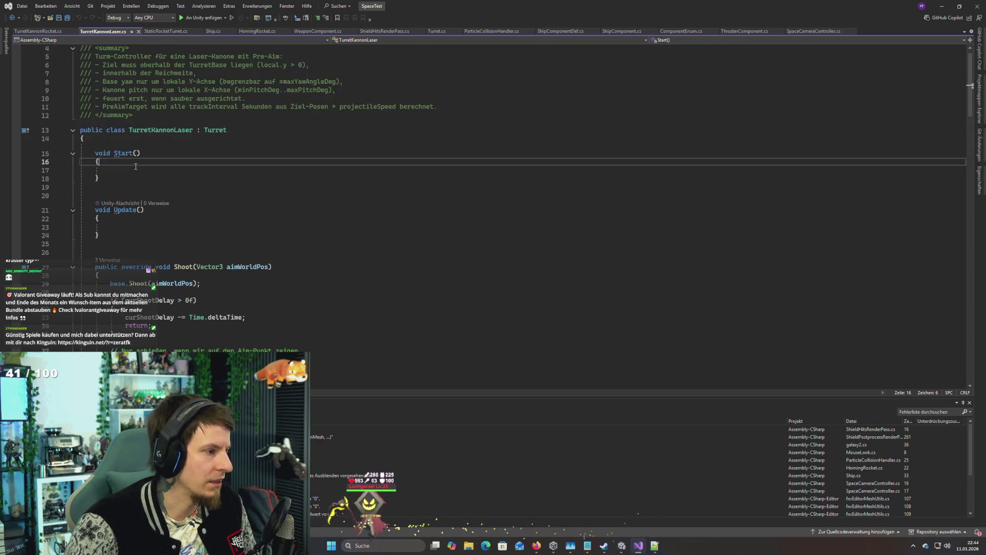
key("Return")
type("base.")
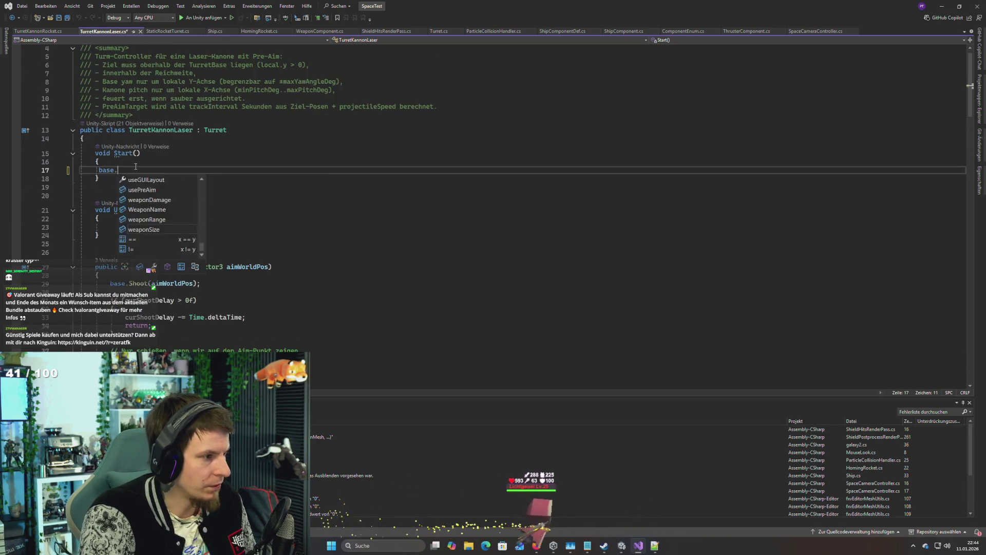
type("start")
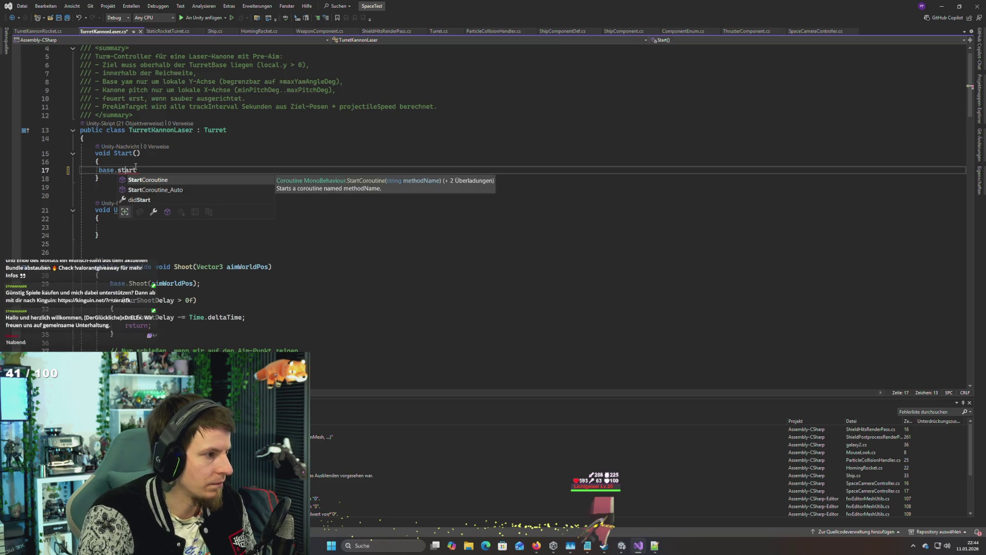
key("BackSpace")
type("();")
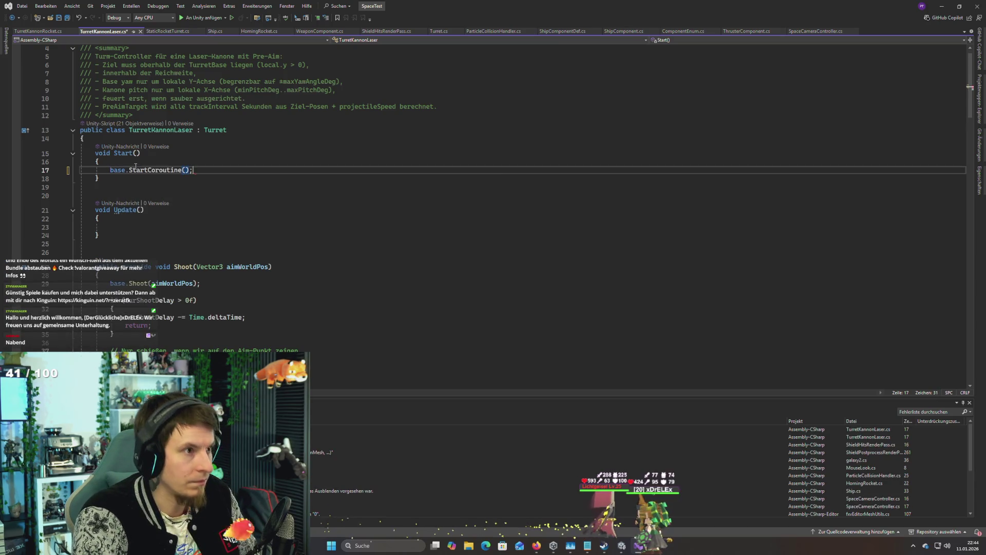
key("Left")
key("Left")
key("Left")
key("BackSpace")
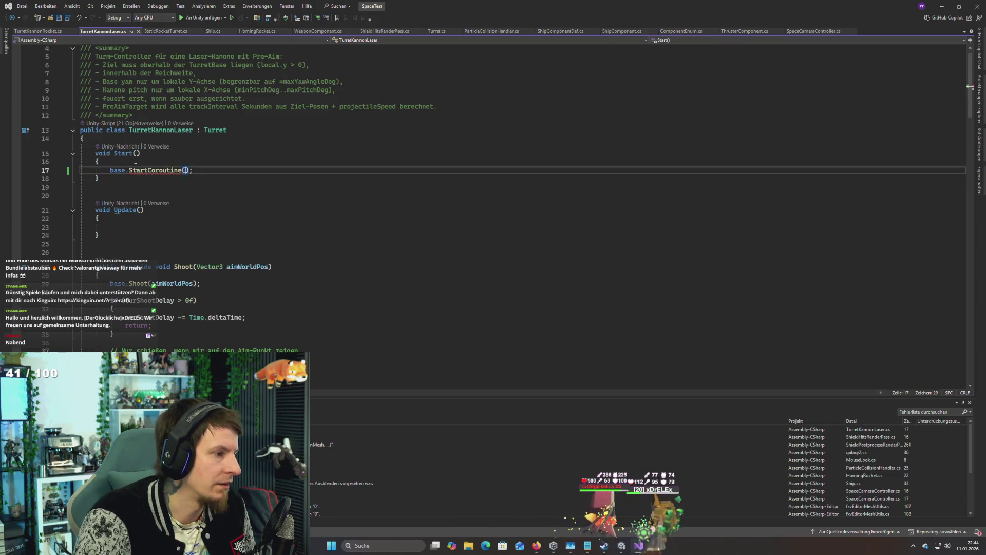
key("BackSpace")
key("BackSpace")
key("BackSpace")
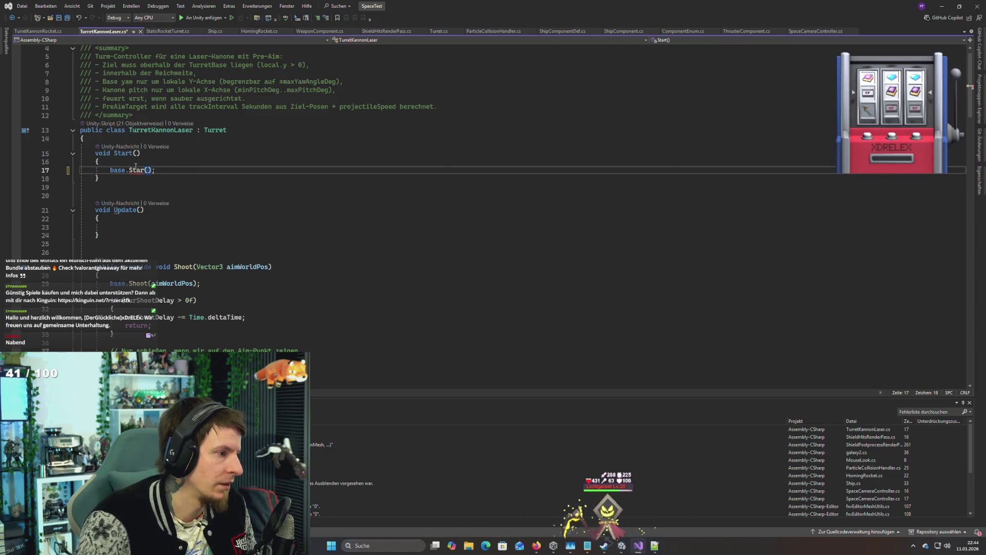
type("t")
key("ctrl+s")
Step: Add base.Update(); inside the Update method and save the script
left_click(135, 223)
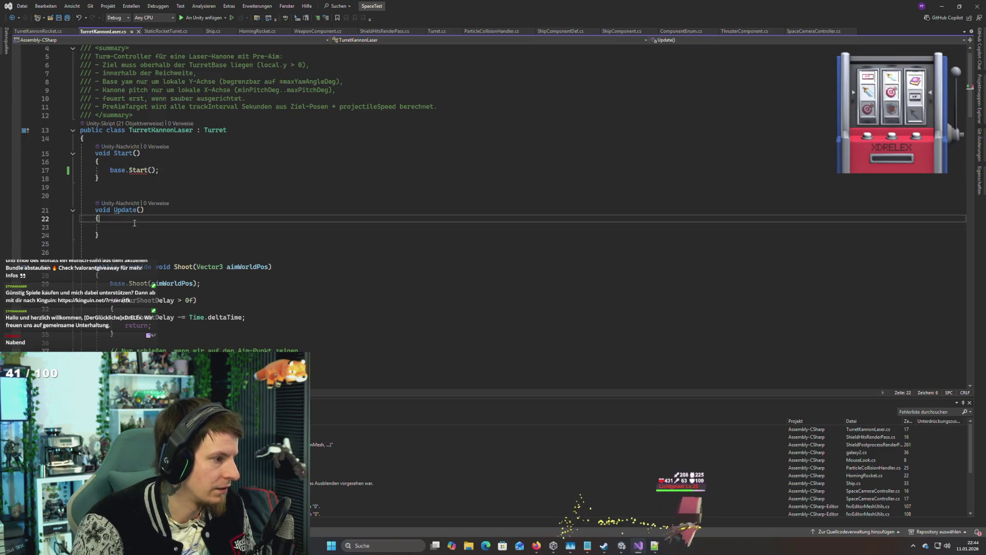
type("base.Update")
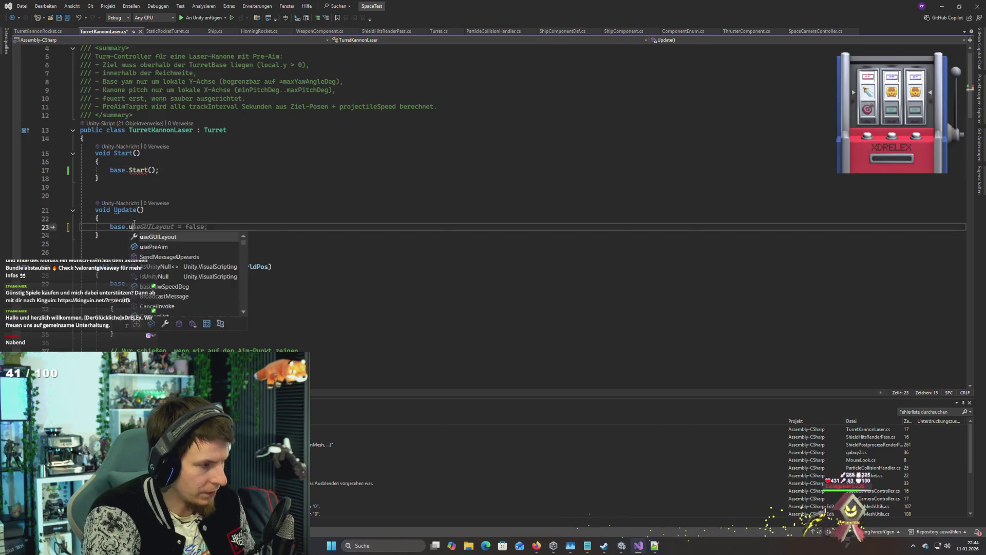
type("();")
key("ctrl+s")
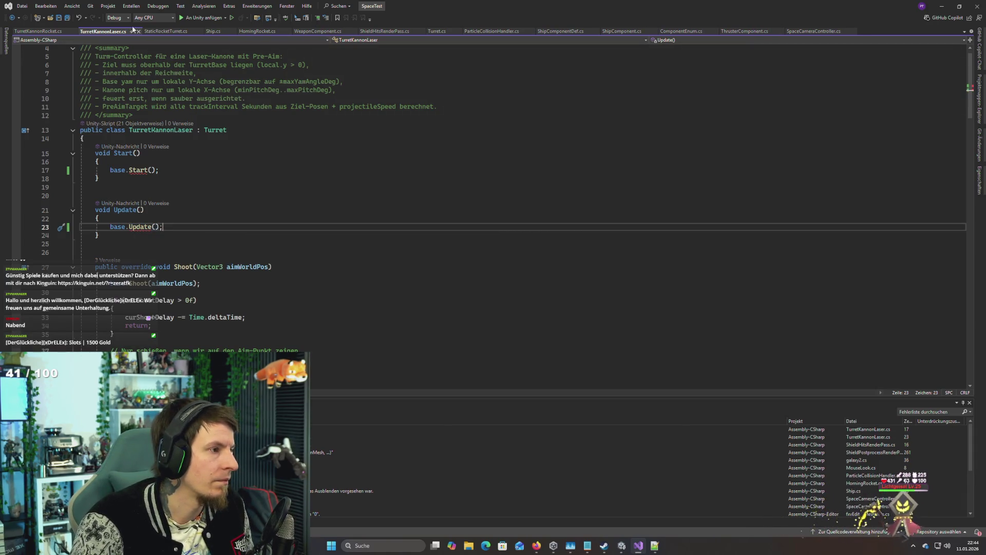
Step: In Turret.cs, declare Start as public virtual, correcting the typo, and save
left_click_drag(440, 34, 157, 32)
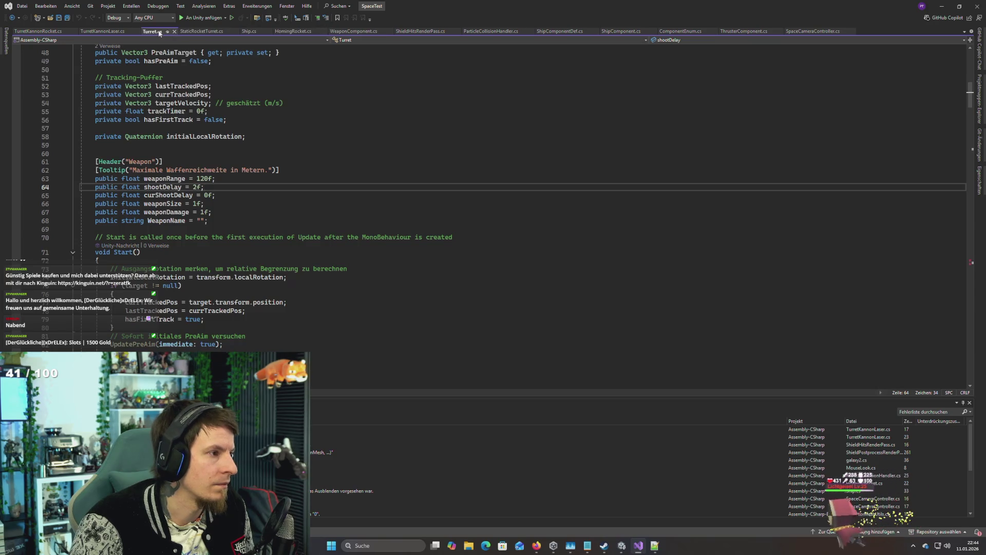
scroll(218, 179, "down", 6)
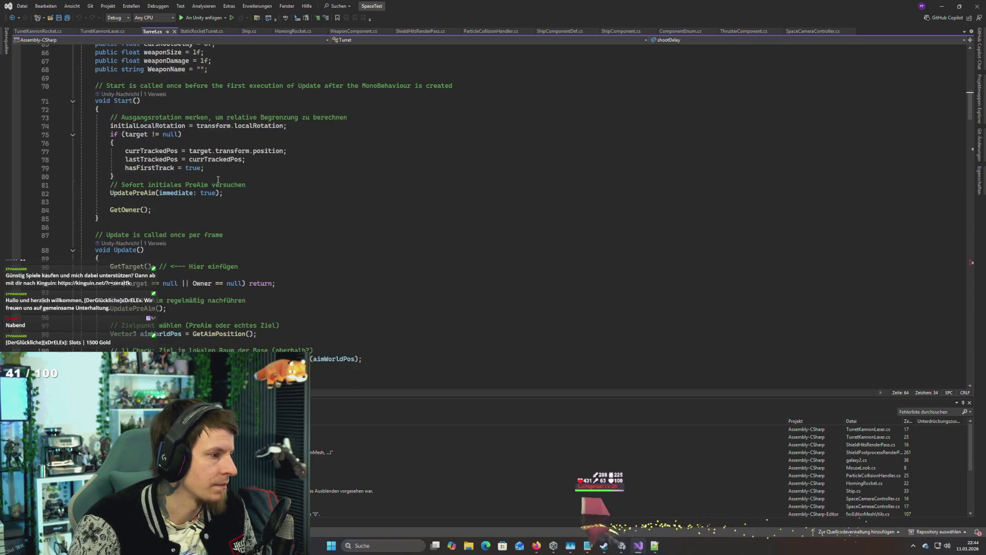
scroll(204, 155, "up", 2)
left_click(113, 151)
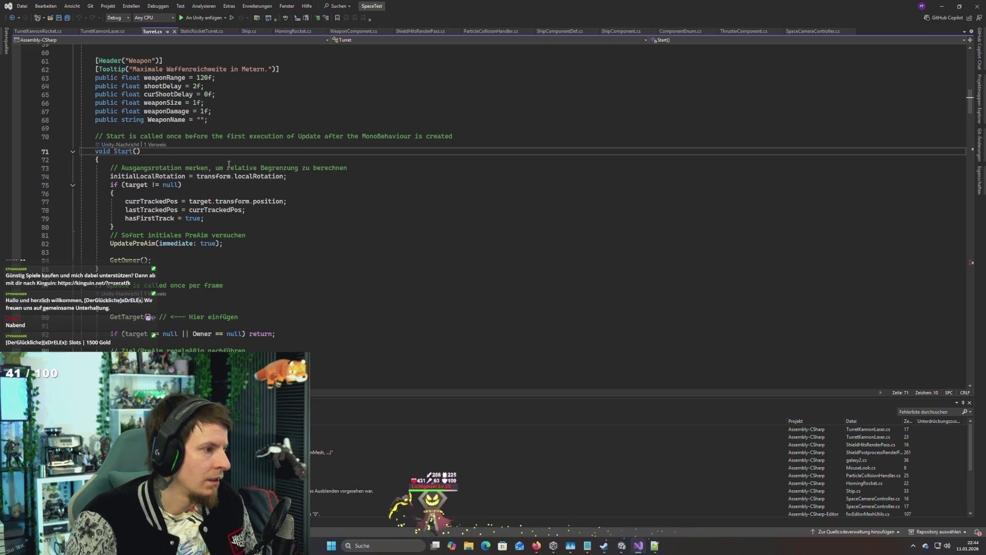
key("Left")
key("Left")
key("Left")
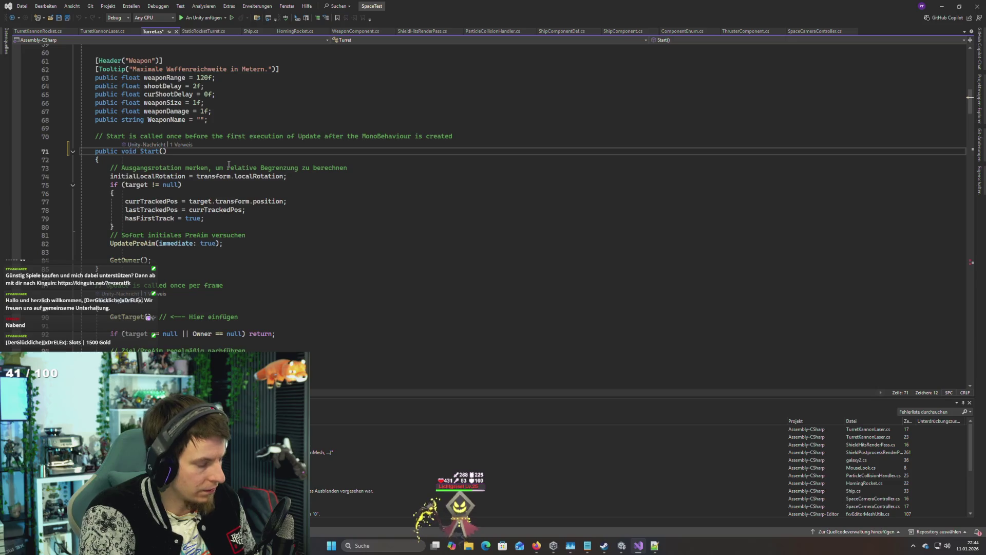
key("BackSpace")
type("tual")
key("ctrl+s")
Step: Edit Turret's Update declaration and save the file
left_click(96, 301)
type("Get")
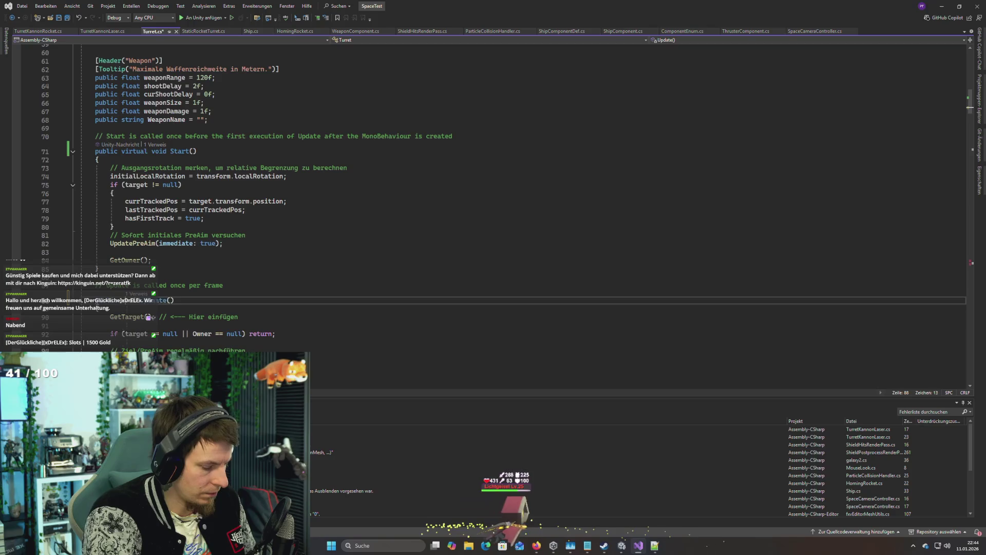
key("ctrl+s")
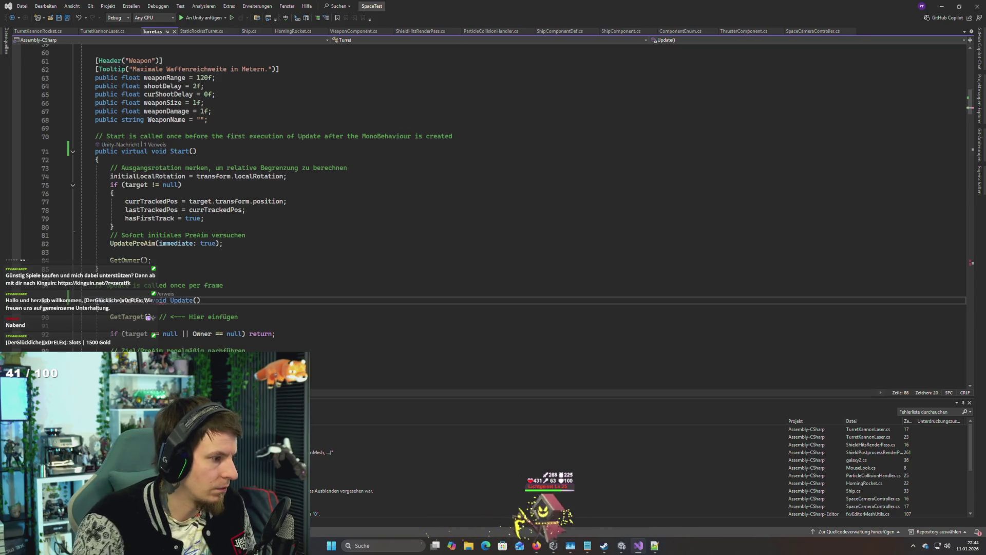
left_click(125, 308)
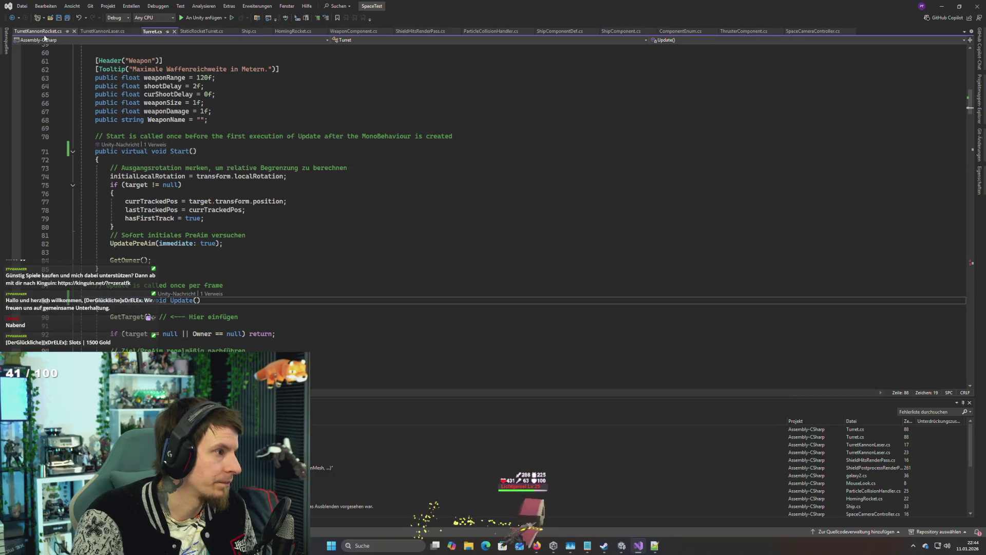
Step: Try an override keyword on TurretKannonLaser's Update, remove it, and read the CS0114 hiding warning
left_click(102, 31)
left_click(114, 210)
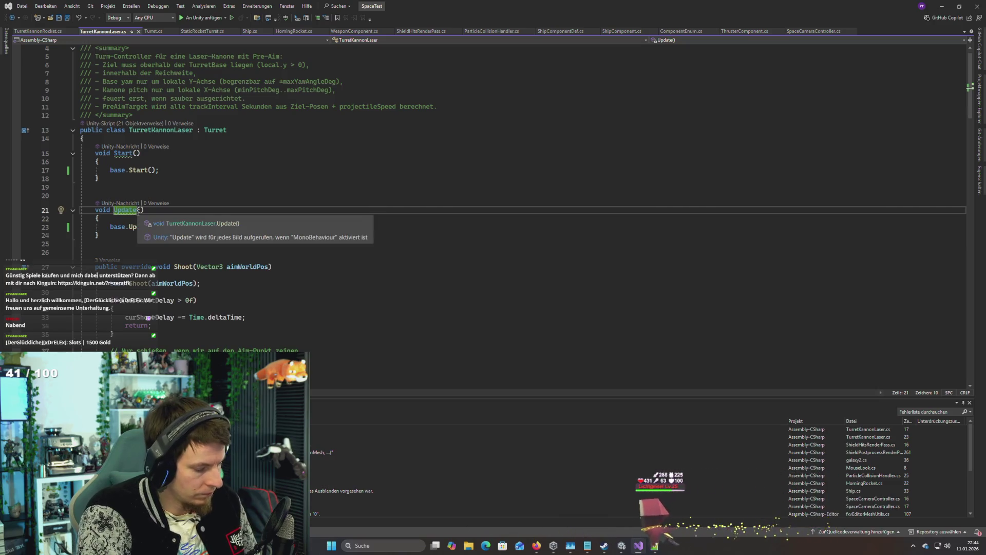
type("over")
key("Down")
key("Down")
key("Down")
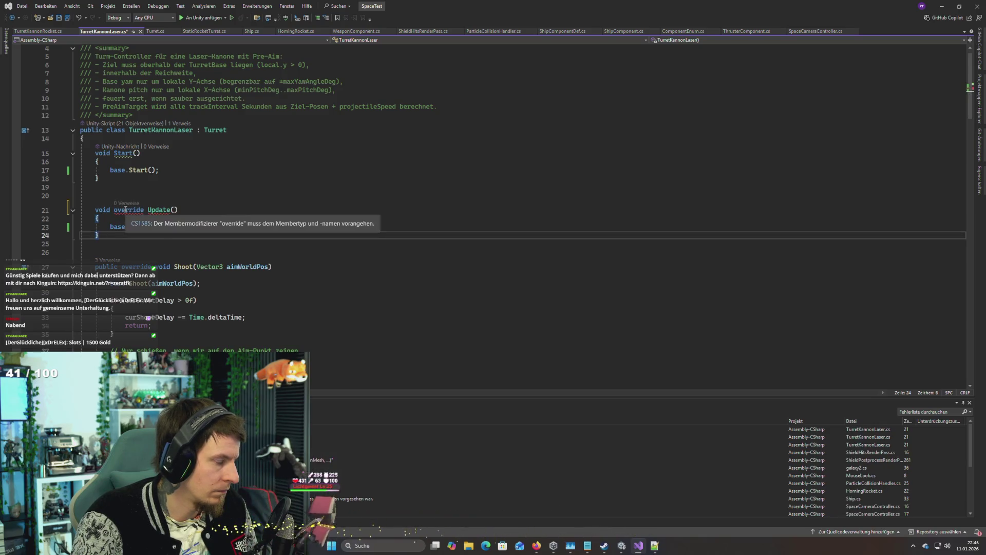
double_click(125, 209)
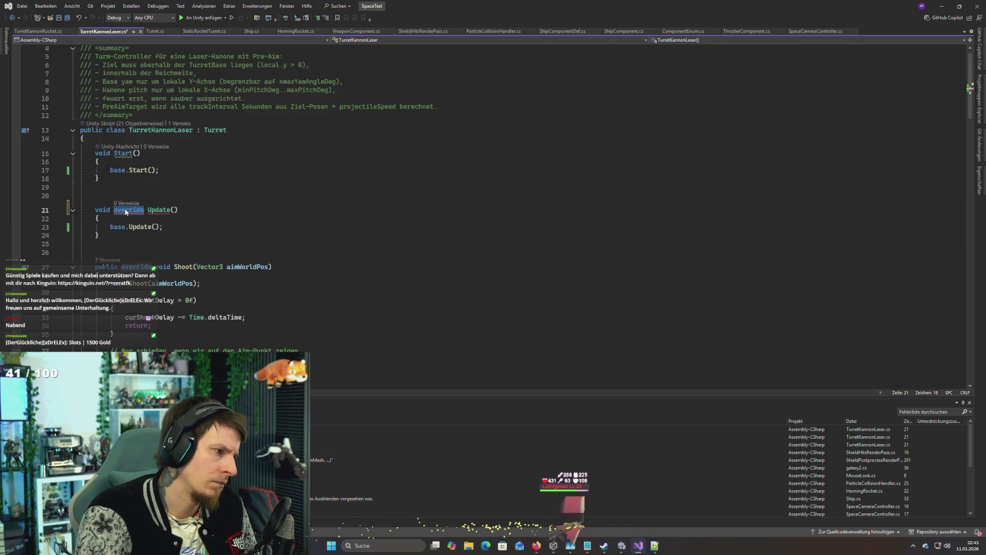
key("BackSpace")
key("BackSpace")
left_click(210, 245)
mouse_move(126, 210)
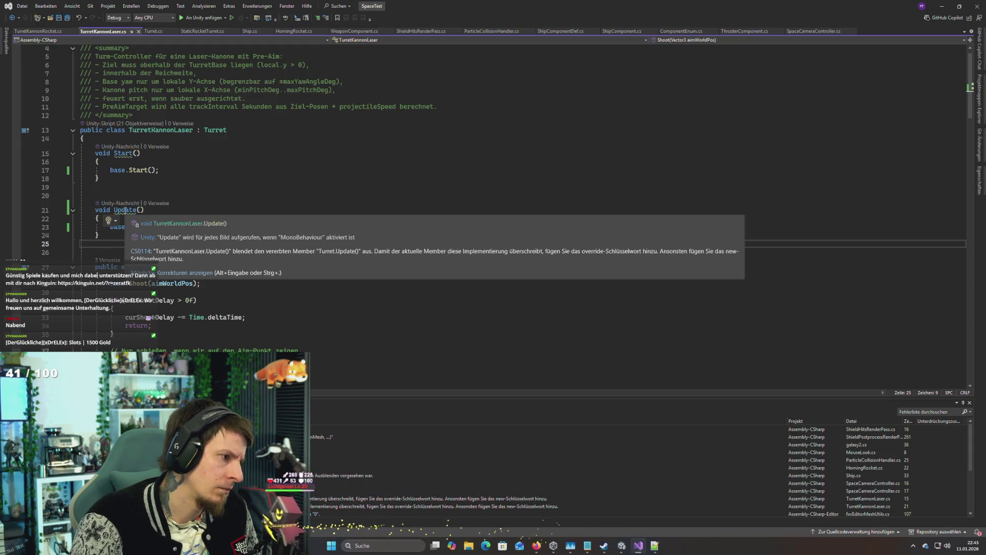
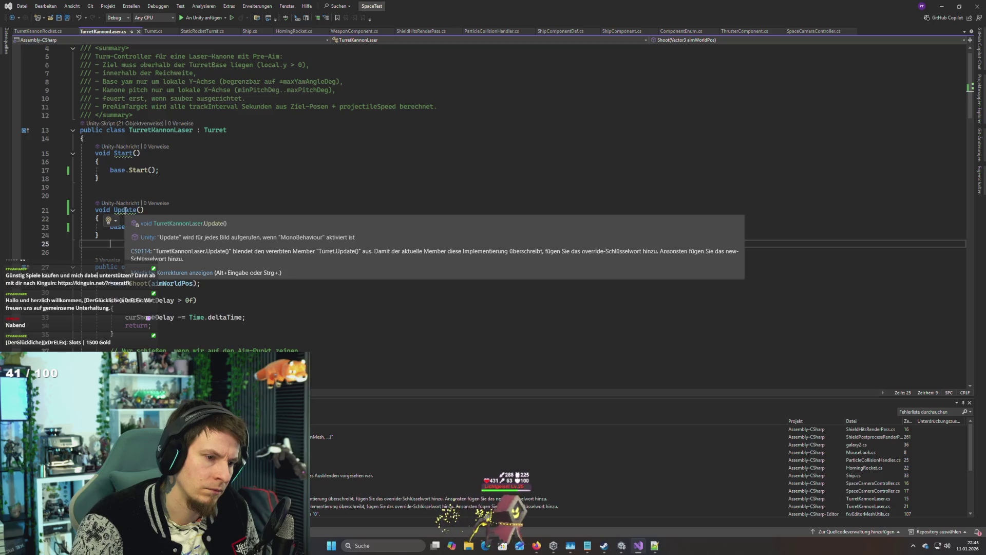
Step: Make TurretKannonLaser's Update and Start declarations public override methods
key("Up")
key("Up")
key("Up")
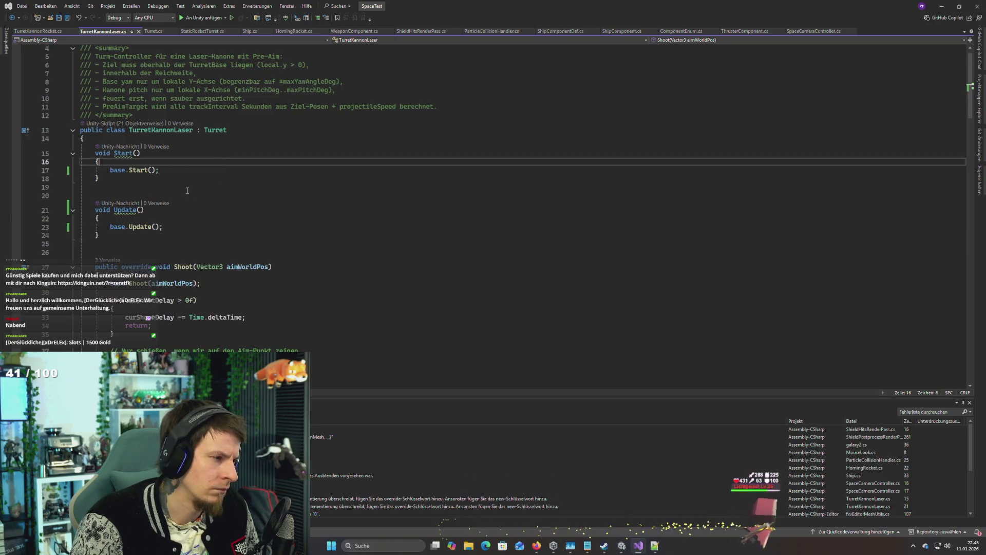
key("Down")
key("Down")
key("Down")
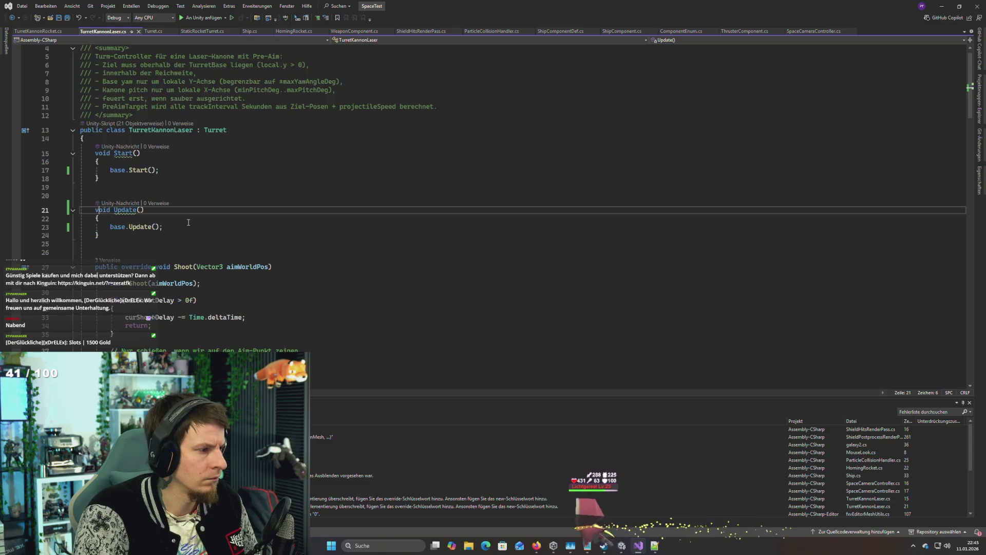
type("overr")
key("BackSpace")
type("ide")
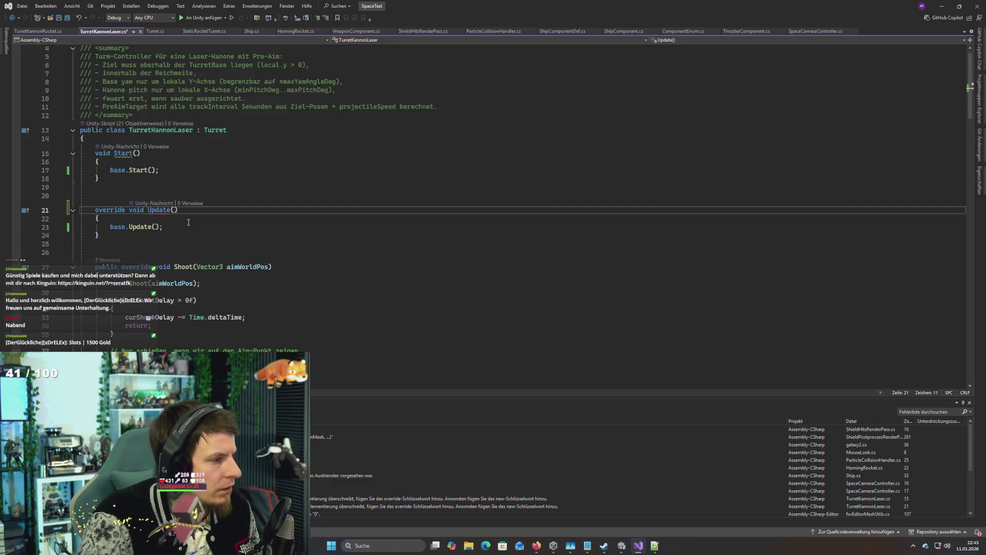
left_click(148, 212)
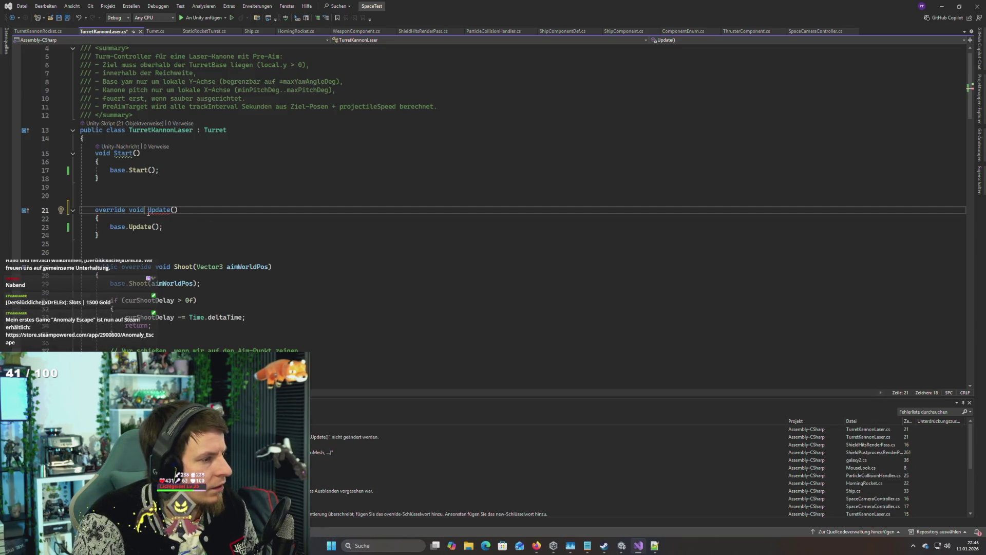
left_click(96, 212)
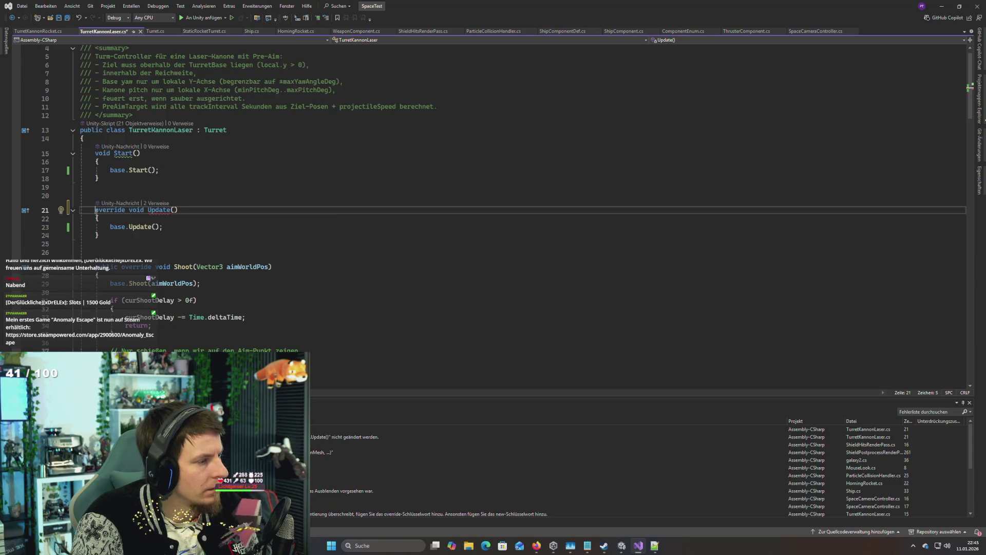
type("public")
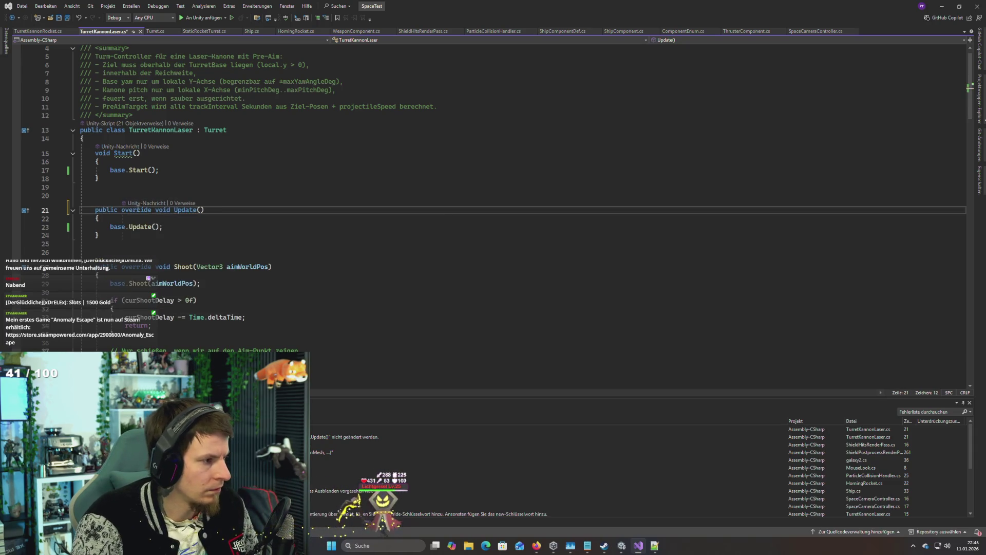
left_click(95, 153)
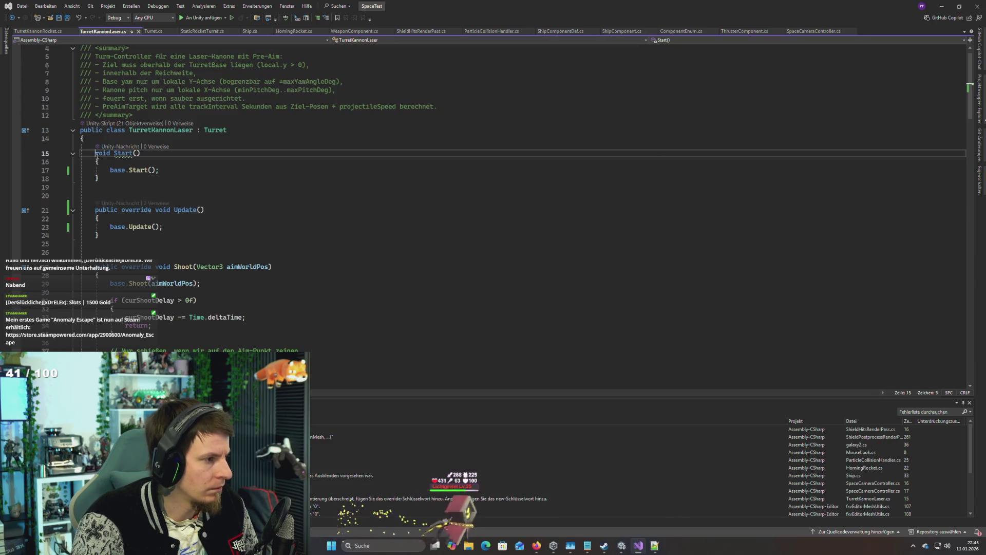
type("public ov")
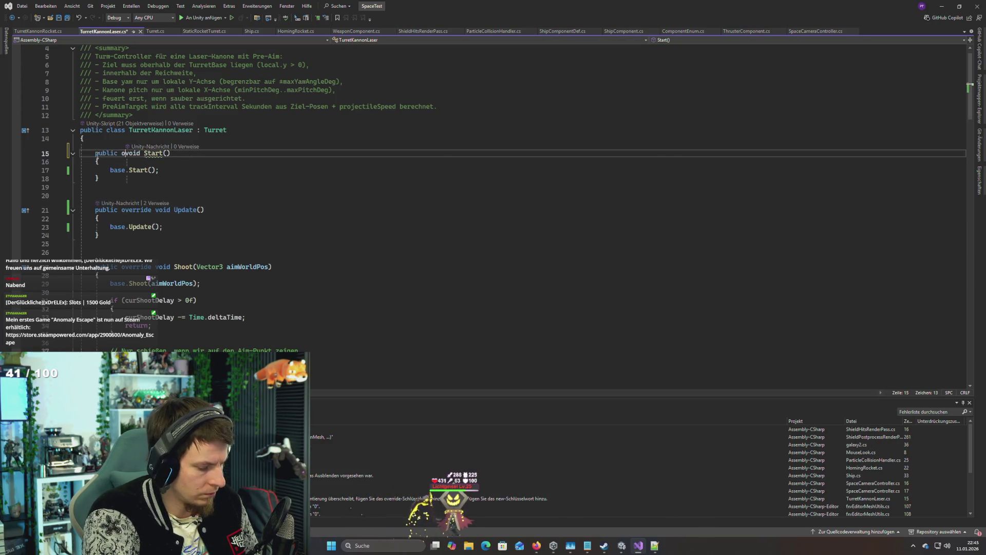
type("erride")
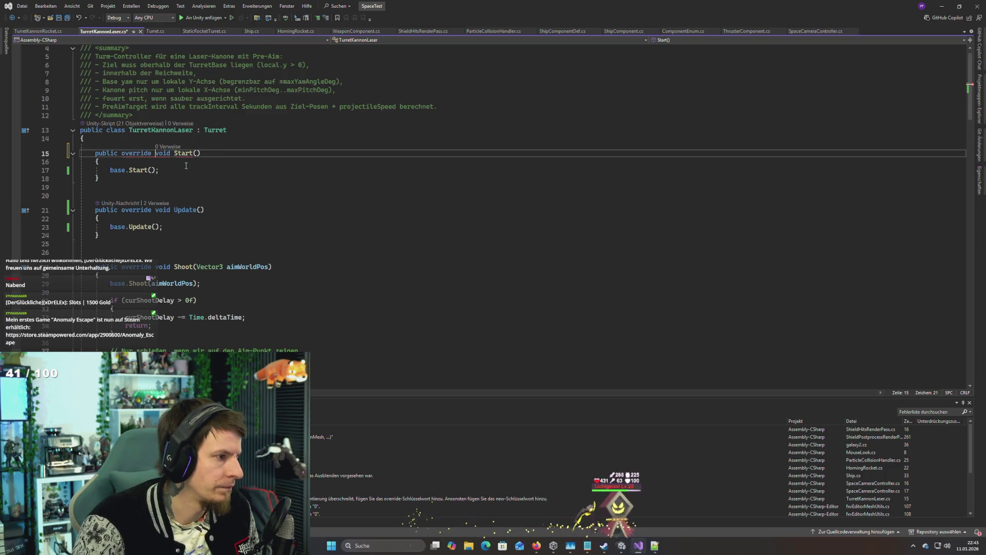
Step: Remove the public modifier from TurretKannonLaser's Update and Start overrides
double_click(108, 210)
key("Delete")
key("Delete")
double_click(107, 154)
key("Delete")
key("Delete")
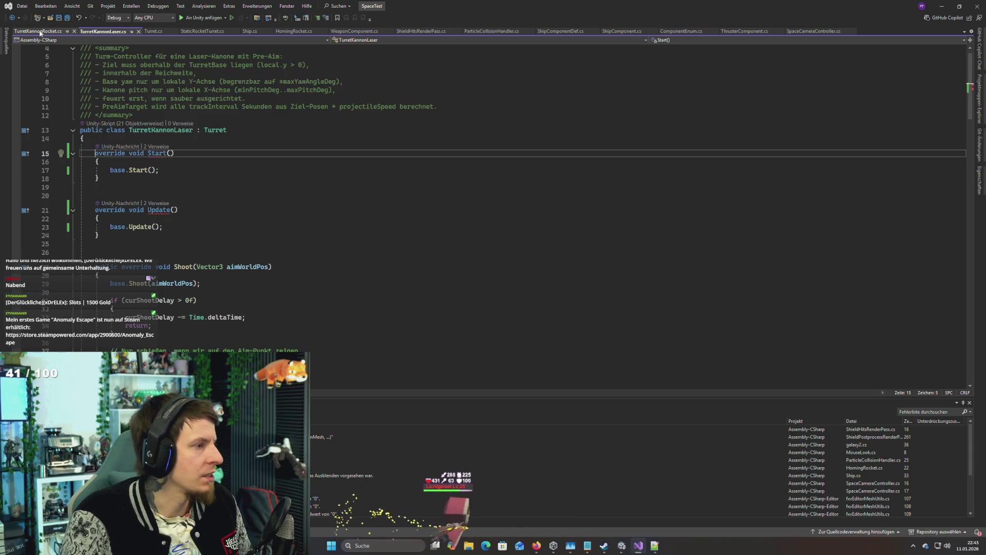
Step: In Turret.cs, drop public from the base class's virtual Start and Update
left_click(159, 31)
double_click(107, 151)
key("Delete")
key("Delete")
double_click(106, 300)
key("Delete")
key("Delete")
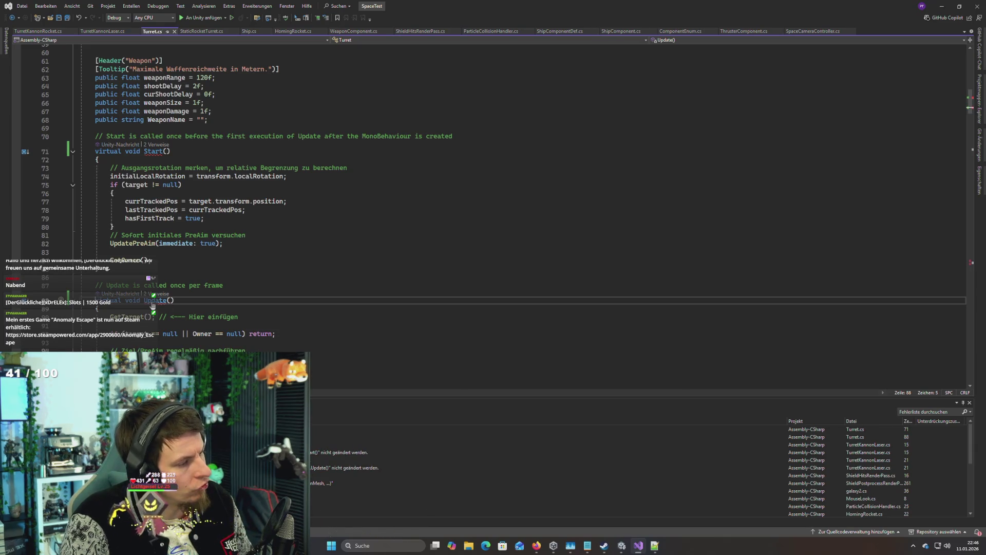
Step: Restore public in Turret.cs and make TurretKannonLaser's Start a public override
key("ctrl+z")
key("ctrl+z")
key("ctrl+z")
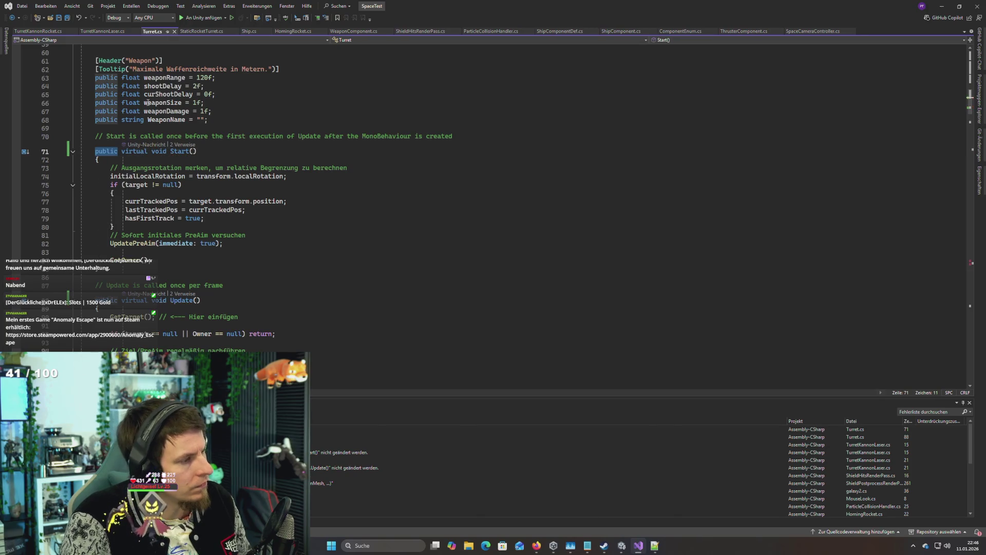
left_click(36, 32)
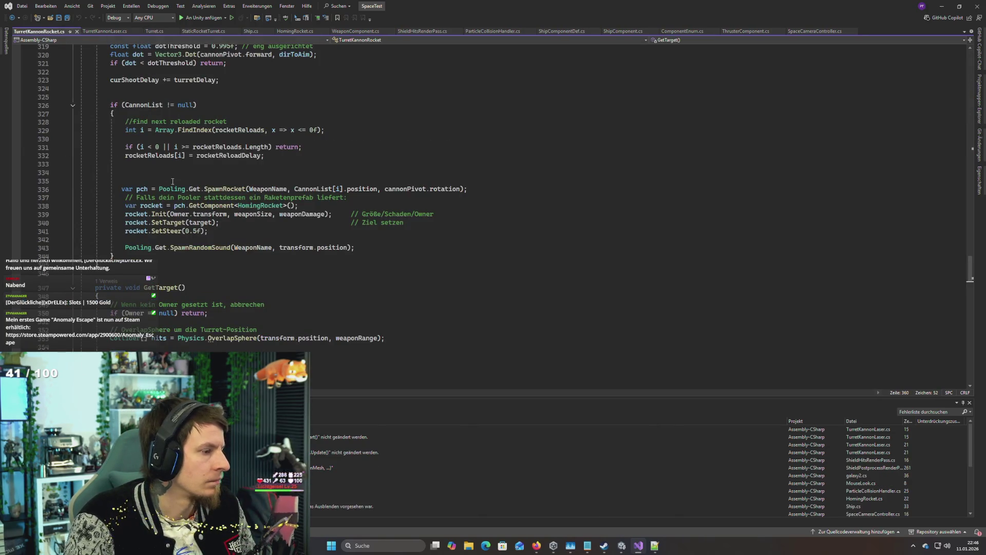
key("F8")
key("ctrl+t")
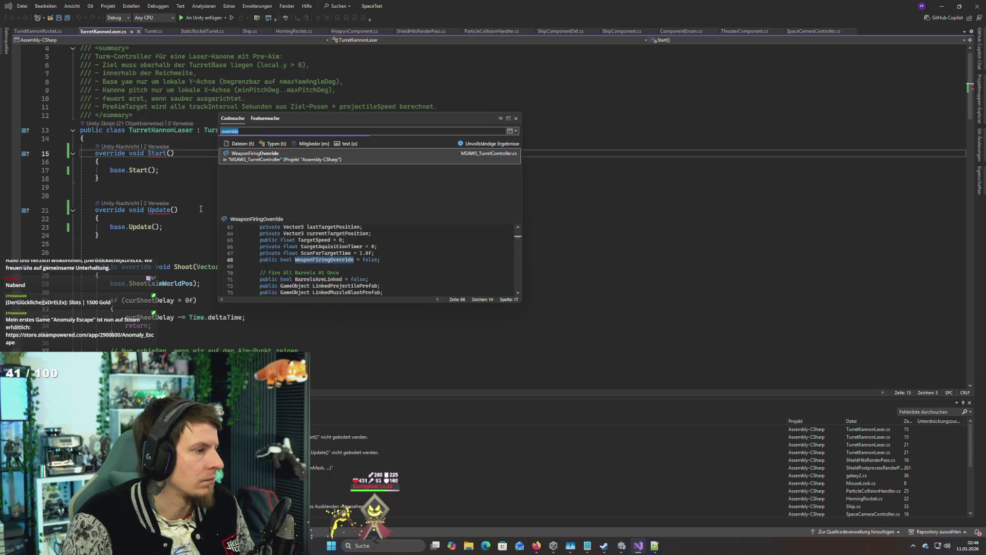
key("Escape")
type("public")
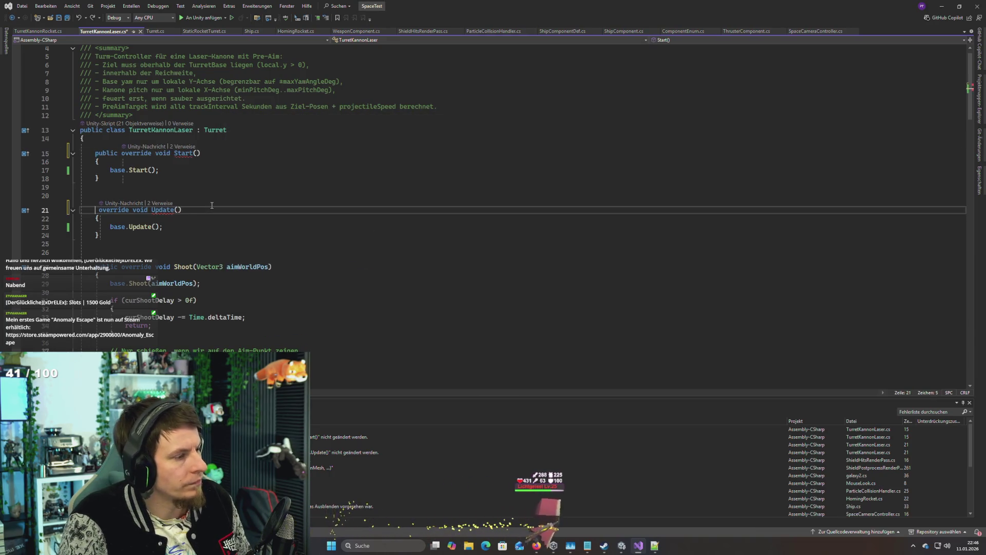
Step: Scroll through TurretKannonRocket.cs to review its code
key("ctrl+Tab")
scroll(143, 140, "up", 5)
scroll(143, 140, "up", 20)
scroll(144, 141, "down", 10)
scroll(170, 168, "up", 10)
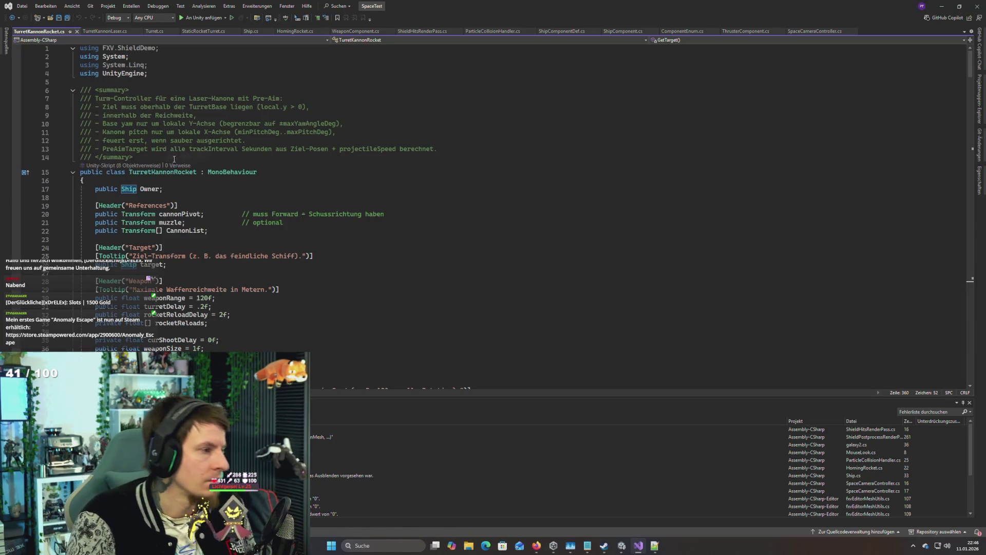
key("ctrl+Tab")
Step: Restart Play mode, fire several red laser shots from the ship, then stop the game
key("alt+Tab")
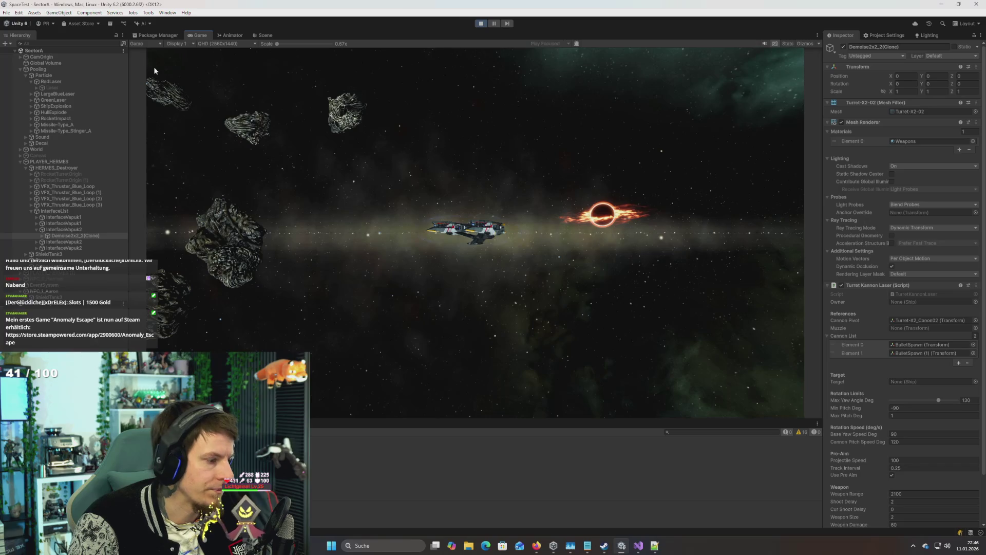
left_click(481, 23)
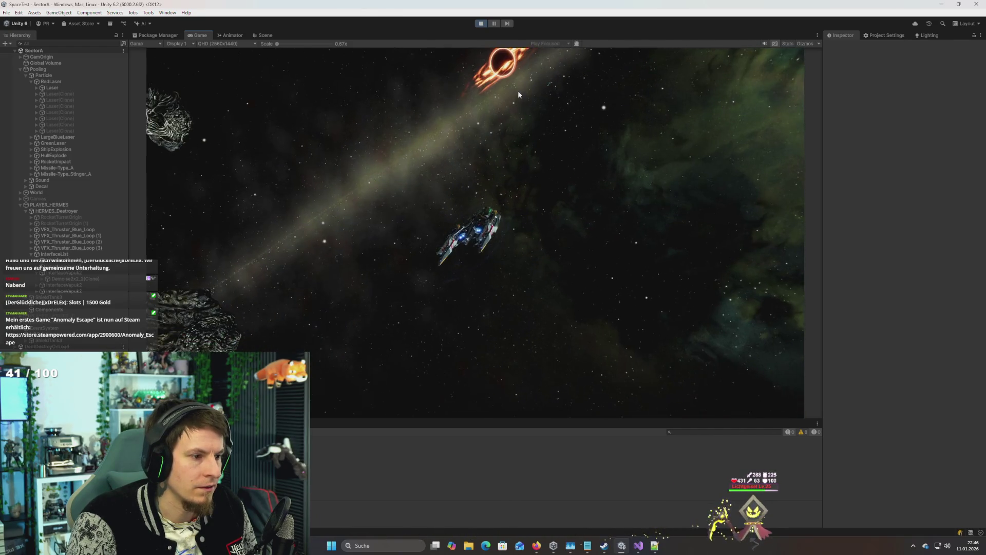
left_click(518, 90)
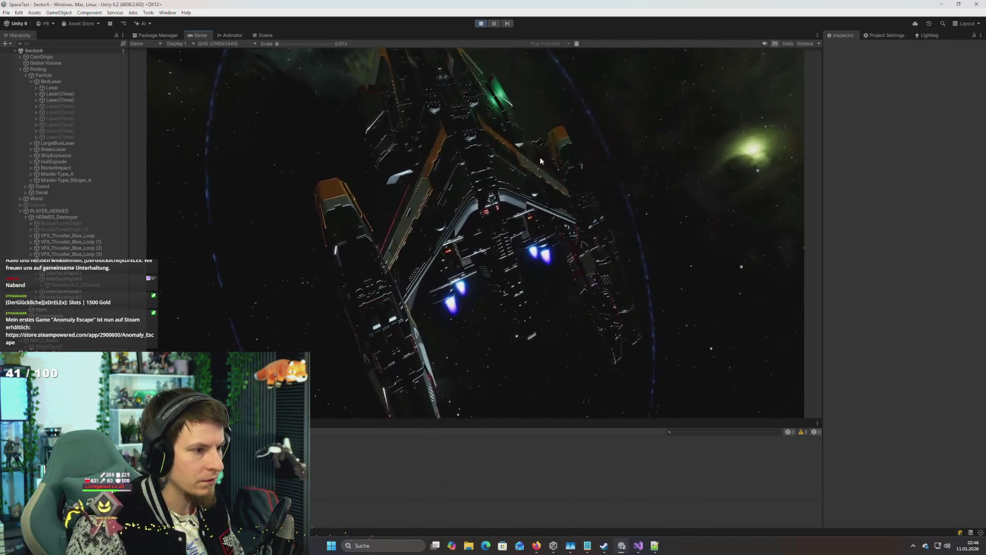
left_click(525, 149)
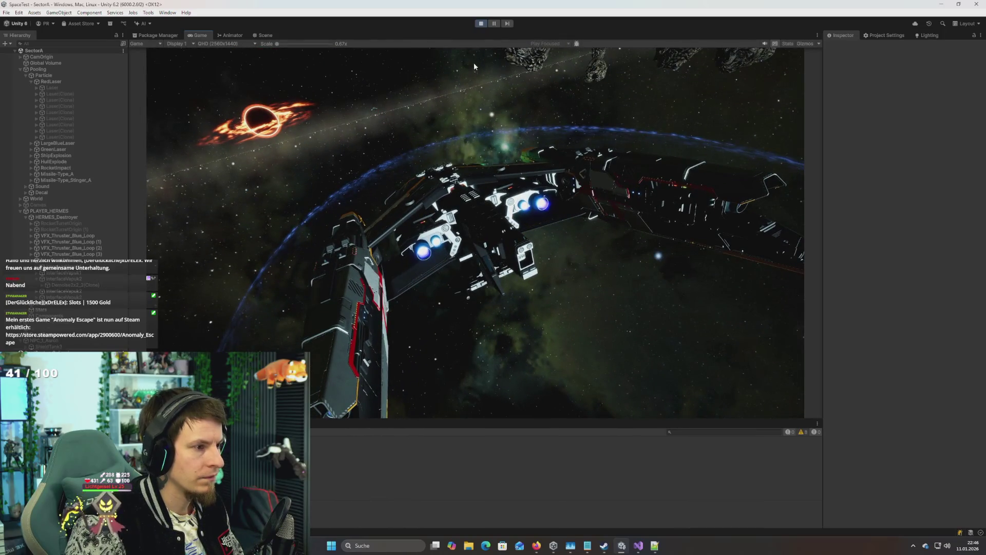
left_click(483, 24)
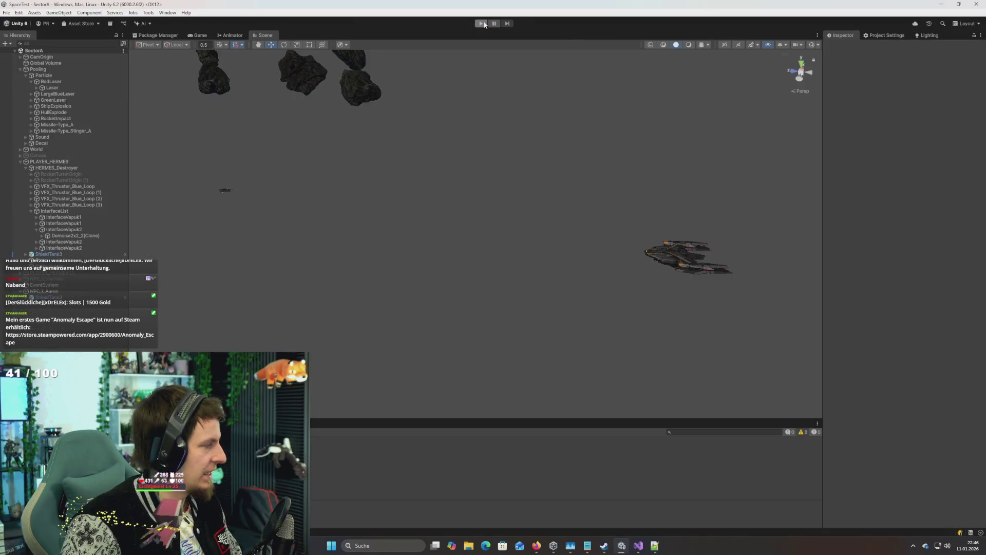
Step: Select RedLaser's Laser particle system and check Simulation Space and Scaling Mode, leaving both Local
mouse_move(490, 137)
left_mouse_down()
mouse_move(502, 144)
mouse_move(479, 144)
mouse_move(550, 164)
left_mouse_up()
scroll(507, 158, "up", 10)
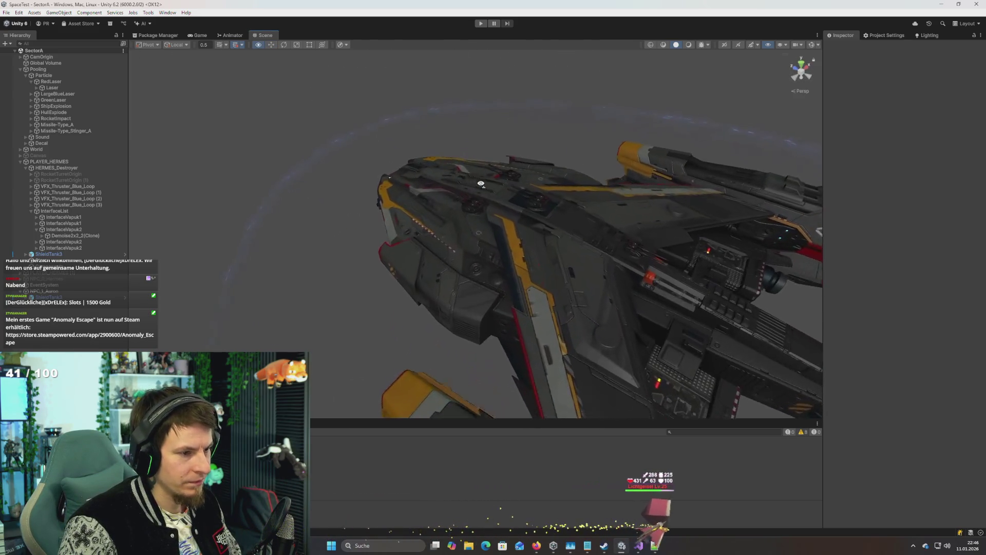
left_click(57, 87)
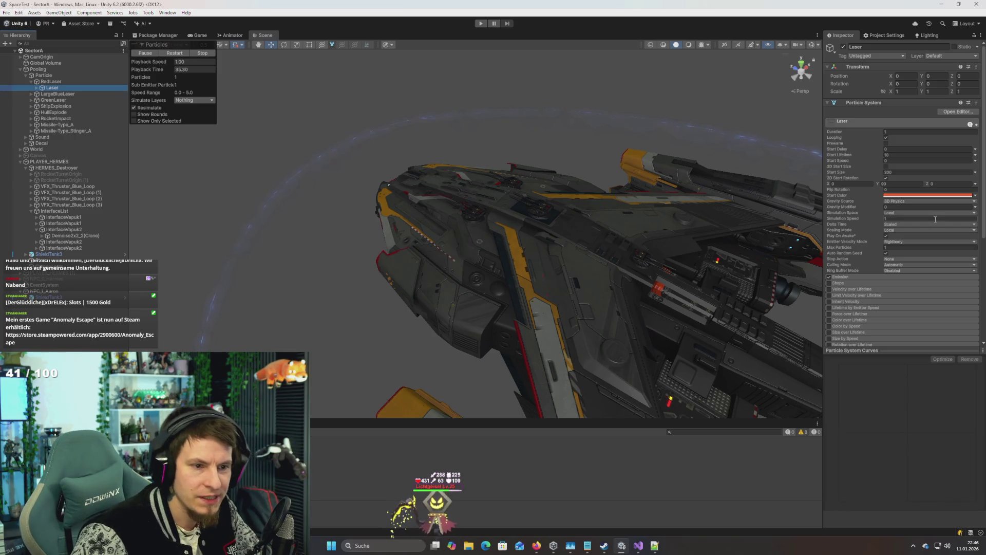
left_click(919, 213)
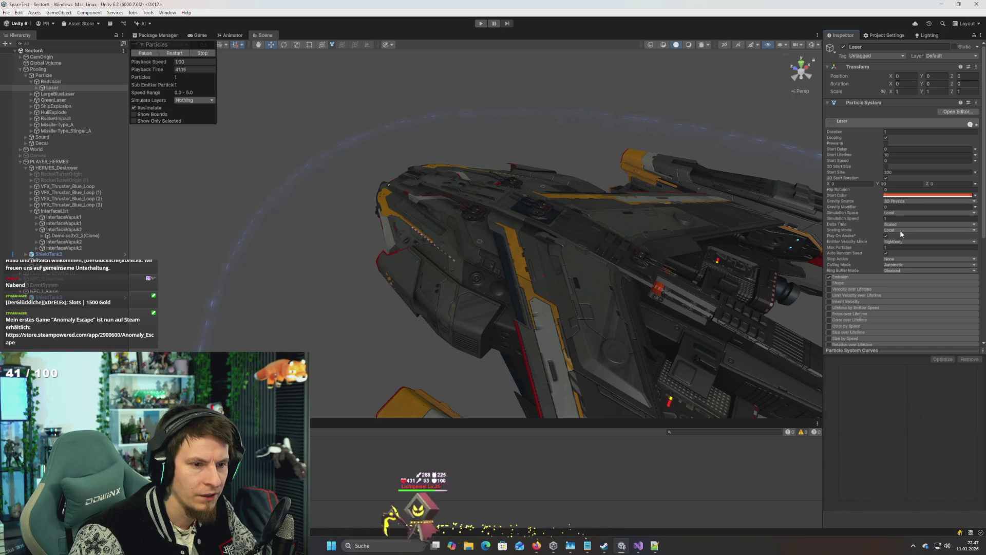
left_click(899, 230)
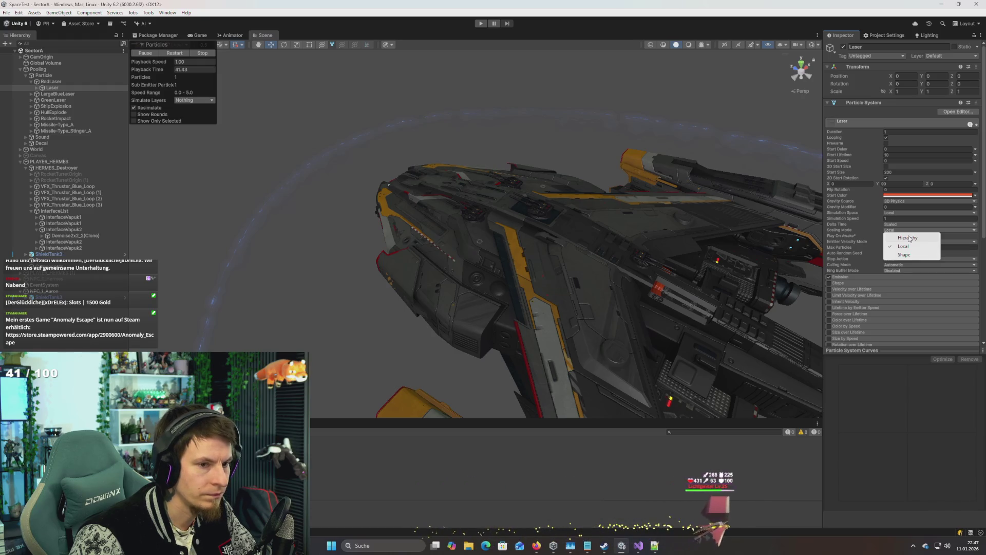
left_click(881, 323)
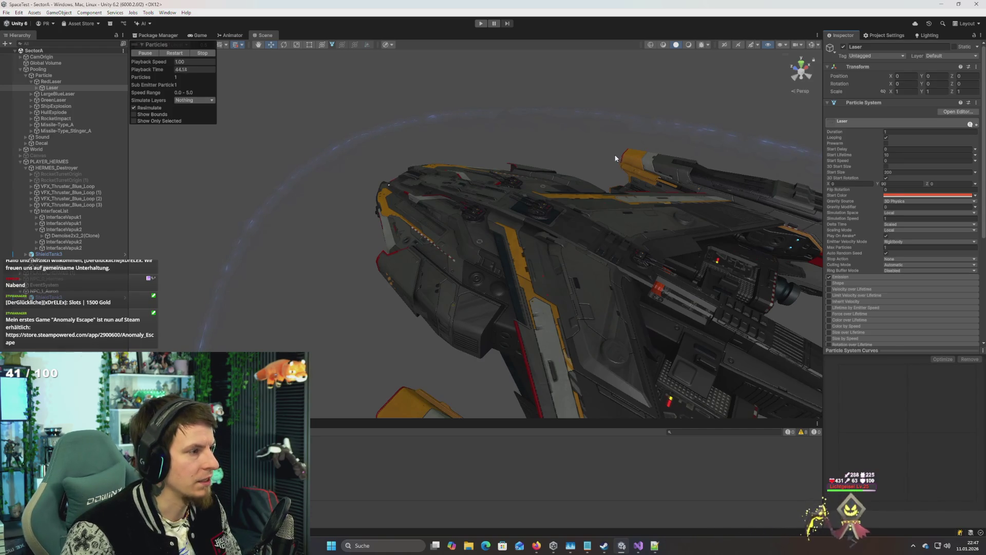
key("alt+Tab")
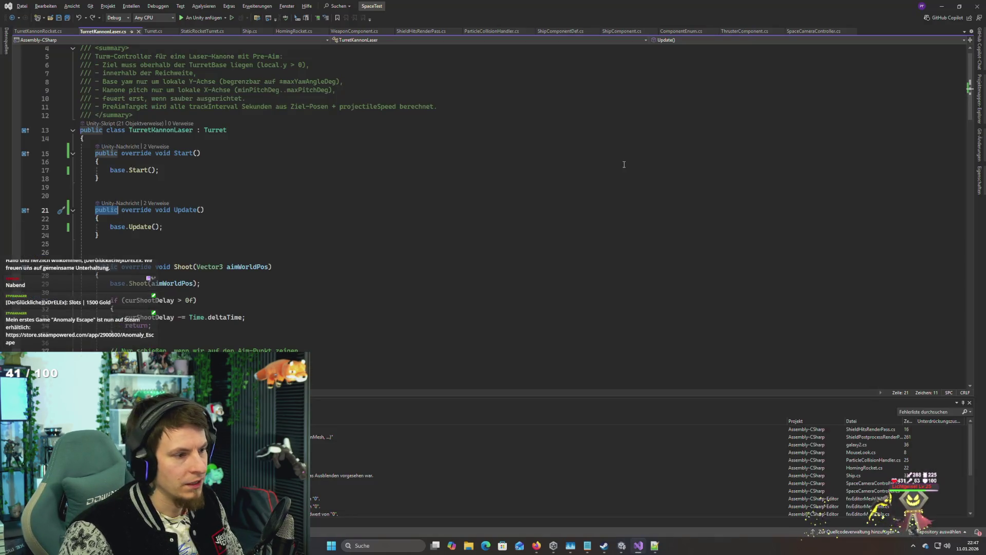
Step: Open ParticleCollisionHandler.cs and place the cursor after the lastPos line in SetProjectile
scroll(308, 192, "down", 4)
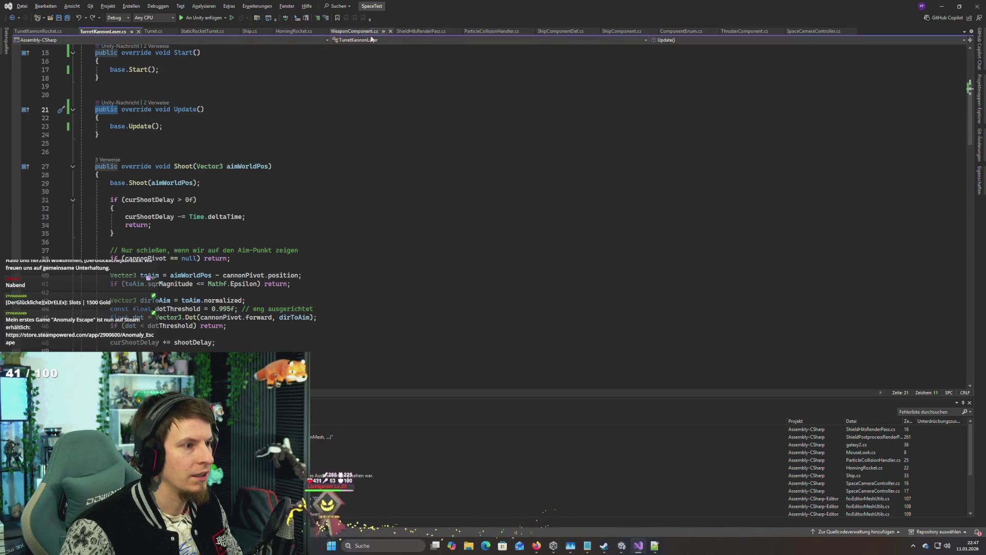
left_click(491, 31)
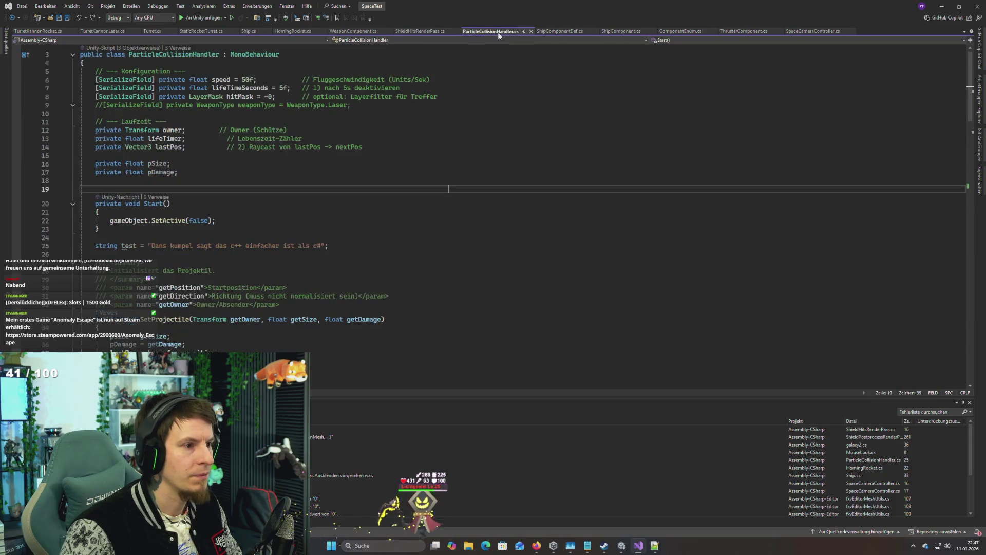
left_click_drag(501, 35, 45, 33)
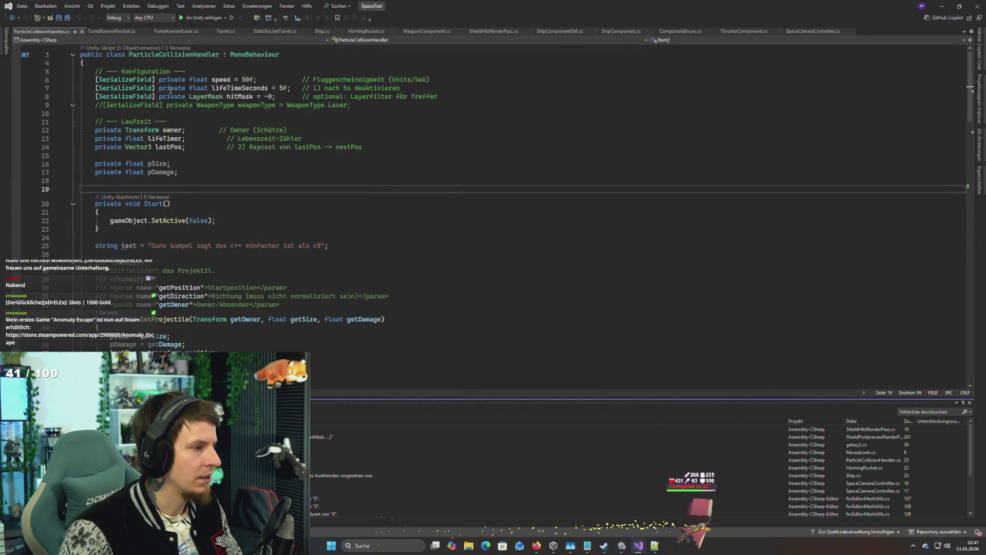
scroll(203, 150, "up", 1)
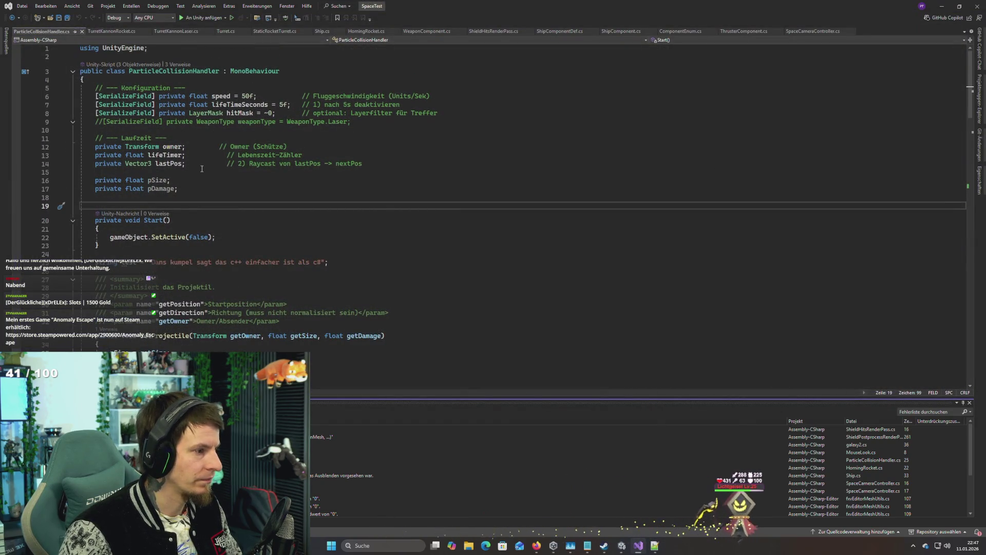
scroll(202, 169, "down", 6)
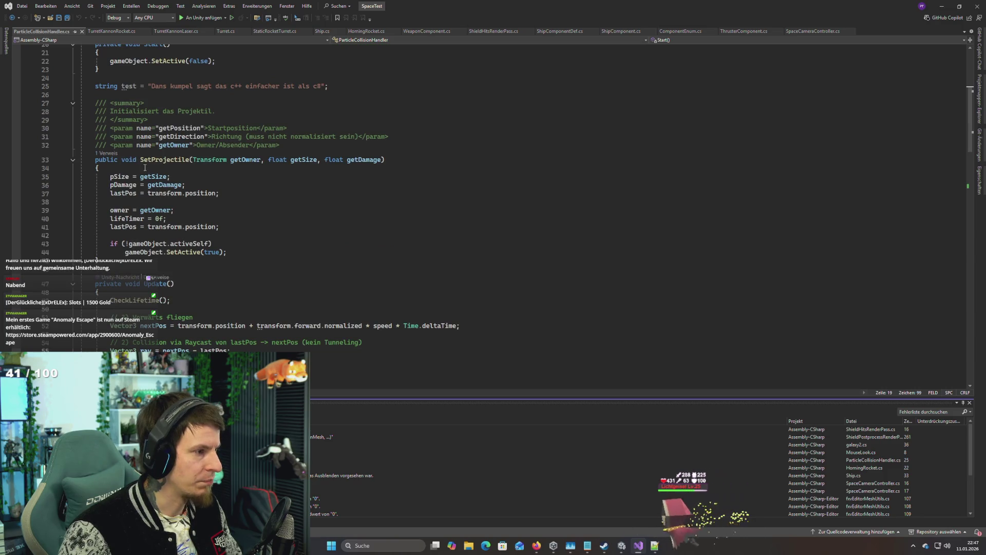
left_click(201, 169)
left_click(153, 175)
left_click(252, 194)
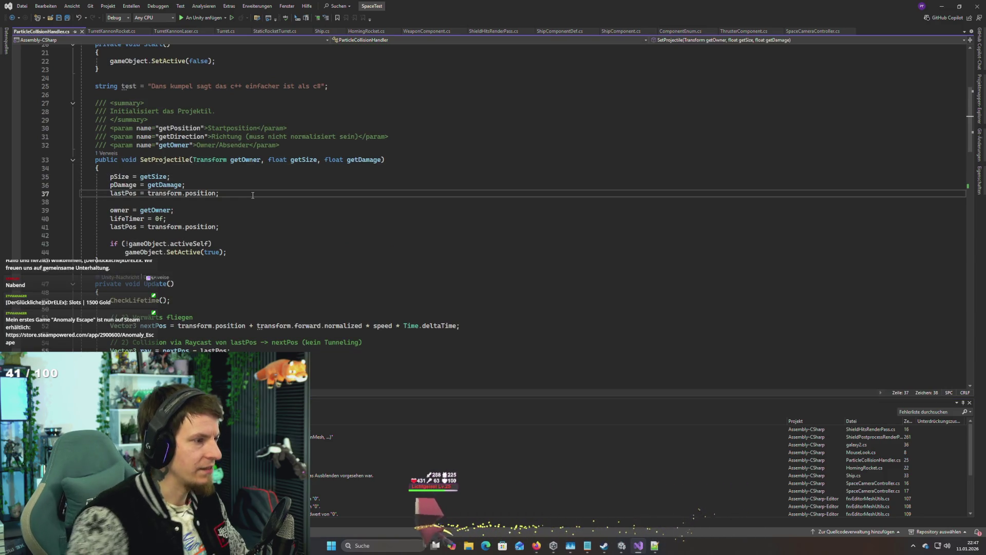
Step: Add transform.localScale = new Vector3(pSize / 10f, pSize / 10f, pSize / 10f) in SetProjectile
key("Return")
key("Return")
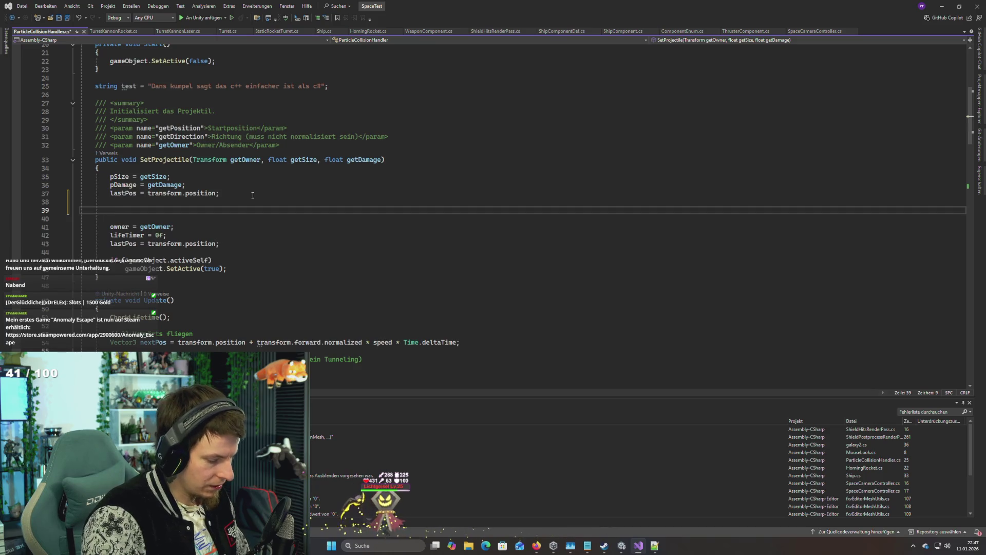
type("loc")
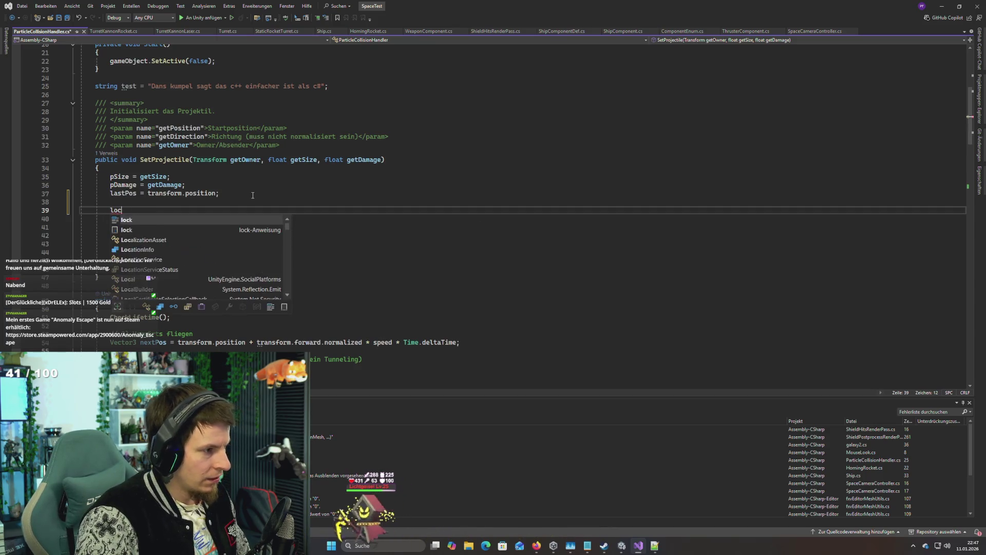
key("BackSpace")
key("BackSpace")
key("BackSpace")
type("transform.")
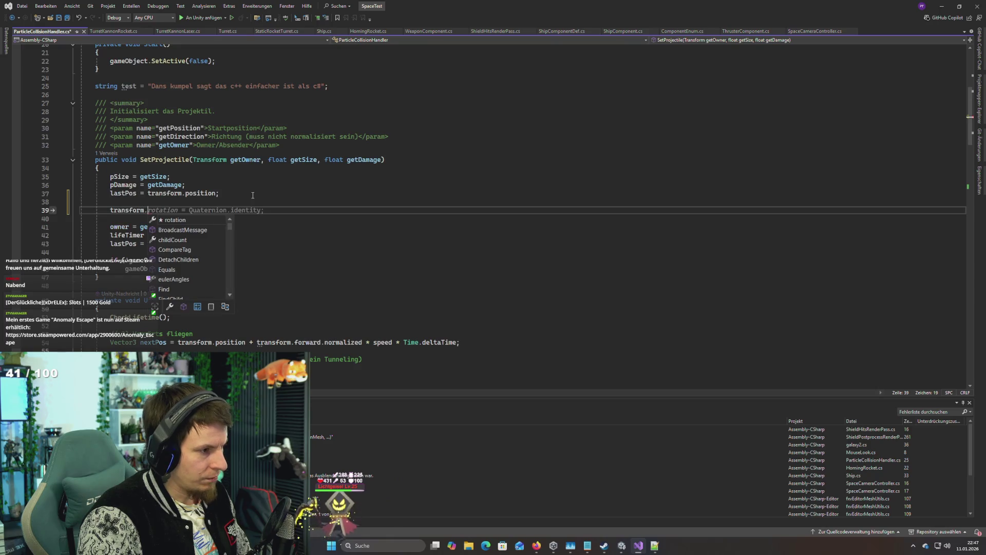
type("lo")
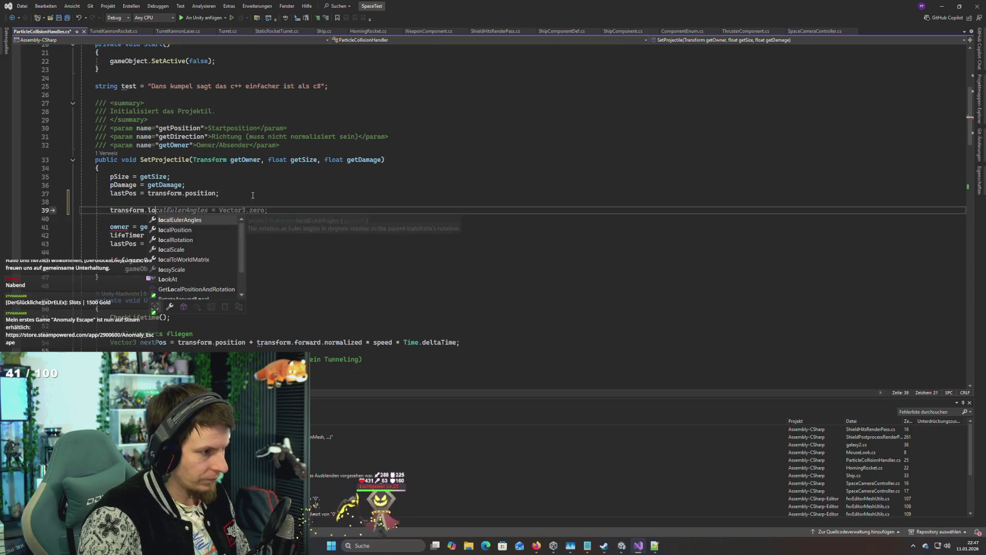
key("Tab")
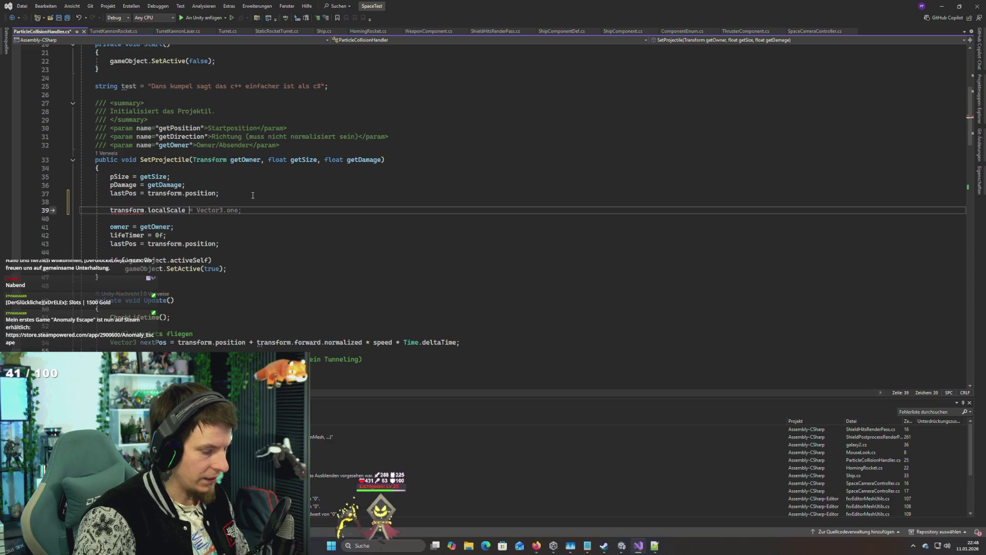
type("= new Vector3(")
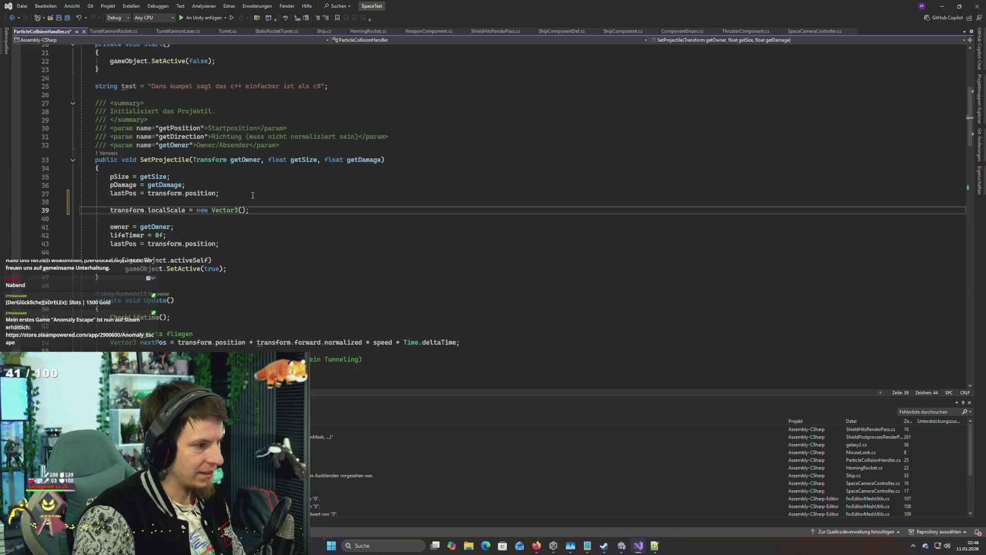
type("psize")
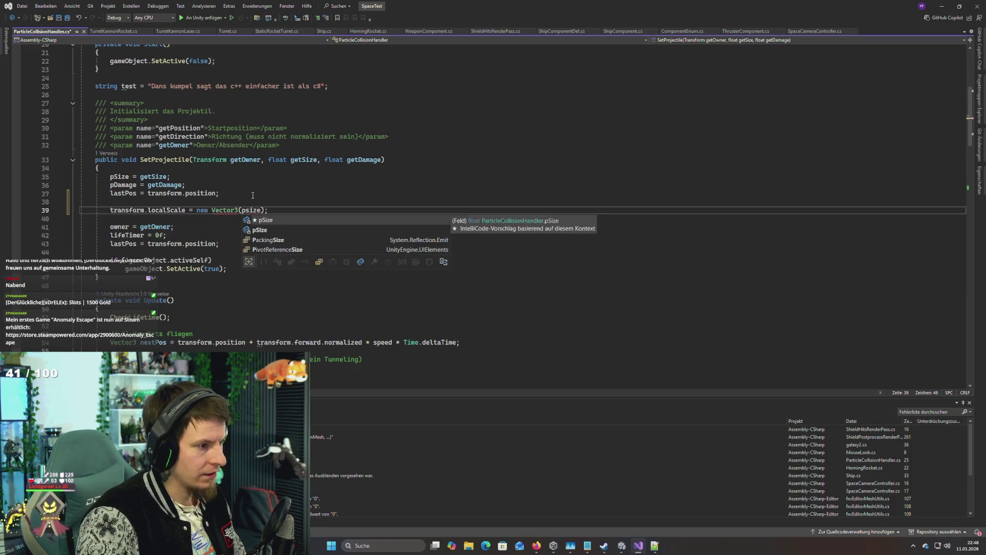
key("Tab")
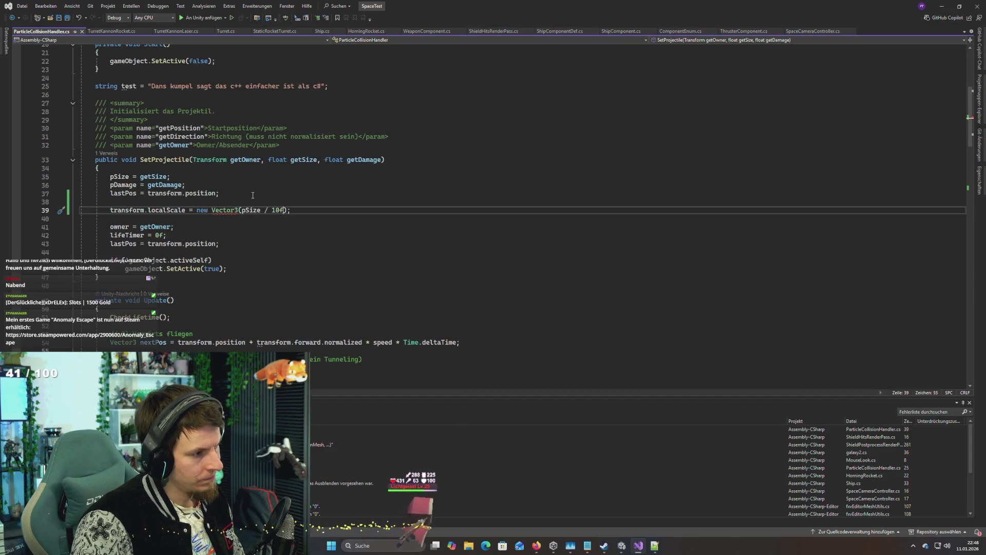
key("ctrl+shift+Left")
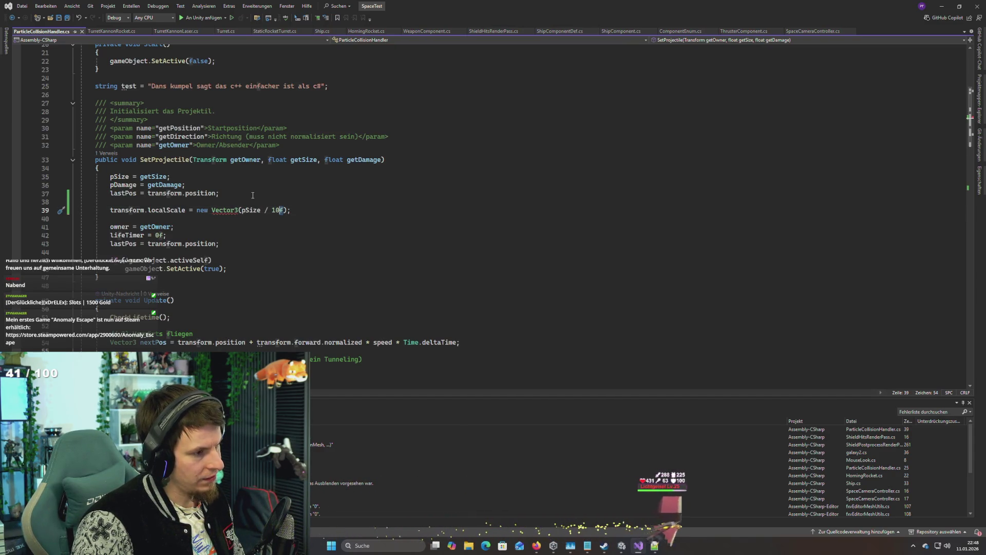
key("Right")
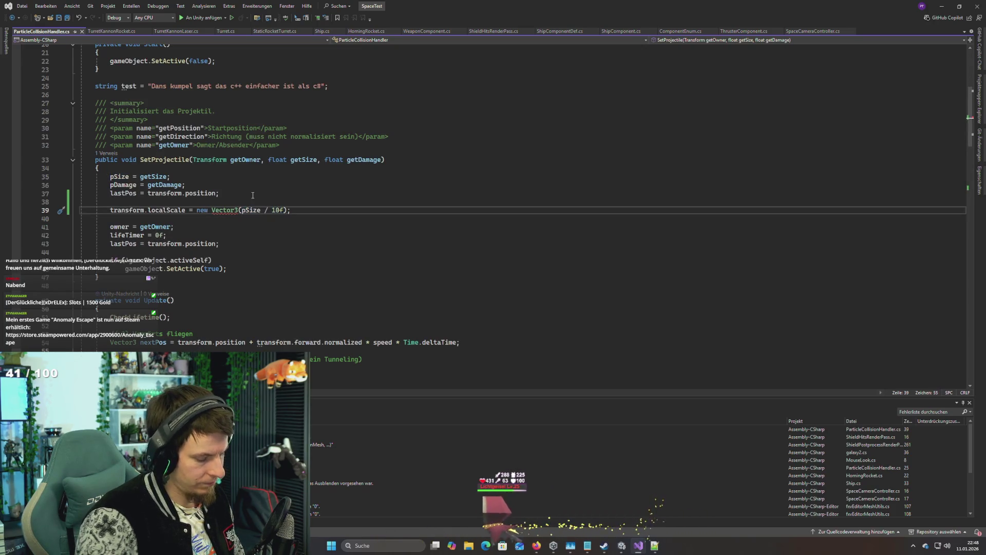
type(", pSize / 10f, pSize / 10f")
key("Return")
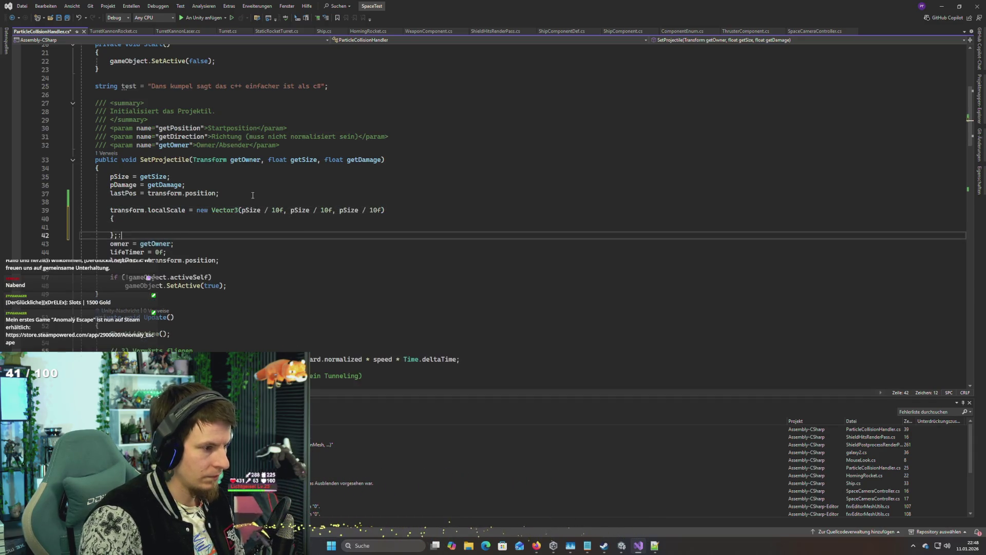
key("ctrl+z")
key("ctrl+z")
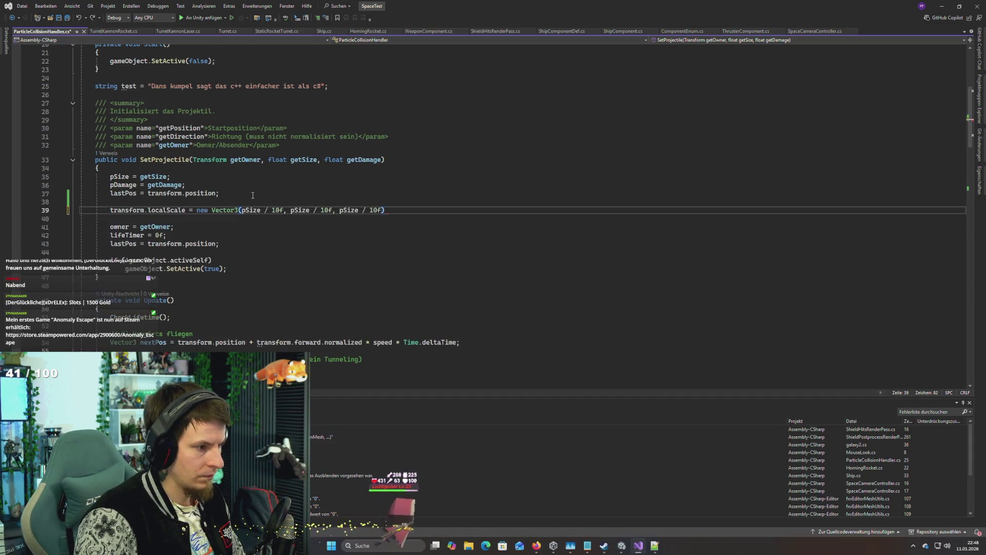
type(";")
Step: Introduce float s = pSize / 10f and scale with new Vector3(s, s, s)
left_click(238, 200)
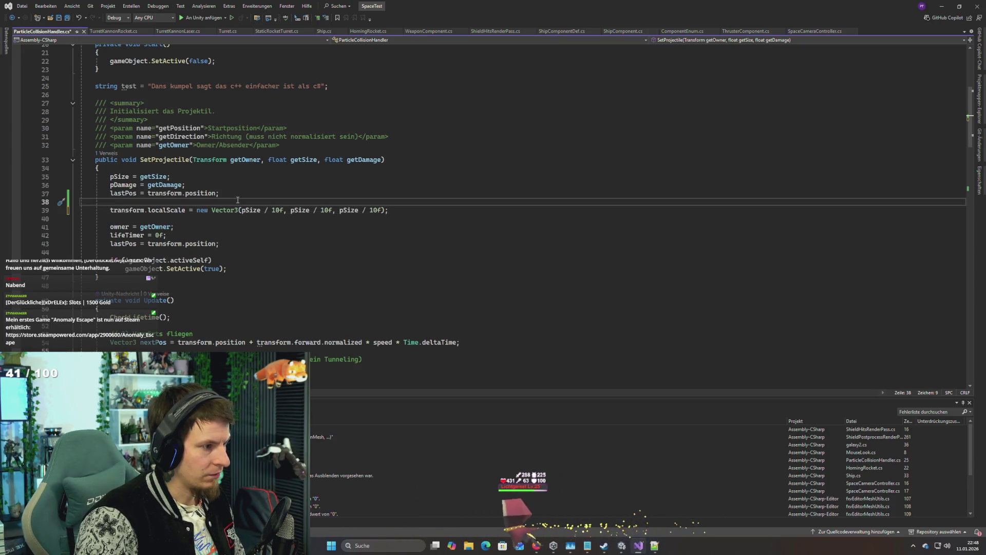
key("Return")
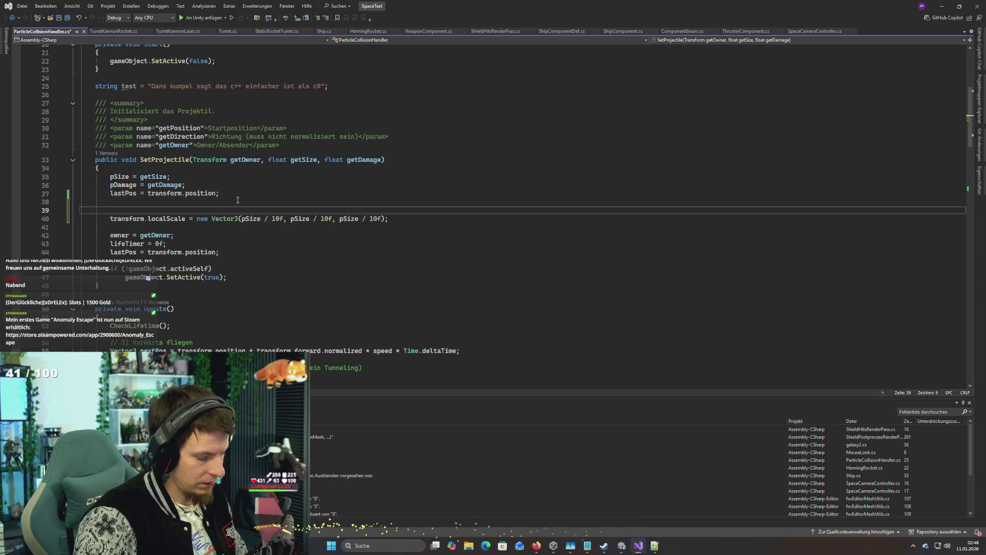
type("float s = pSize / 10f;")
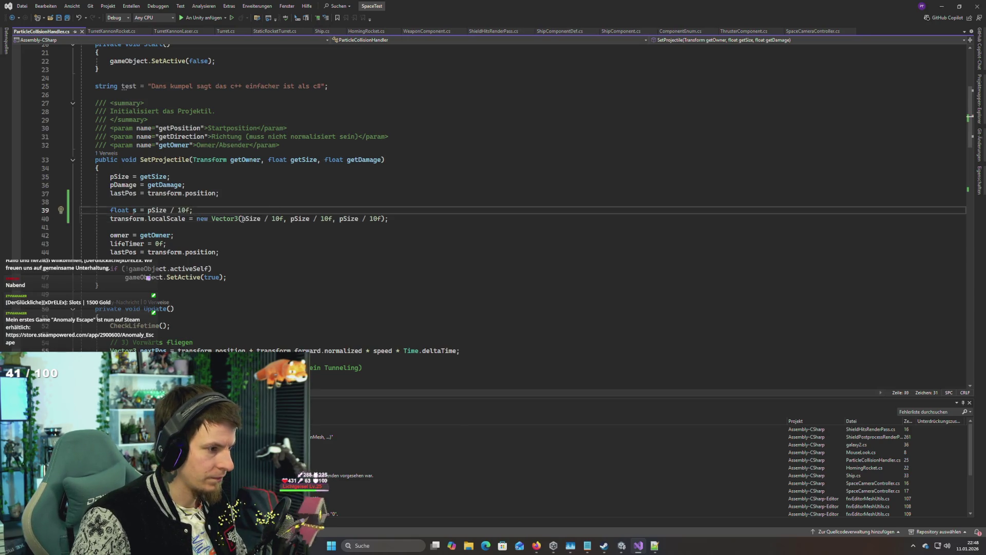
left_click_drag(241, 219, 382, 219)
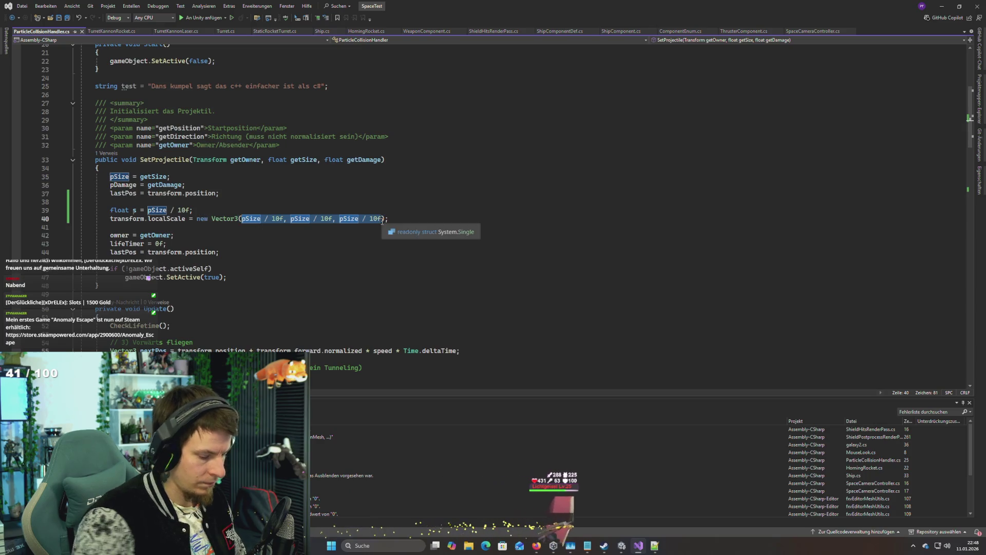
type("s, s, s")
key("End")
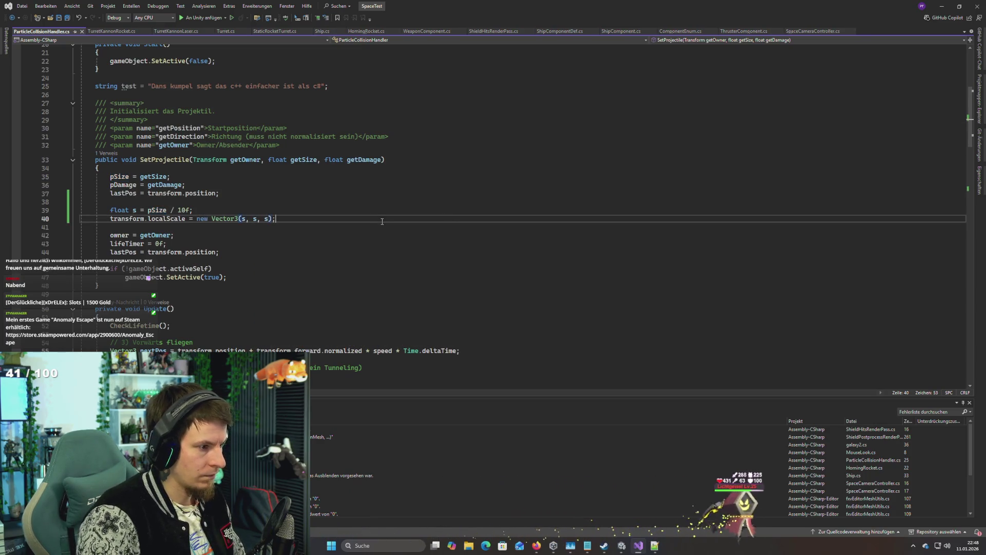
key("alt+Tab")
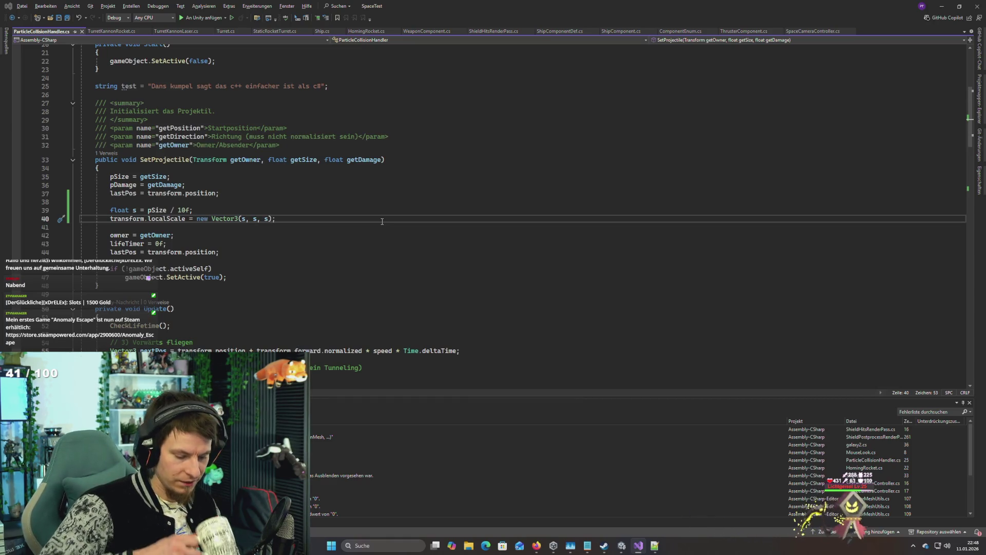
key("alt+Tab")
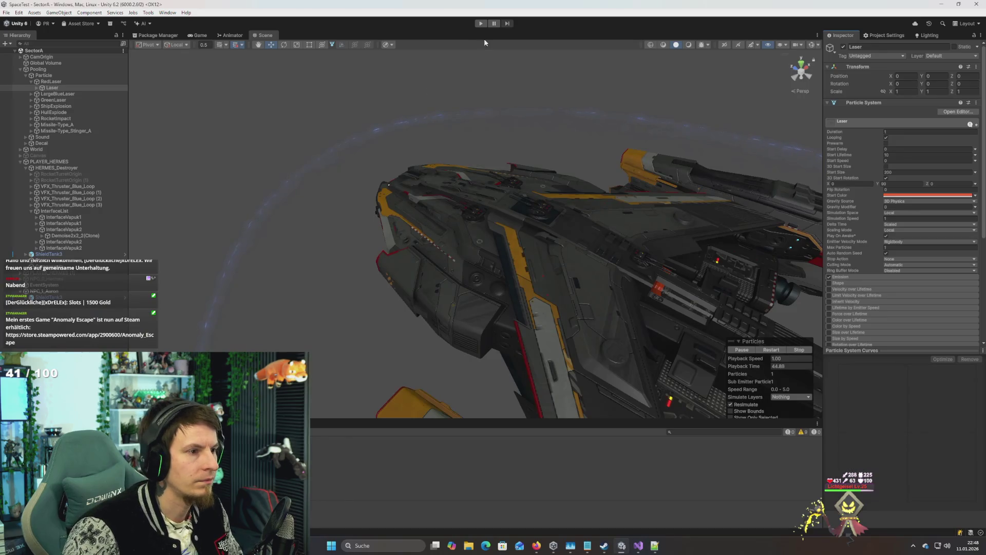
Step: Select PLAYER_HERMES and locate InterfaceVapuk2, the turret slot Element 16 originates from
mouse_move(463, 103)
left_mouse_down()
mouse_move(452, 113)
mouse_move(483, 164)
mouse_move(165, 192)
left_mouse_up()
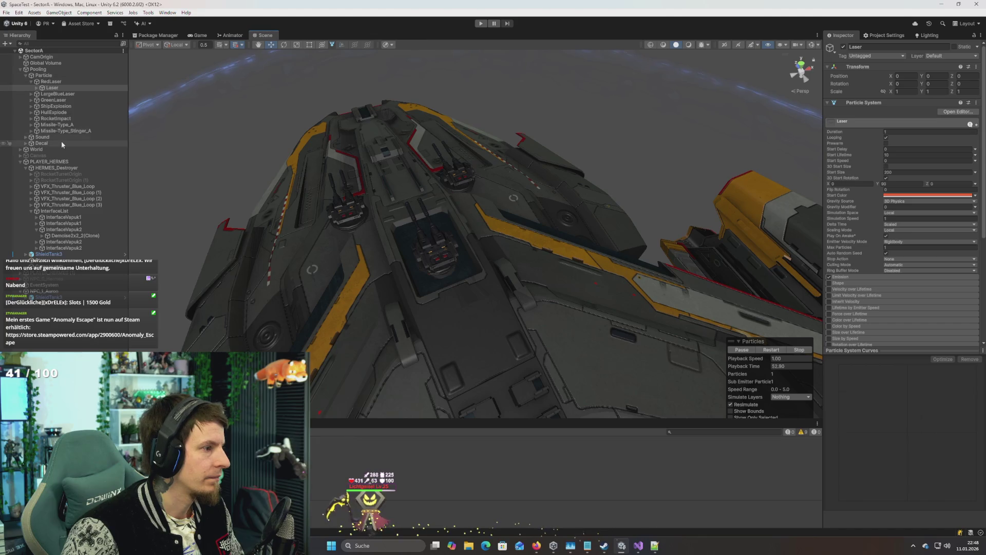
left_click(51, 162)
scroll(868, 278, "down", 10)
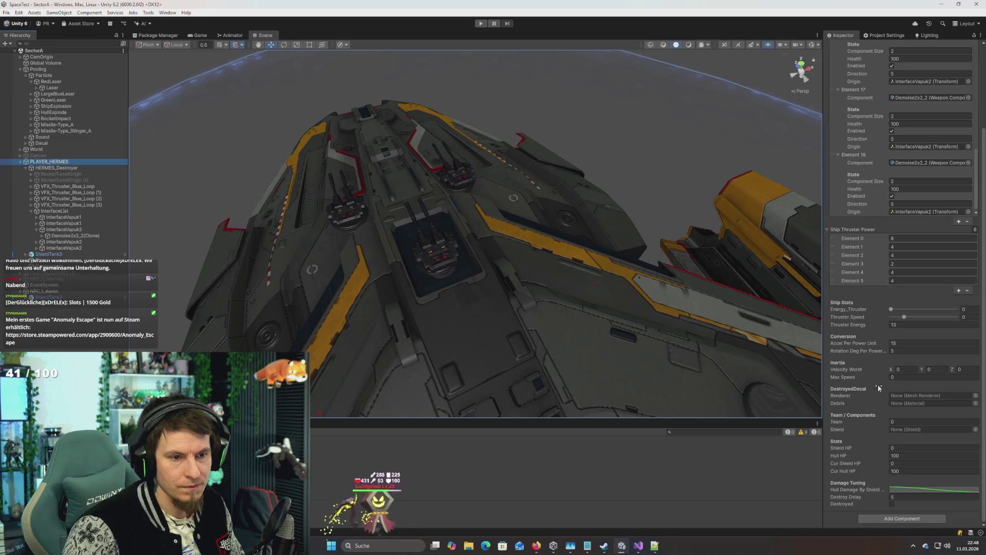
scroll(878, 384, "up", 4)
scroll(697, 256, "down", 3)
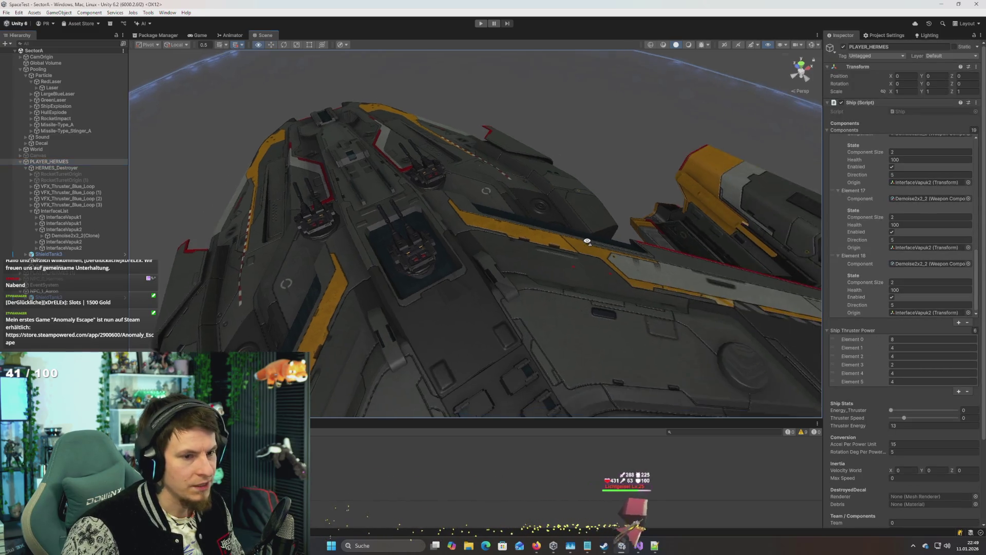
scroll(878, 243, "up", 2)
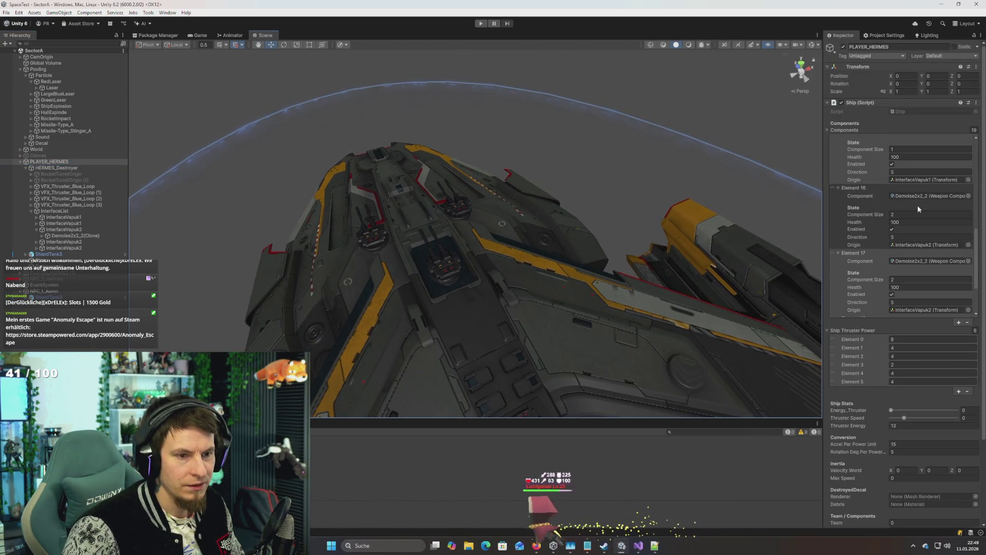
left_click(913, 245)
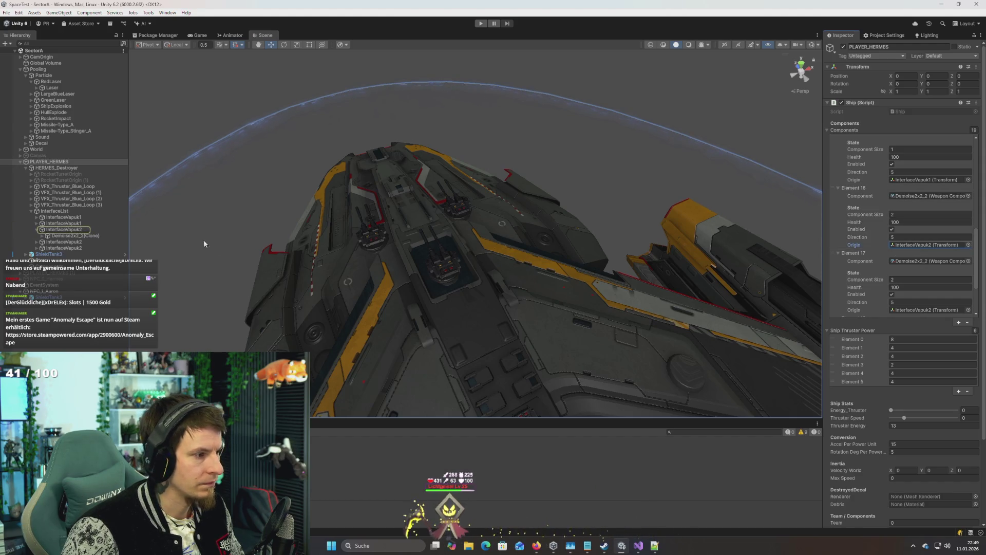
left_click(122, 231)
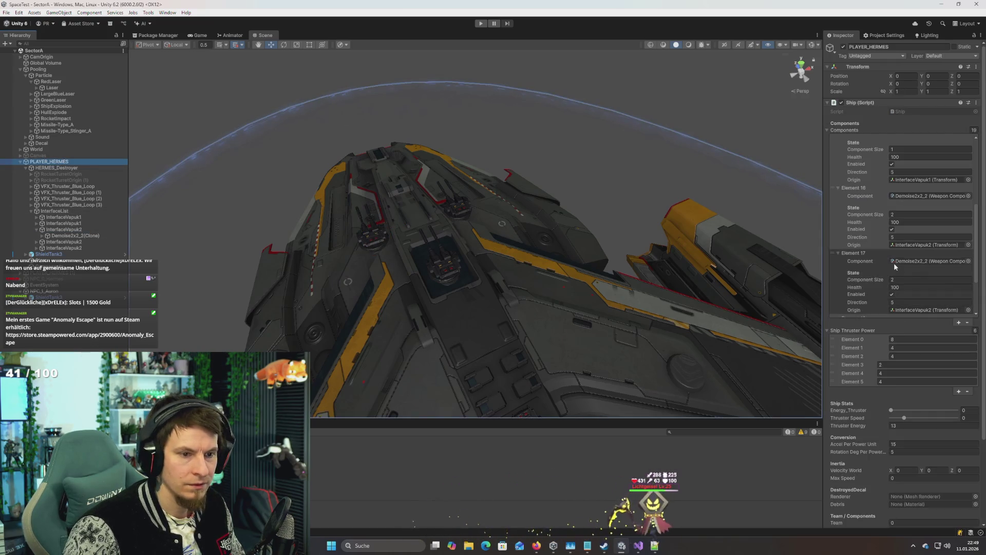
scroll(927, 235, "down", 3)
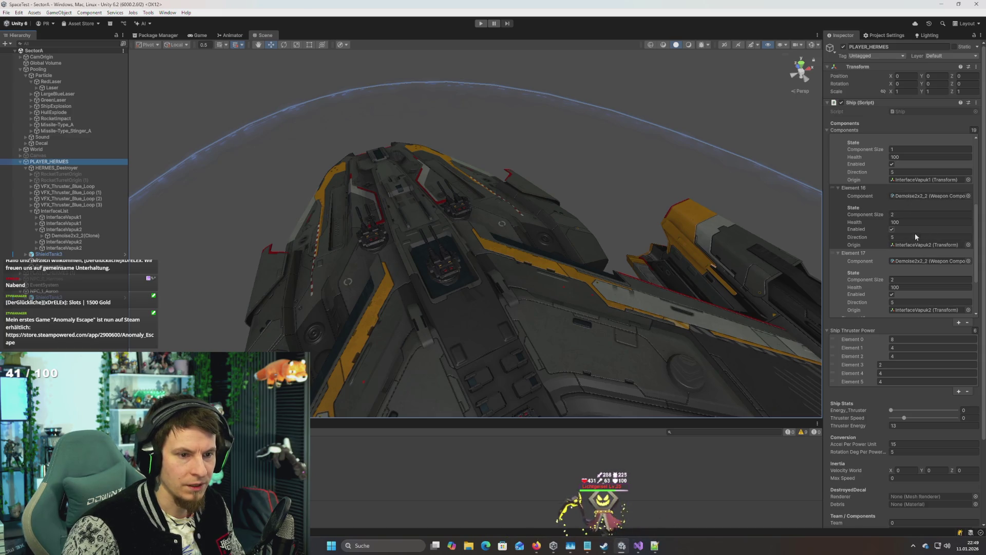
double_click(915, 246)
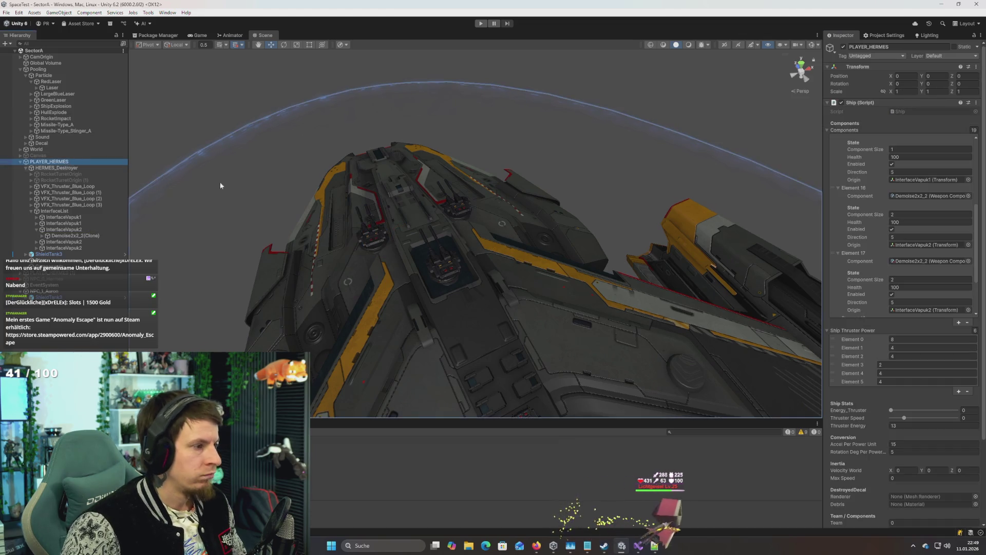
Step: Trace Element 15's origin to the InterfaceVapuk1 slot and view its turret mesh
left_click(913, 245)
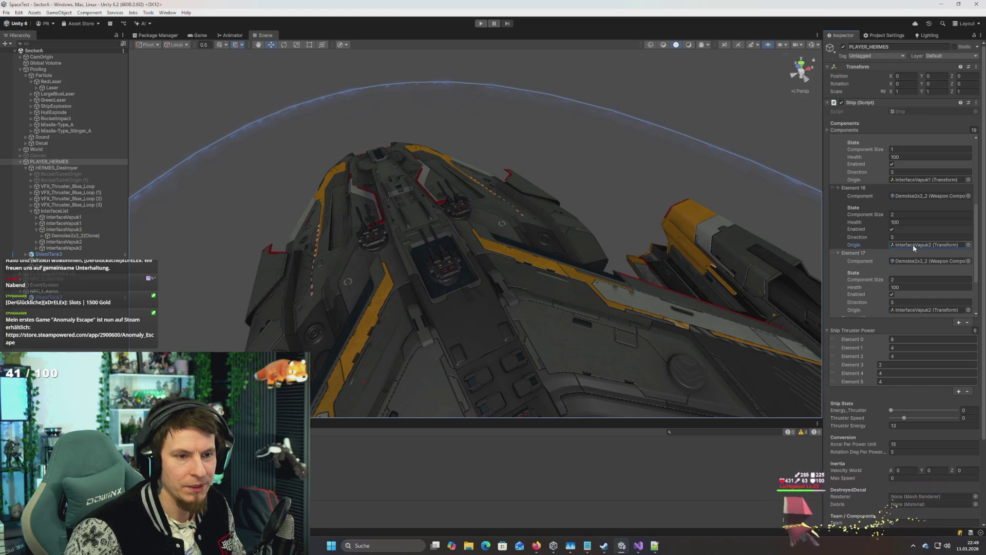
left_click(917, 178)
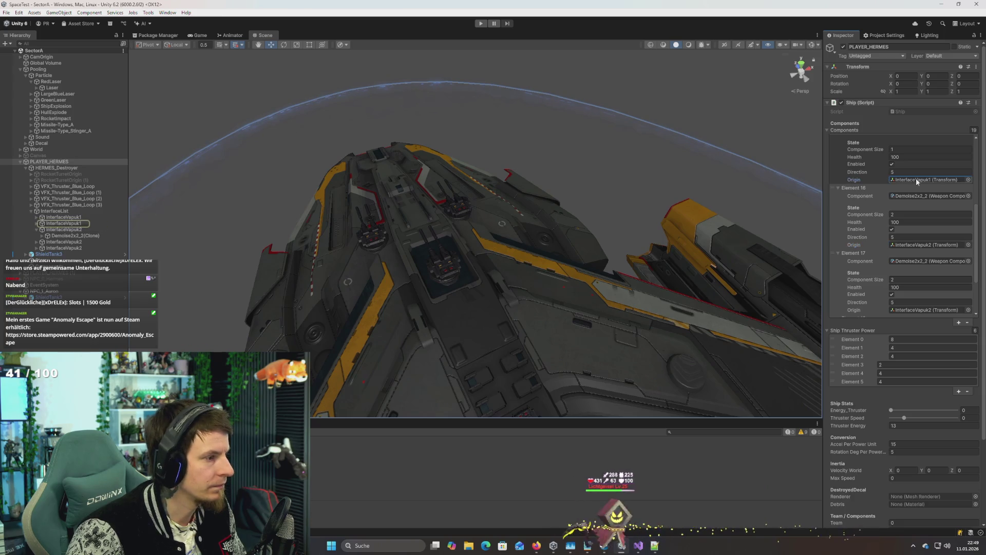
double_click(916, 178)
mouse_move(495, 267)
left_mouse_down()
mouse_move(524, 260)
mouse_move(488, 282)
mouse_move(513, 279)
left_mouse_up()
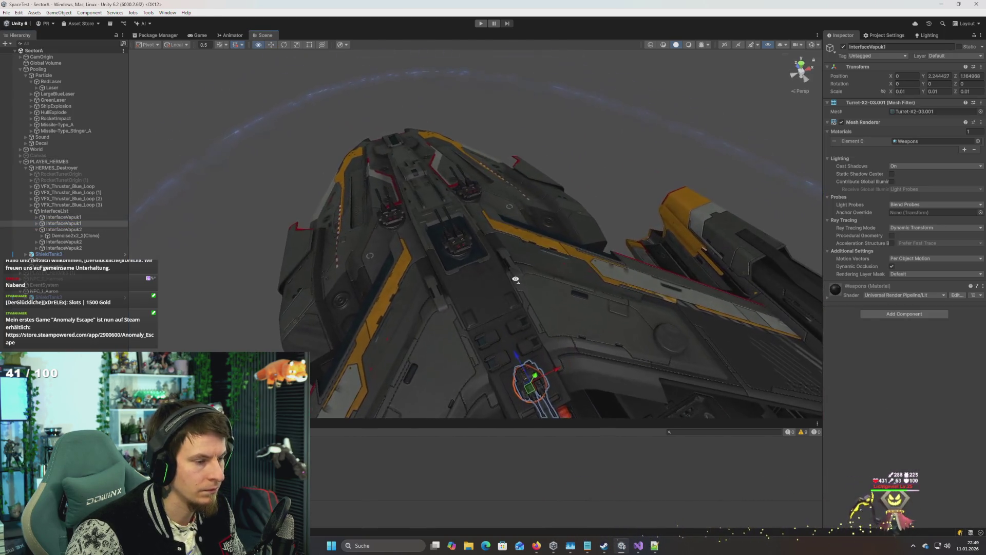
Step: Inspect the InterfaceVapuk1 turret slot and HERMES_Destroyer hull, then return to PLAYER_HERMES
left_click(69, 217)
mouse_move(228, 232)
left_mouse_down()
mouse_move(375, 229)
mouse_move(490, 255)
mouse_move(585, 187)
mouse_move(521, 185)
mouse_move(345, 254)
mouse_move(23, 217)
left_mouse_up()
left_click(51, 168)
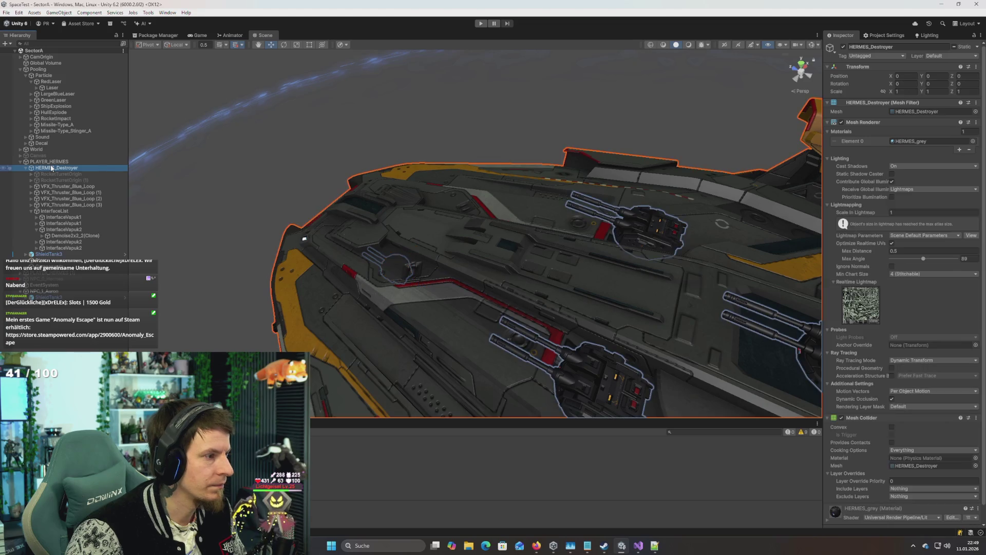
scroll(896, 236, "down", 1)
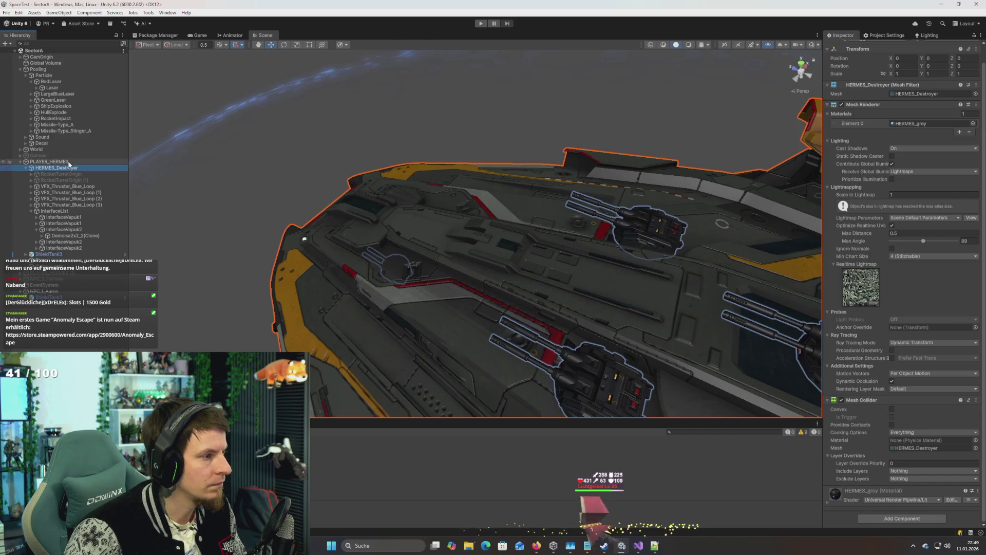
left_click(49, 162)
scroll(889, 308, "down", 10)
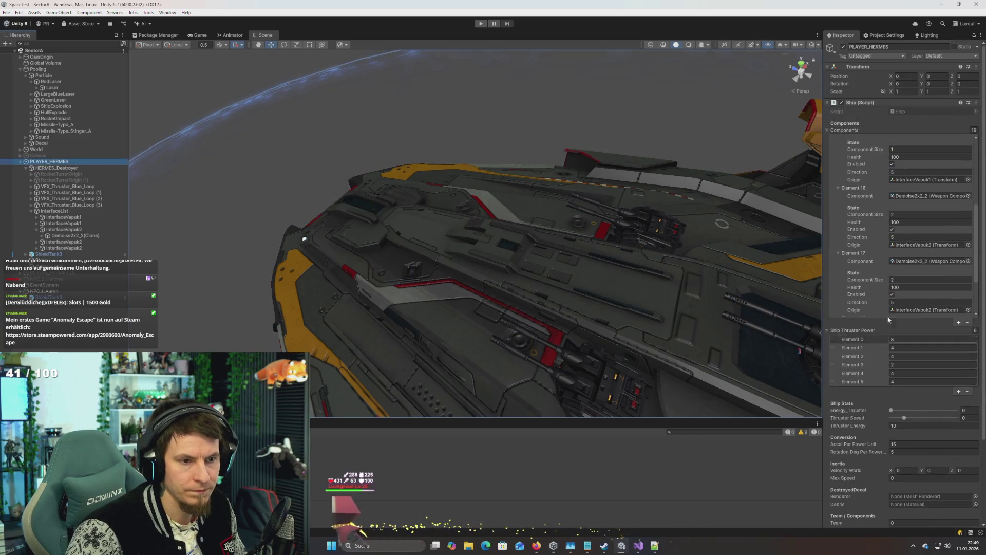
scroll(892, 244, "up", 4)
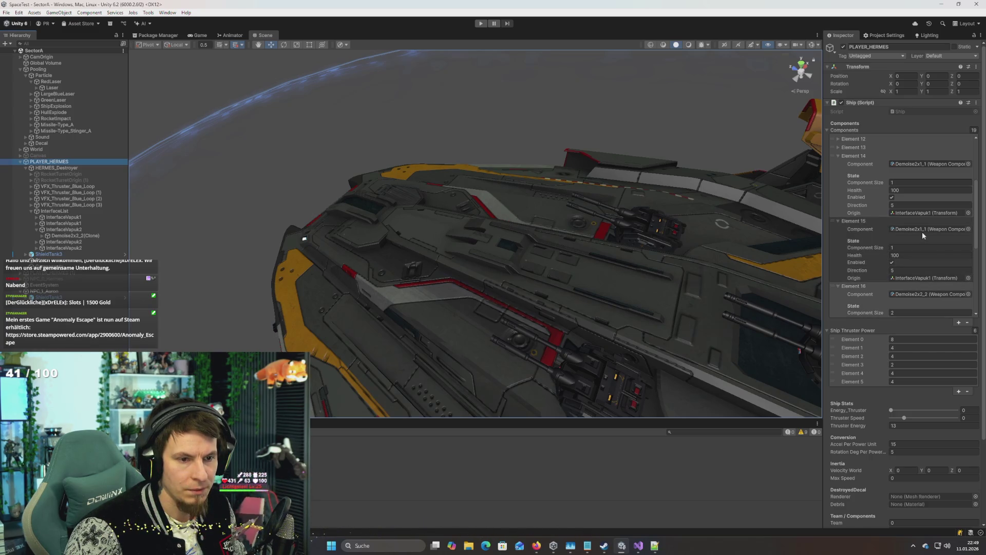
Step: Check Element 14's and Element 15's weapons and their InterfaceVapuk1 origin slots
left_click(907, 163)
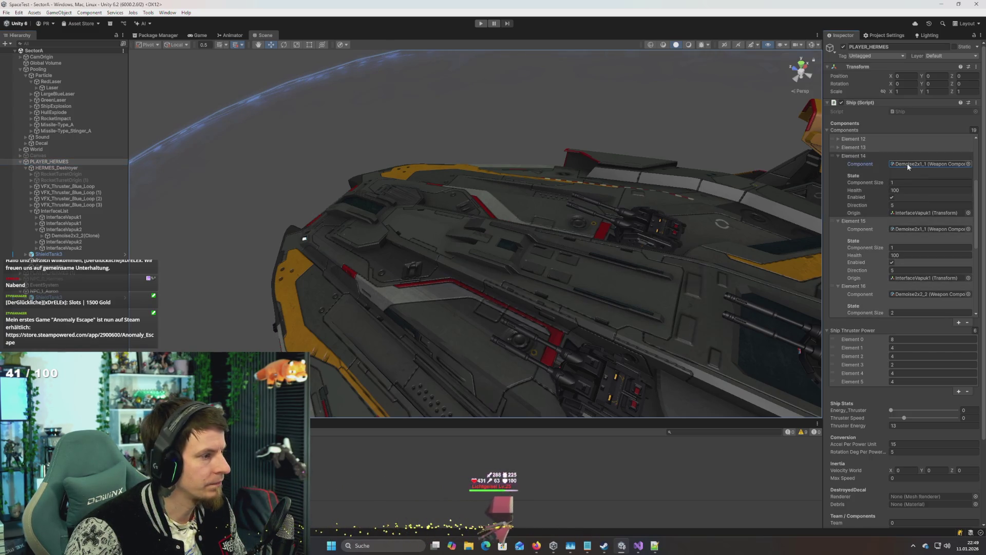
left_click(921, 213)
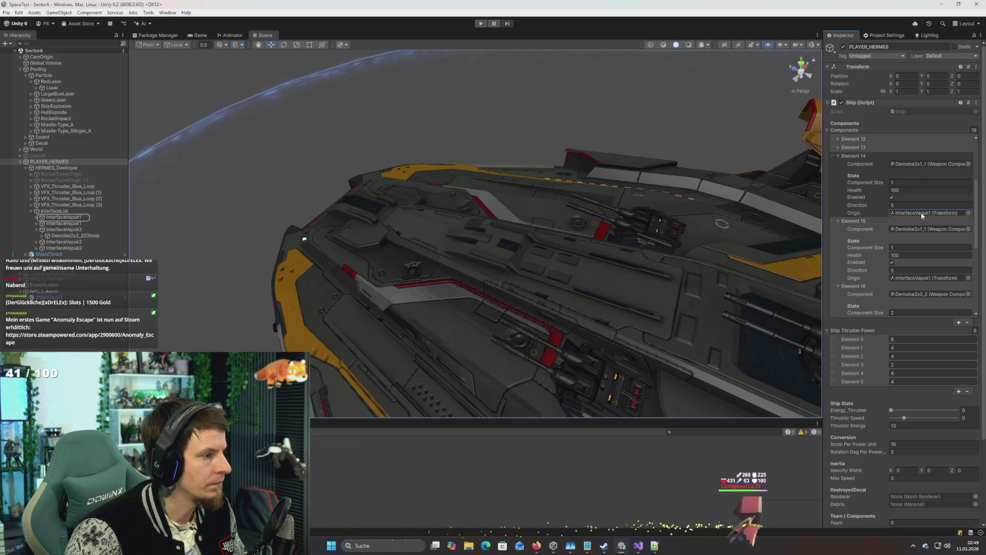
left_click(75, 219)
scroll(450, 279, "down", 2)
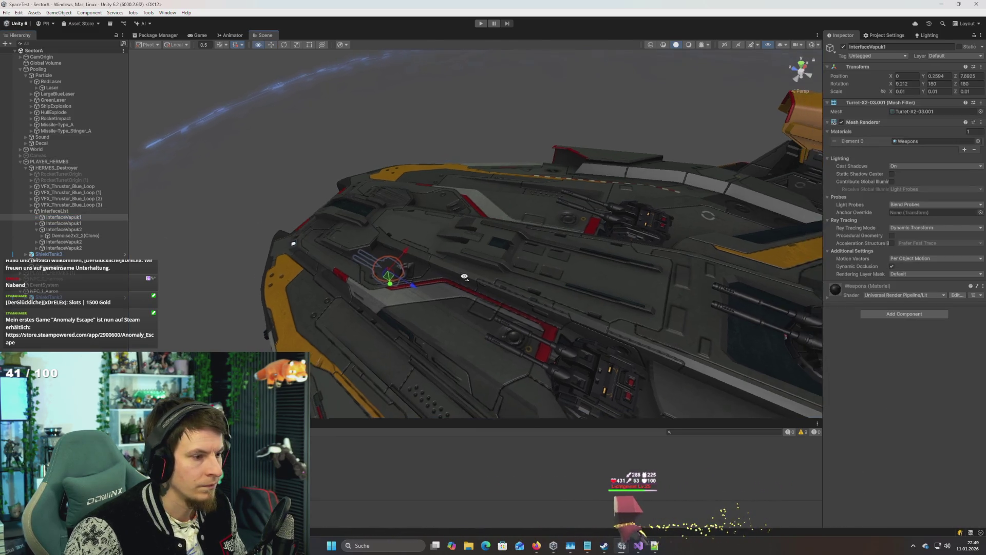
left_click(56, 161)
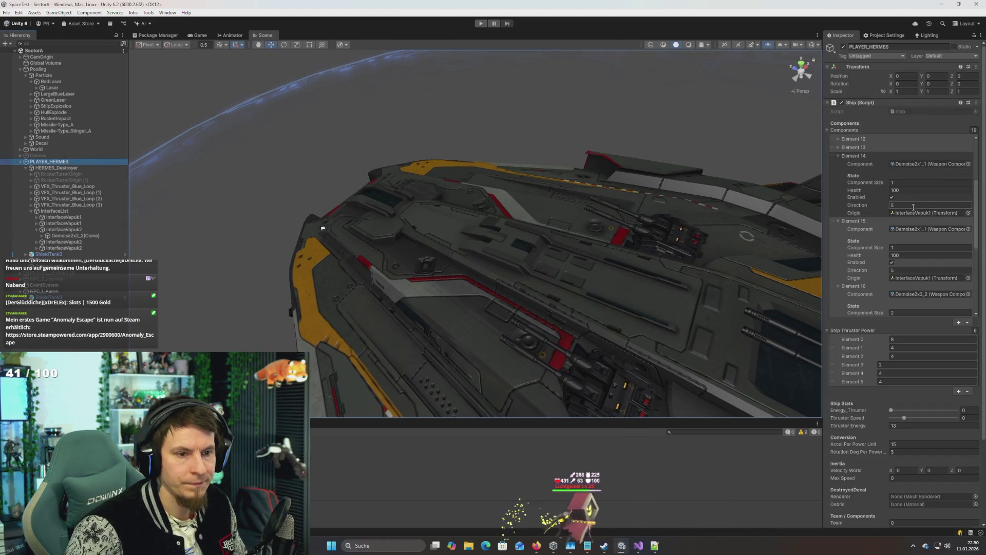
left_click(924, 212)
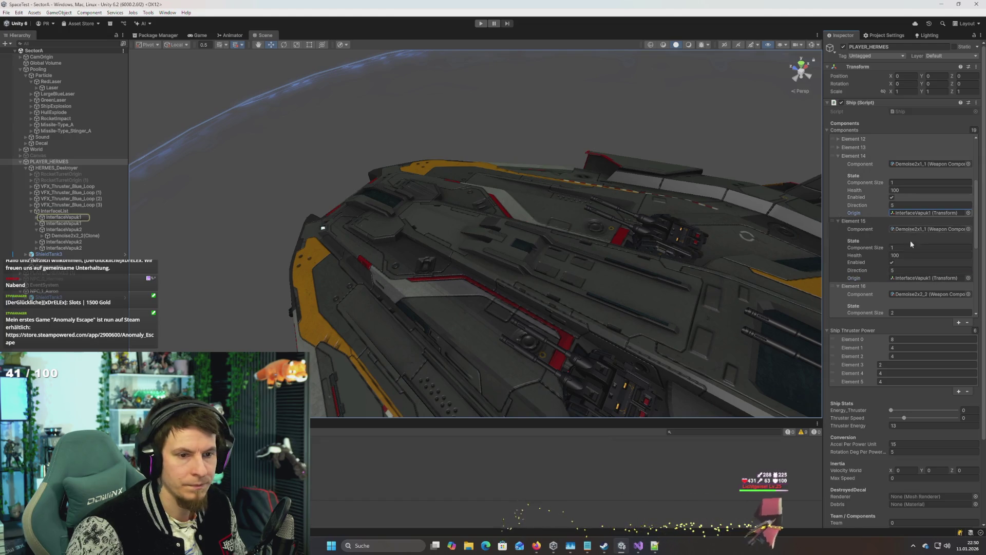
left_click(916, 278)
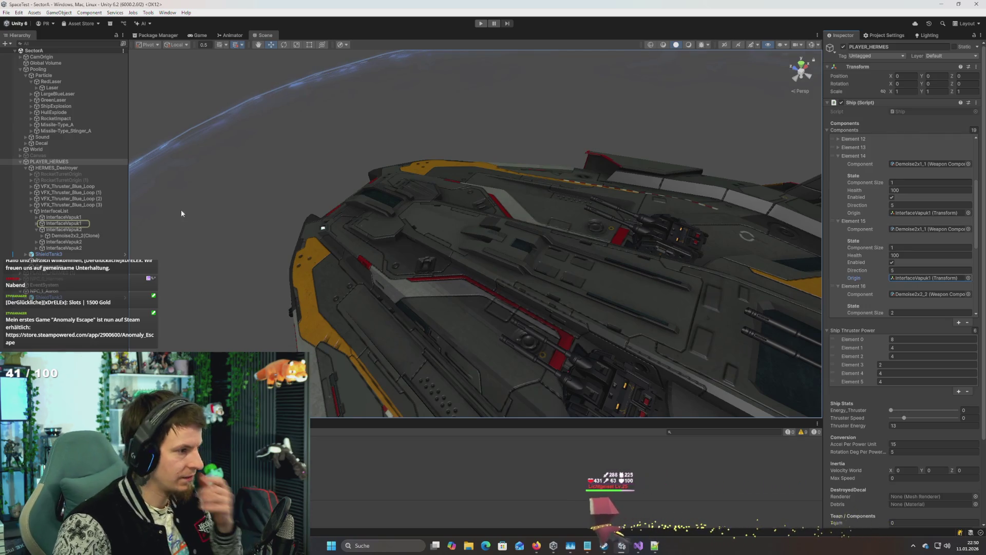
left_click(125, 225)
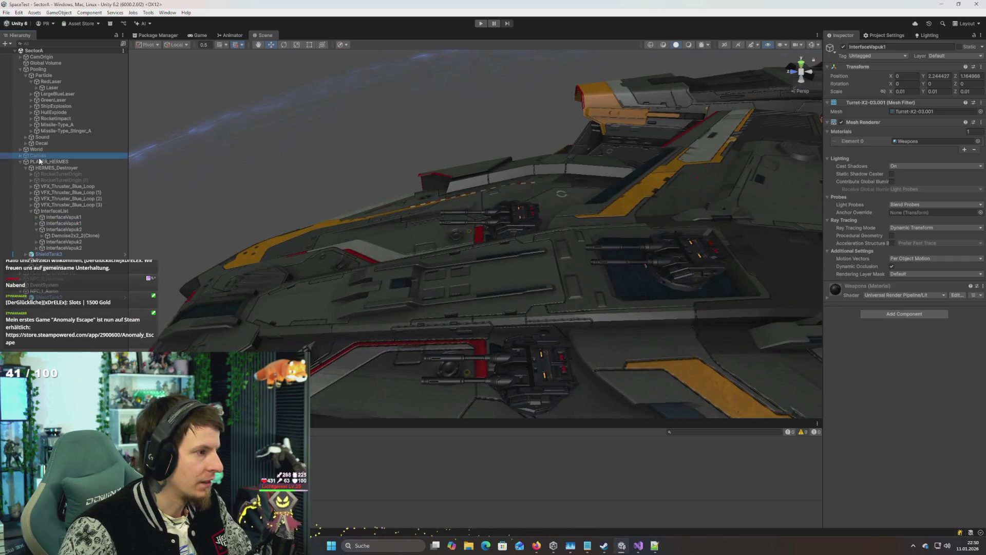
left_click(39, 161)
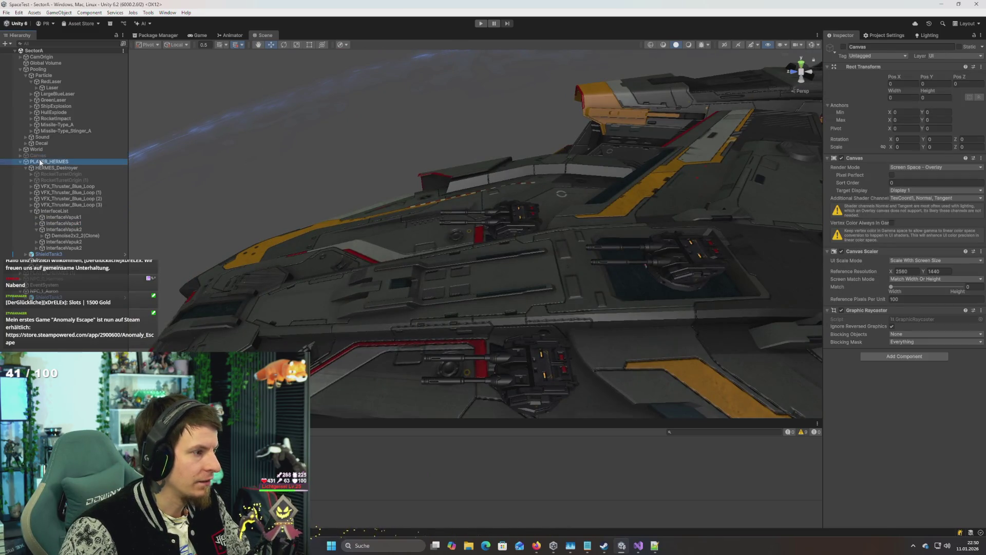
Step: Check Element 17's InterfaceVapuk2 origin slot, then bring up the picker for Element 17's Component
scroll(868, 244, "down", 2)
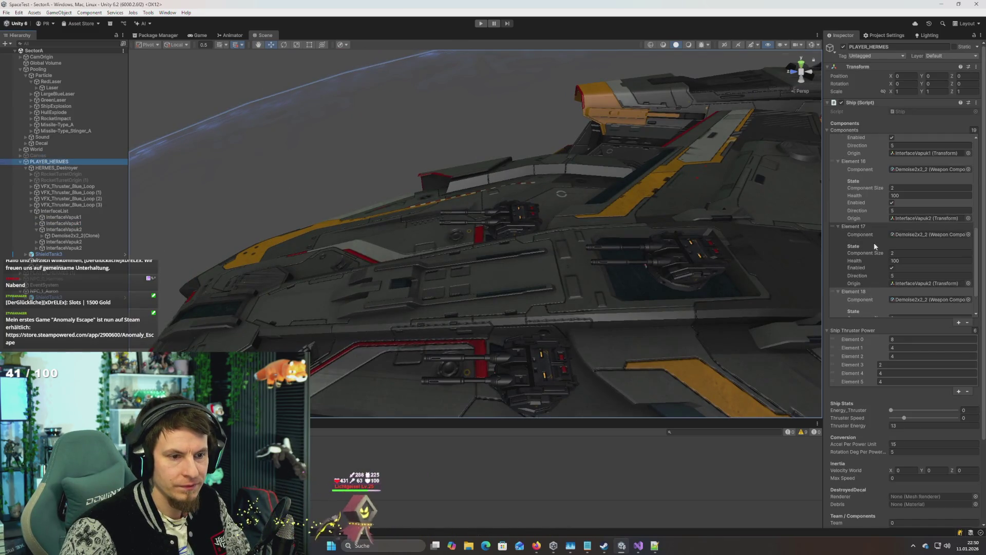
left_click(927, 283)
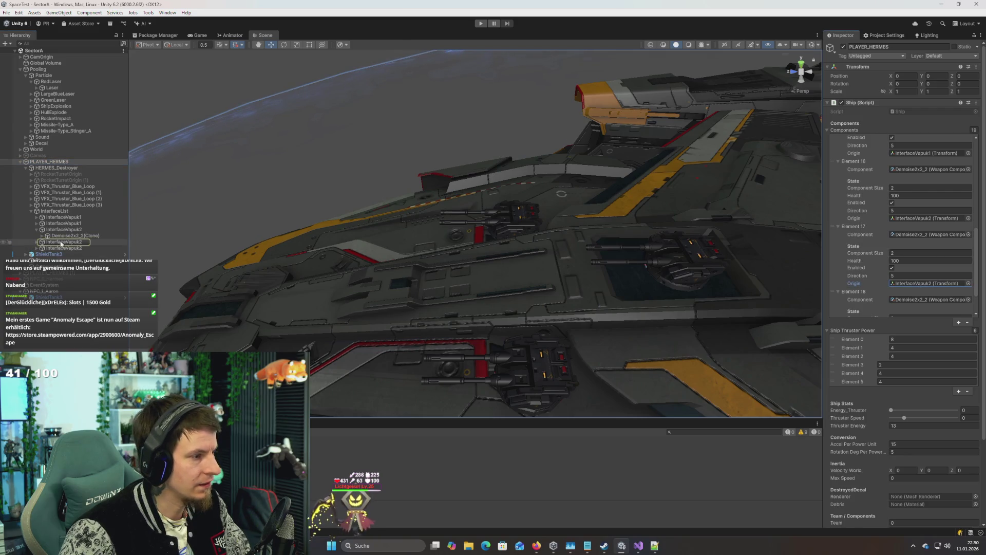
left_click(61, 242)
left_click_drag(697, 250, 629, 244)
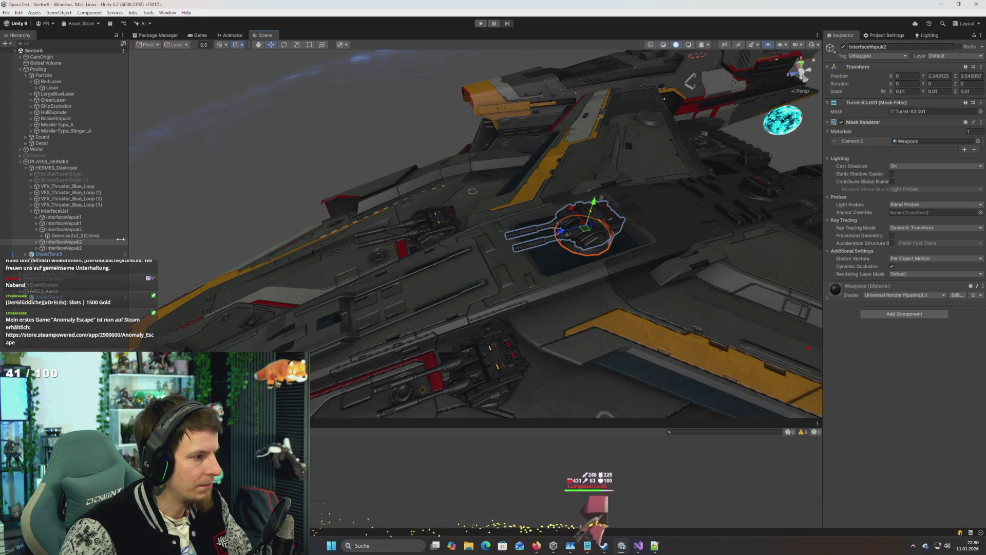
left_click(49, 161)
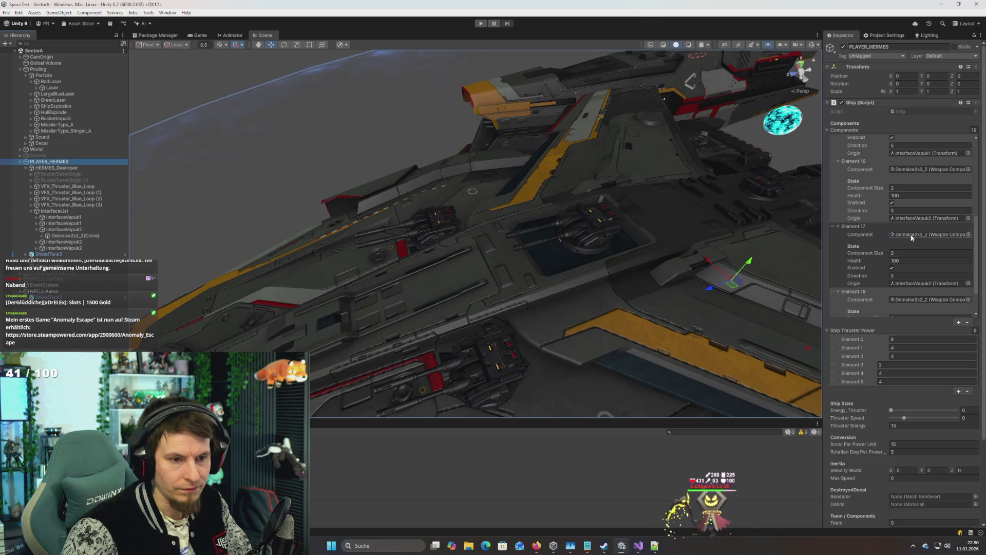
scroll(882, 234, "down", 5)
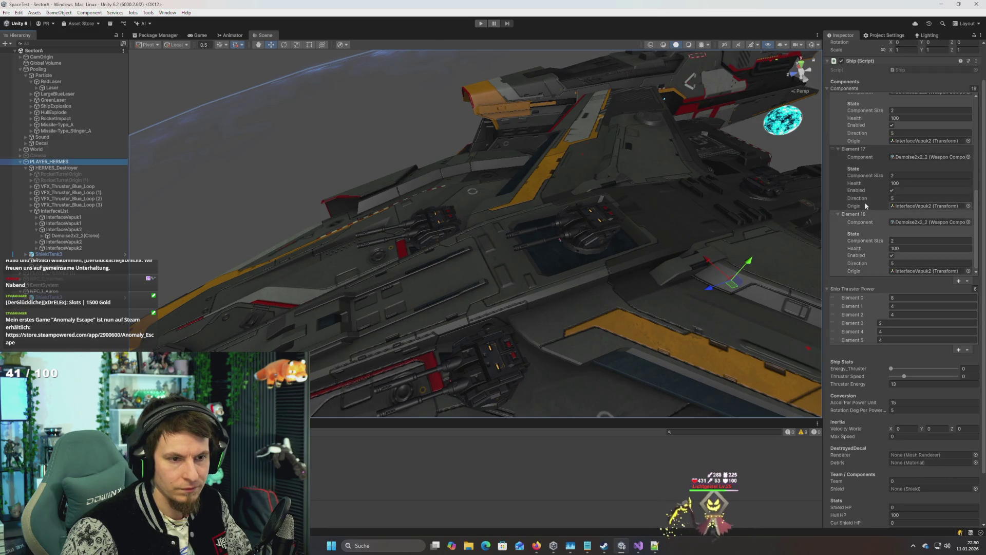
scroll(881, 229, "up", 3)
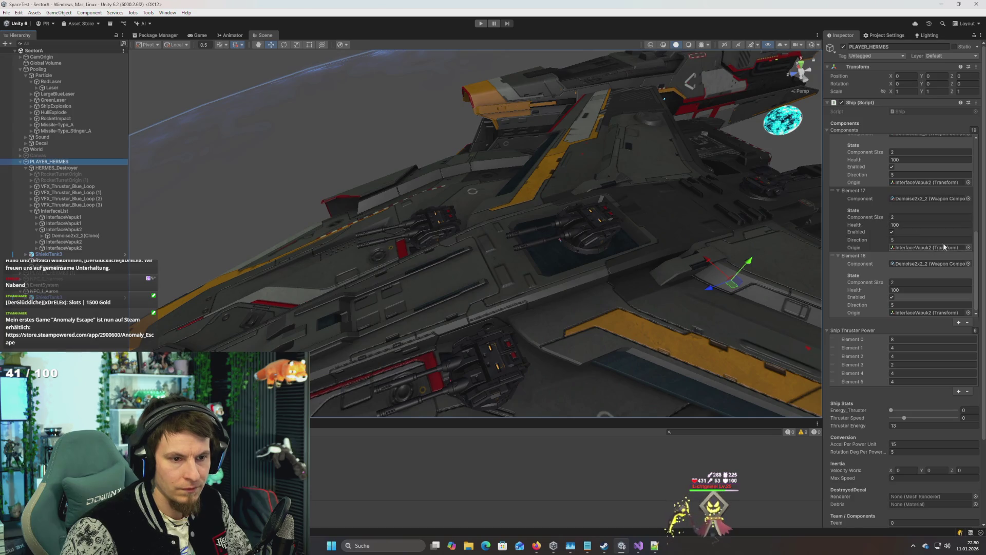
left_click(968, 199)
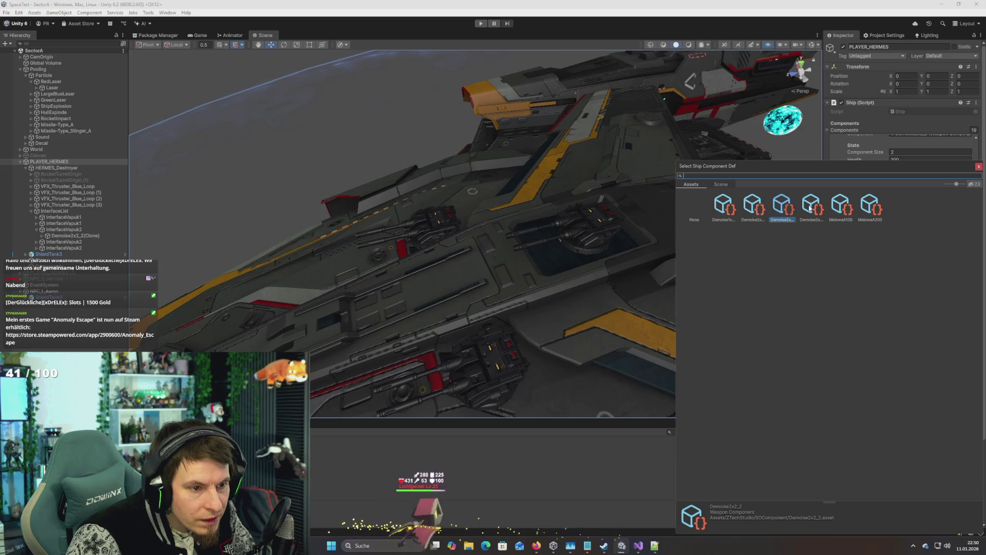
Step: Assign Demoise1x3_2 to Element 17 and clear Element 18's component
double_click(724, 206)
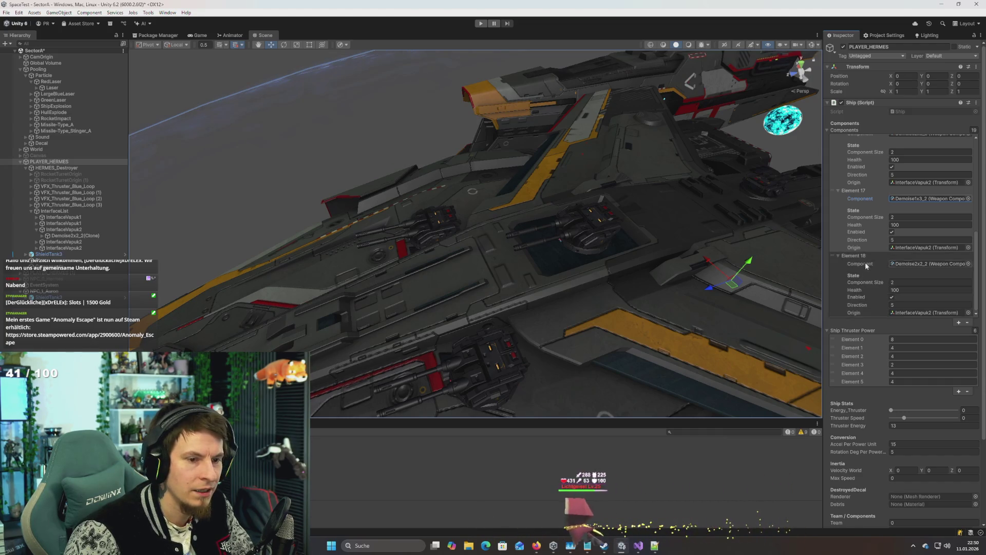
left_click(908, 266)
key("Delete")
Step: Run Recalculate Components on the Ship script, then return to Visual Studio
scroll(911, 265, "up", 3)
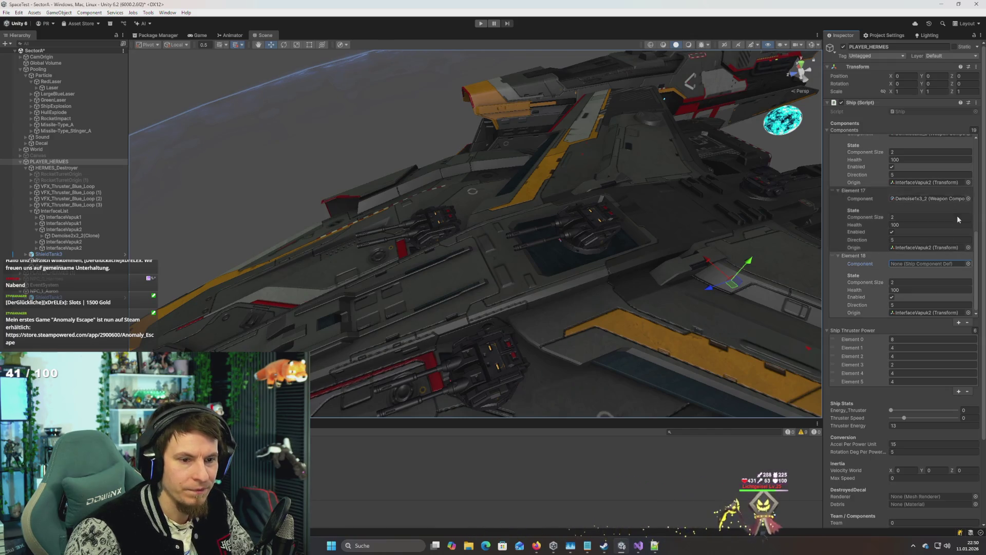
scroll(920, 267, "down", 2)
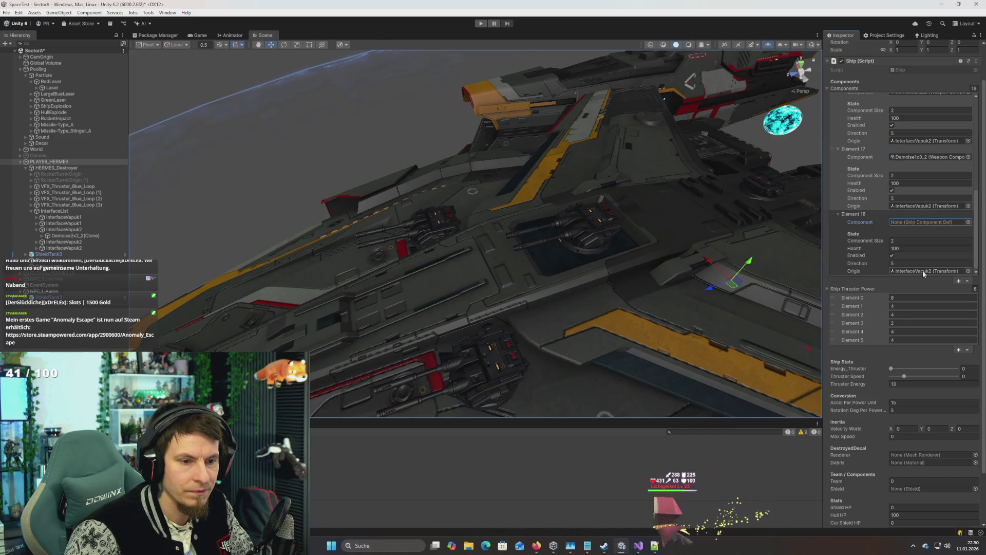
scroll(954, 148, "down", 2)
scroll(954, 148, "up", 10)
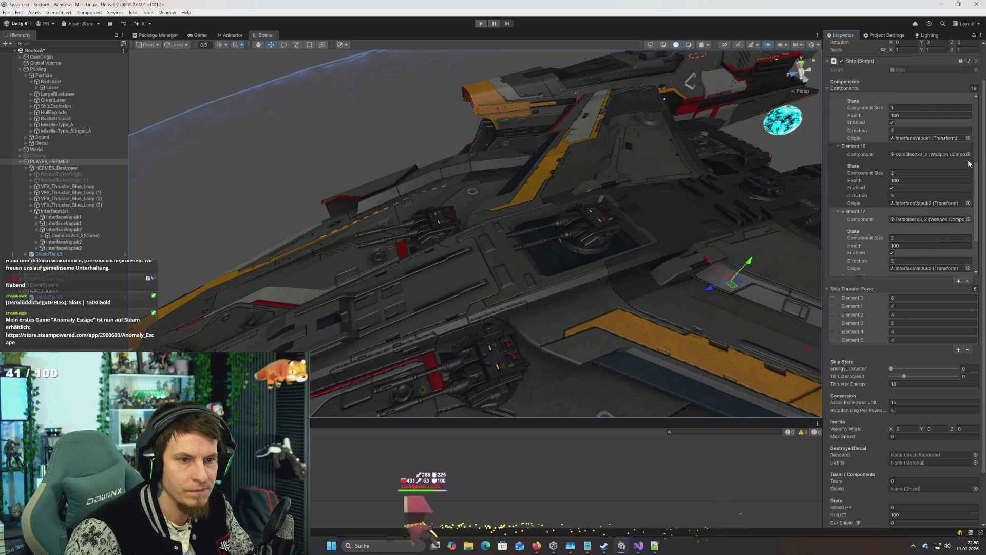
left_click(977, 102)
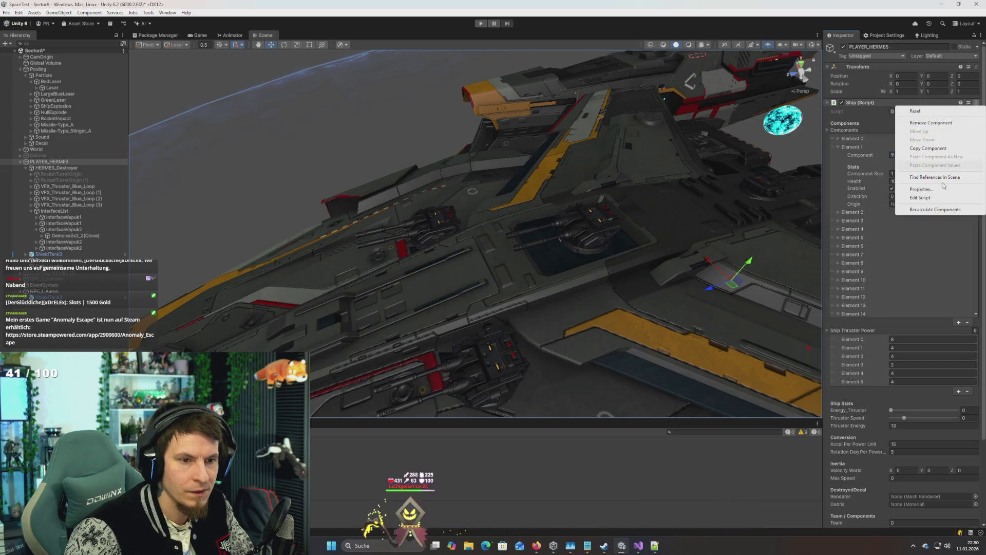
left_click(934, 210)
left_click_drag(569, 242, 545, 251)
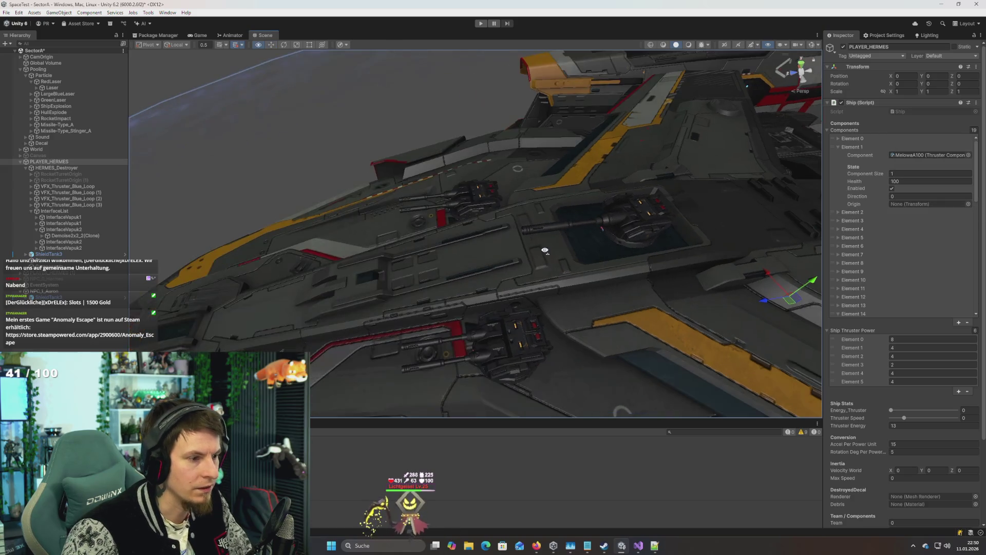
key("alt+Tab")
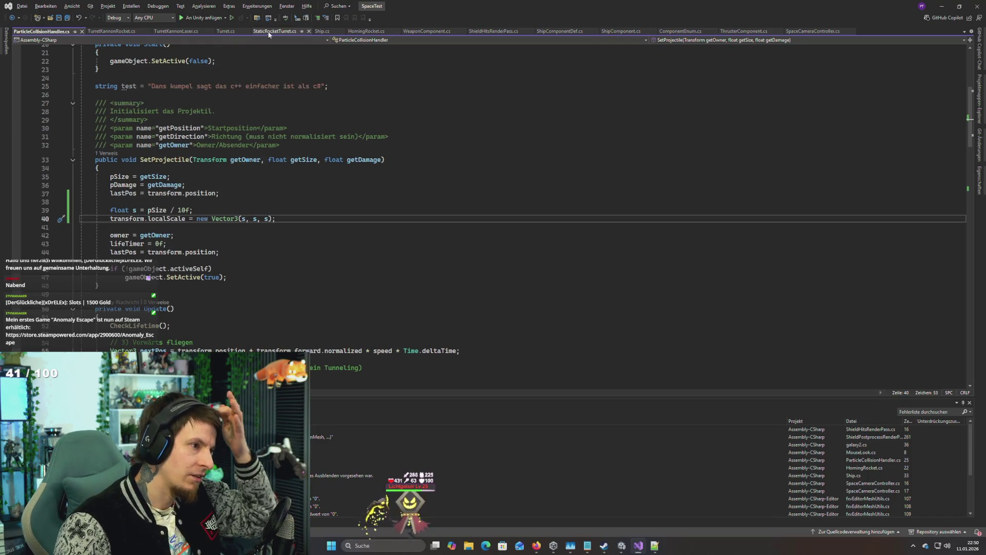
Step: In Ship.cs CalculateComponent, select the Origin child-count check, try moving it up, then undo
left_click(319, 32)
scroll(209, 230, "down", 20)
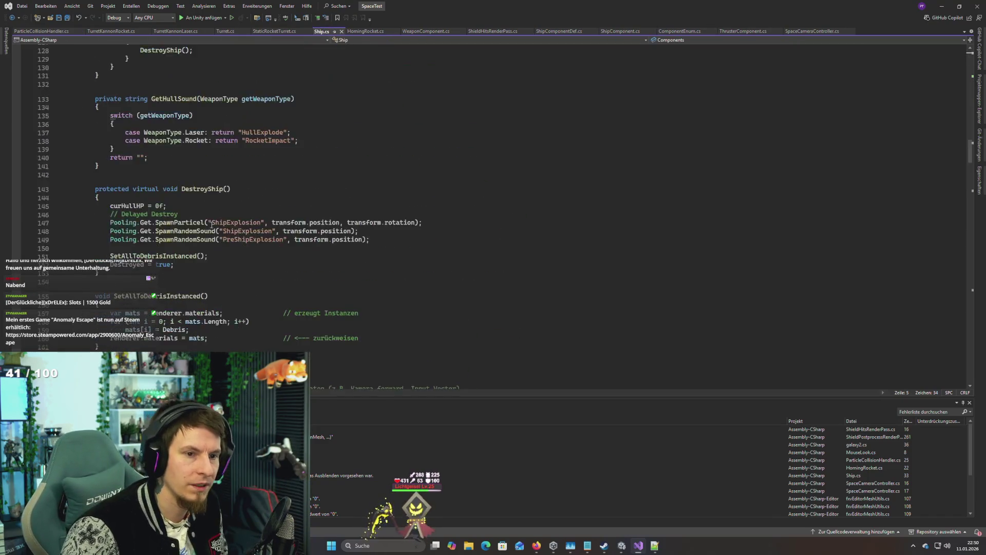
scroll(210, 231, "down", 20)
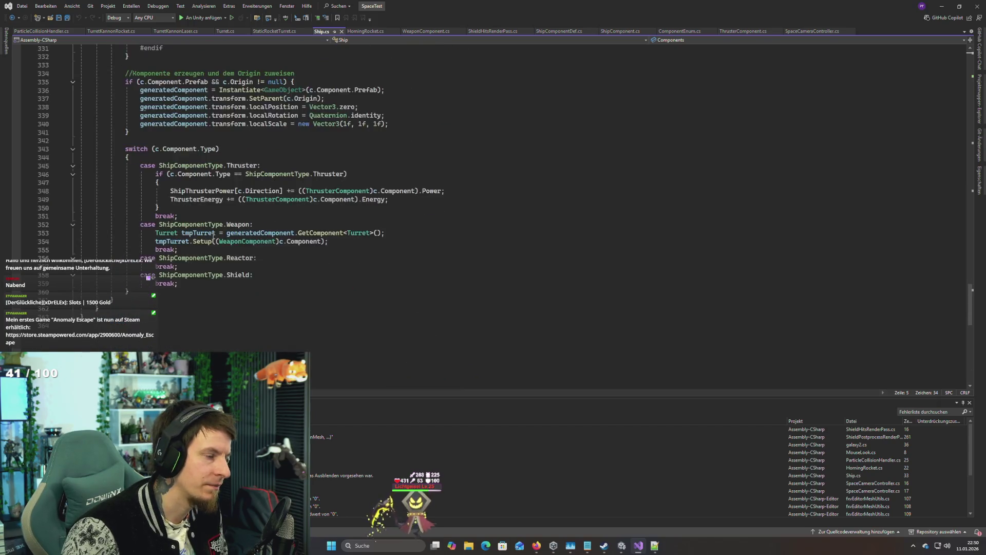
scroll(213, 237, "up", 7)
scroll(206, 232, "down", 8)
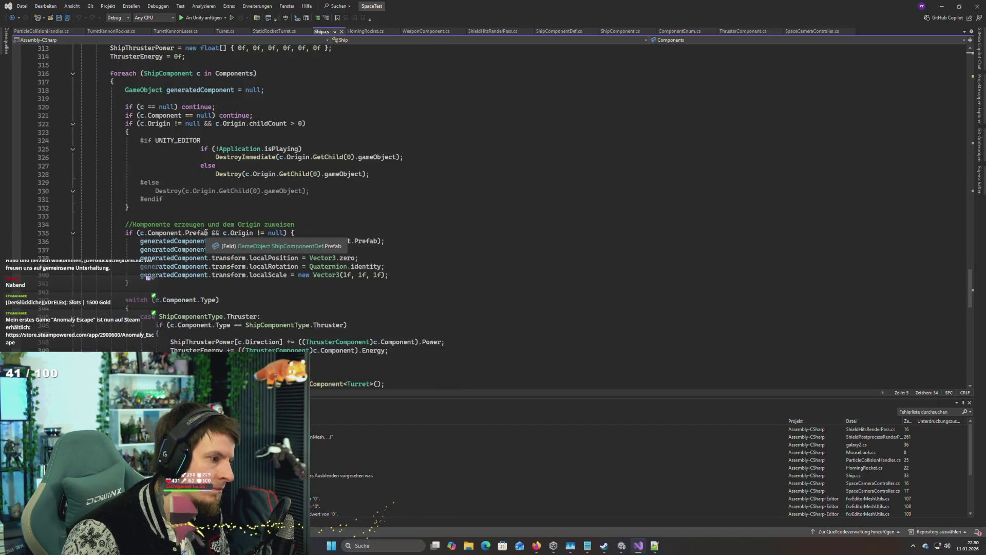
scroll(229, 231, "up", 4)
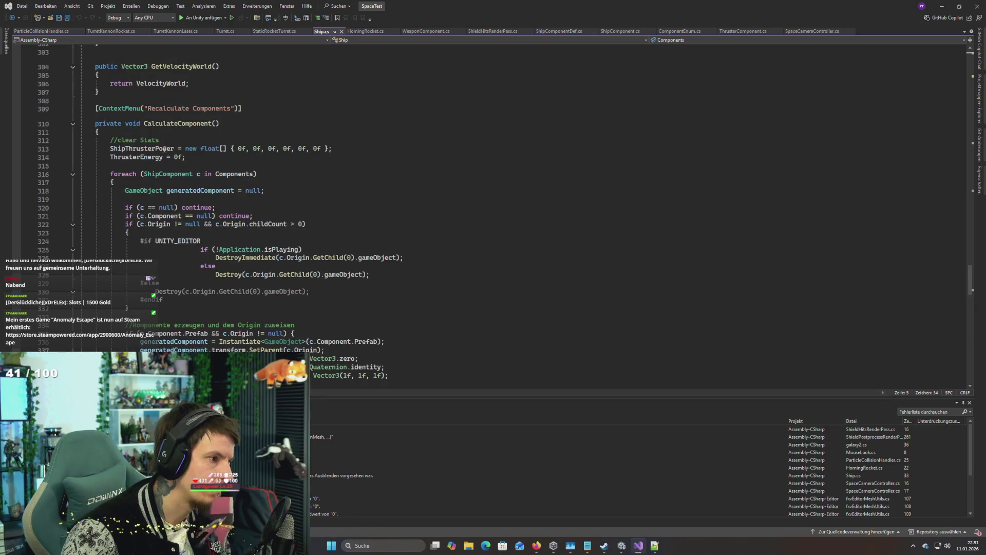
left_click(161, 216)
left_click(186, 224)
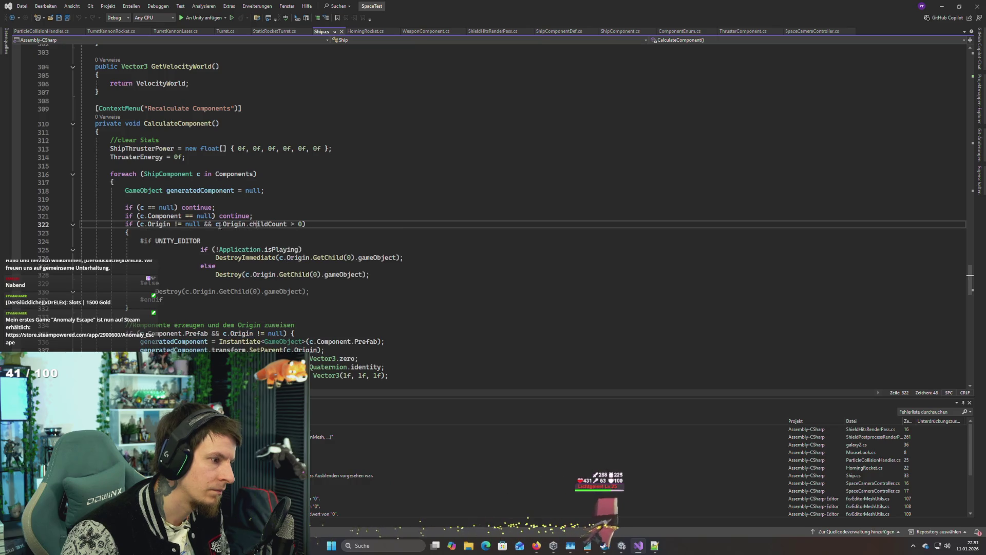
left_click(173, 224)
left_click_drag(124, 224, 244, 225)
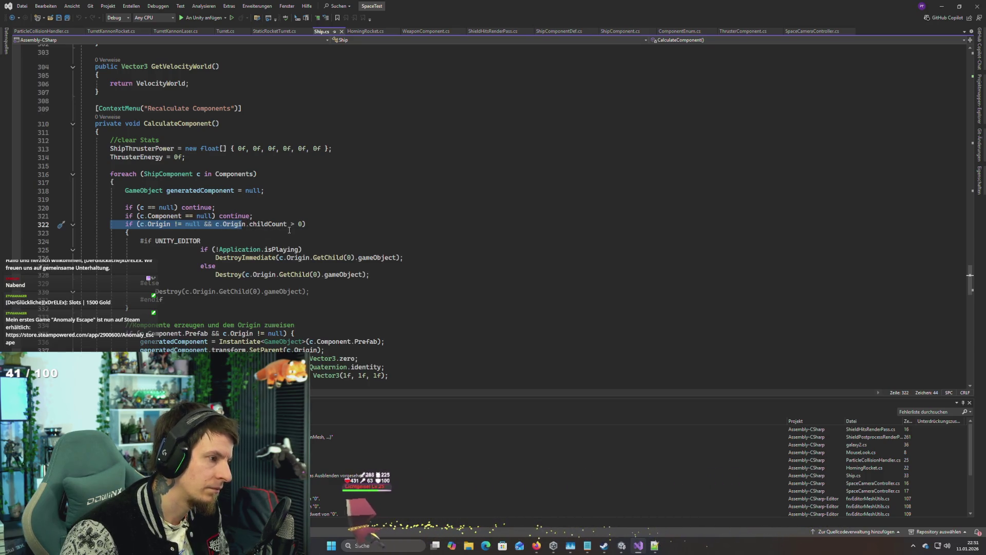
left_click(308, 224)
key("shift+Up")
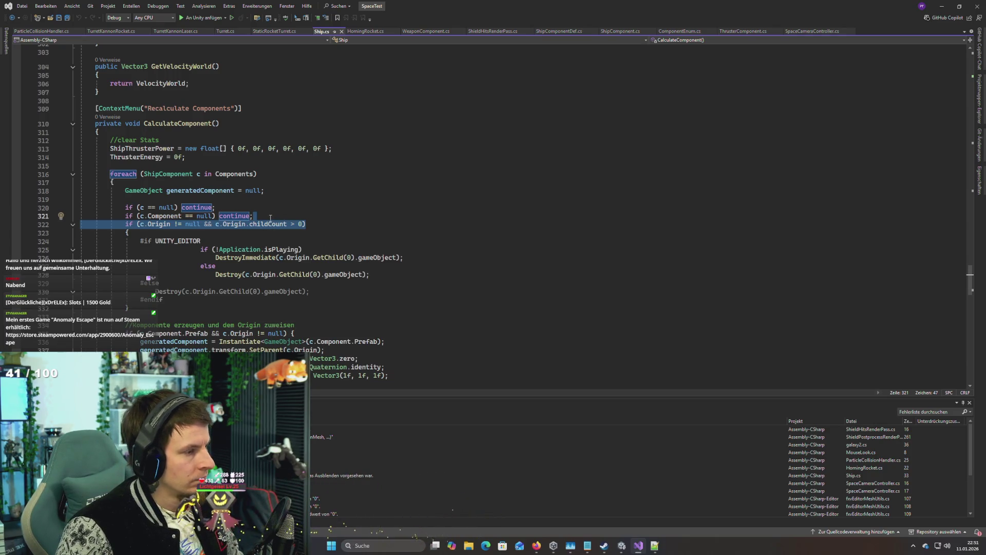
key("alt+Up")
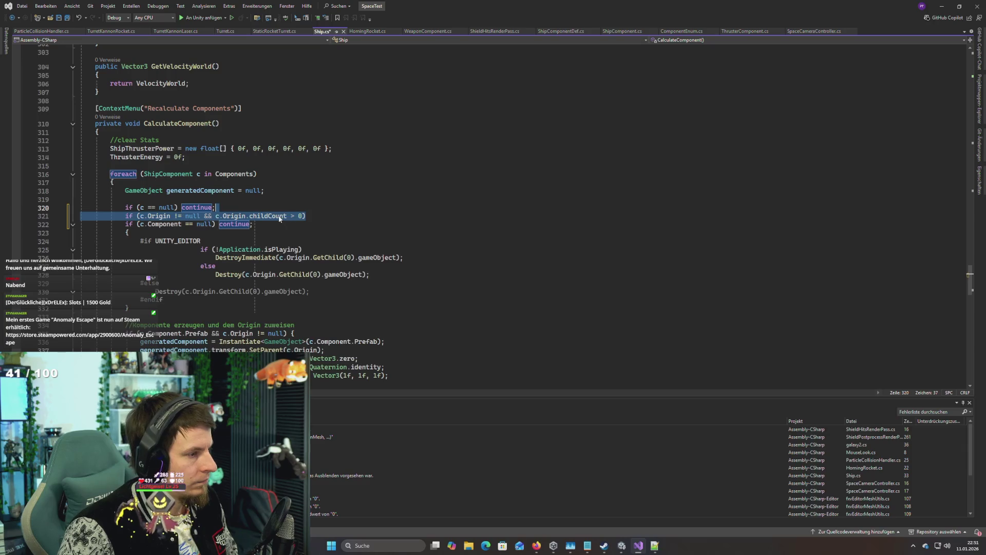
key("ctrl+z")
Step: Move the two null-check continue lines below the #endif block, drop the leftover blank line, and return to Unity
left_click_drag(265, 215, 42, 205)
key("ctrl+c")
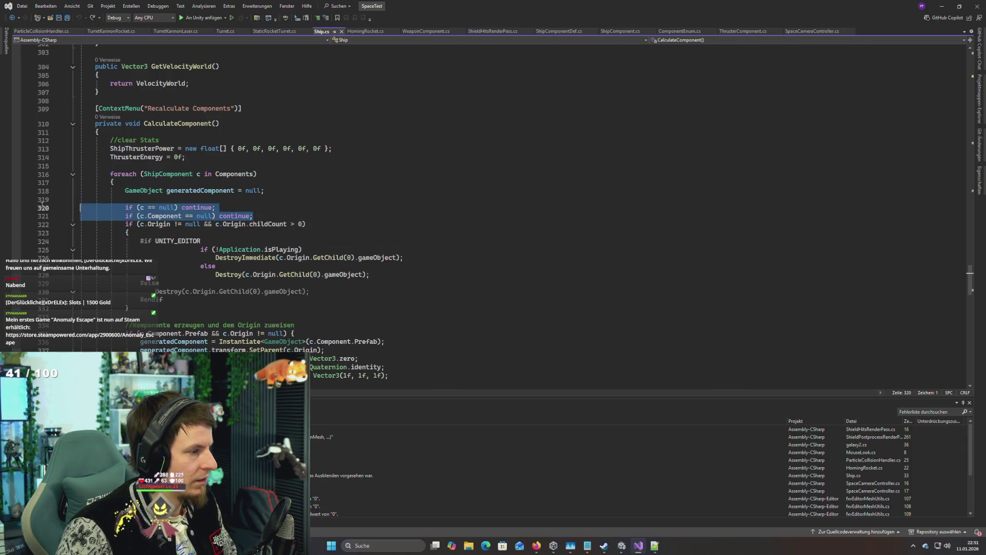
key("Delete")
left_click(152, 307)
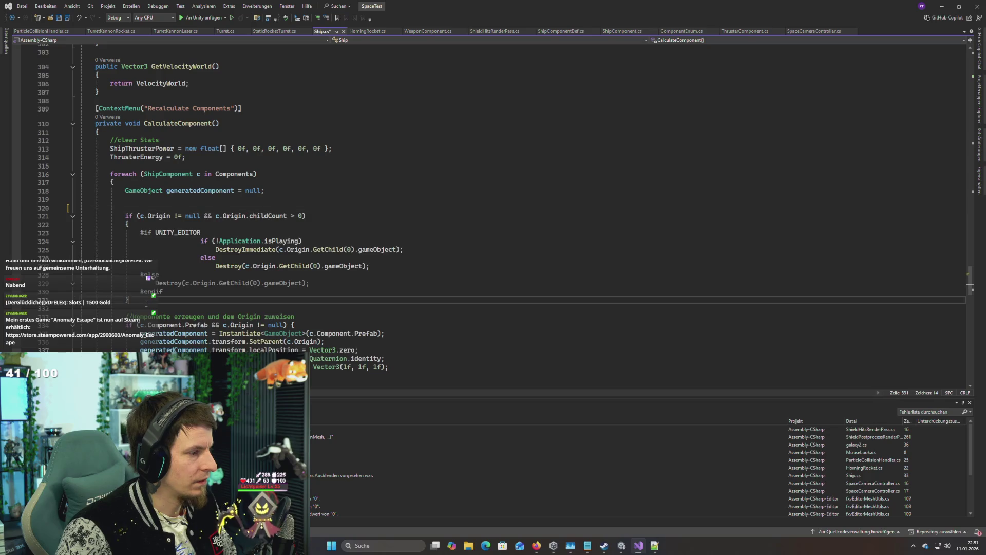
key("ctrl+v")
left_click(274, 192)
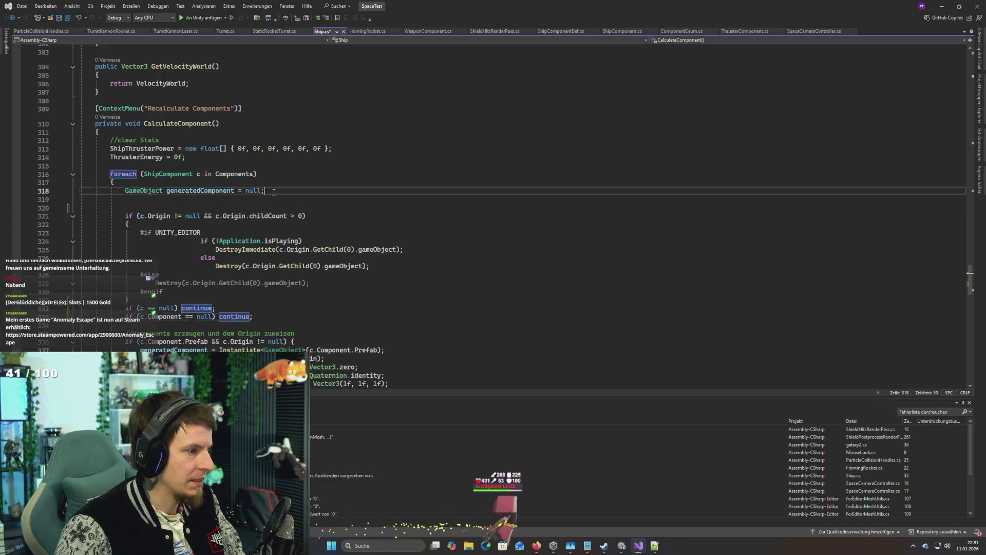
key("Delete")
key("alt+Tab")
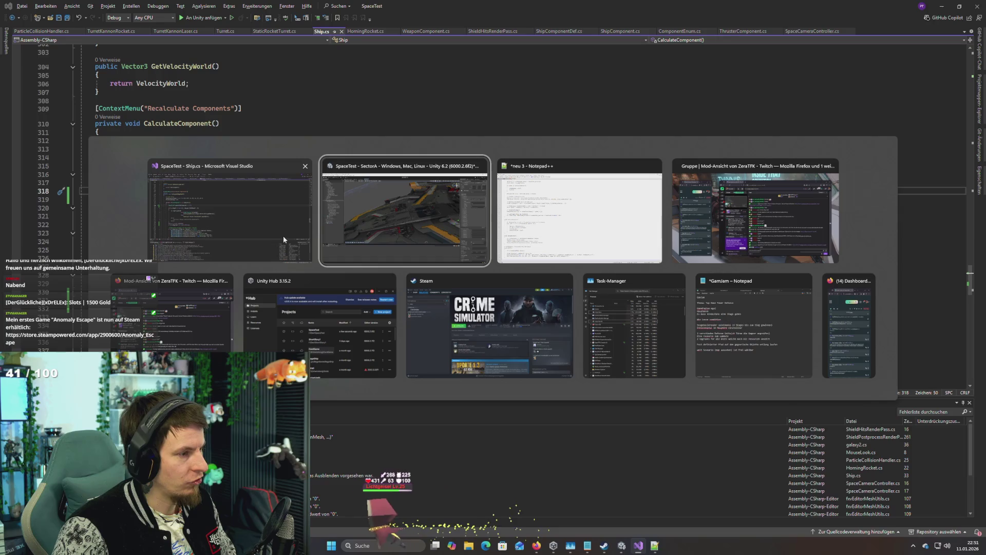
left_click(282, 238)
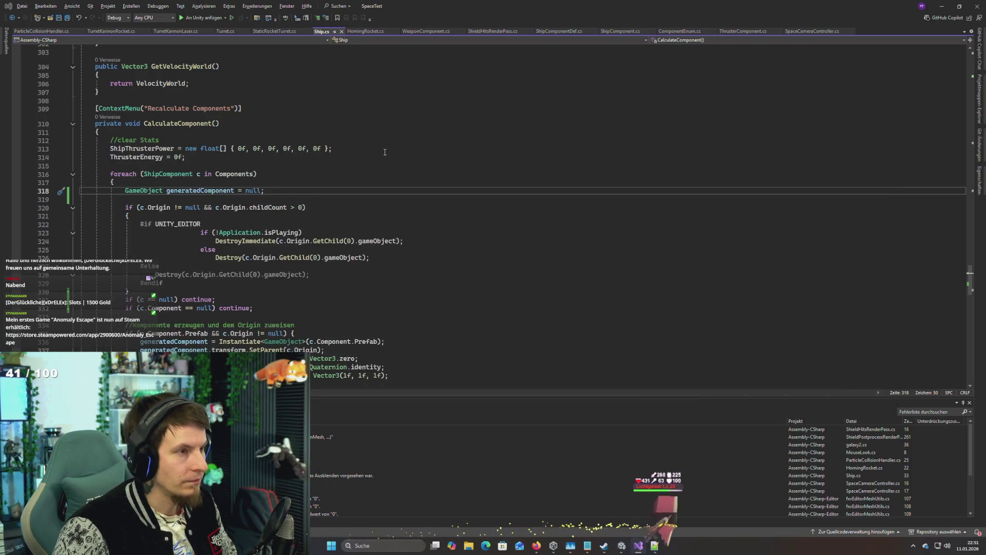
key("alt+Tab")
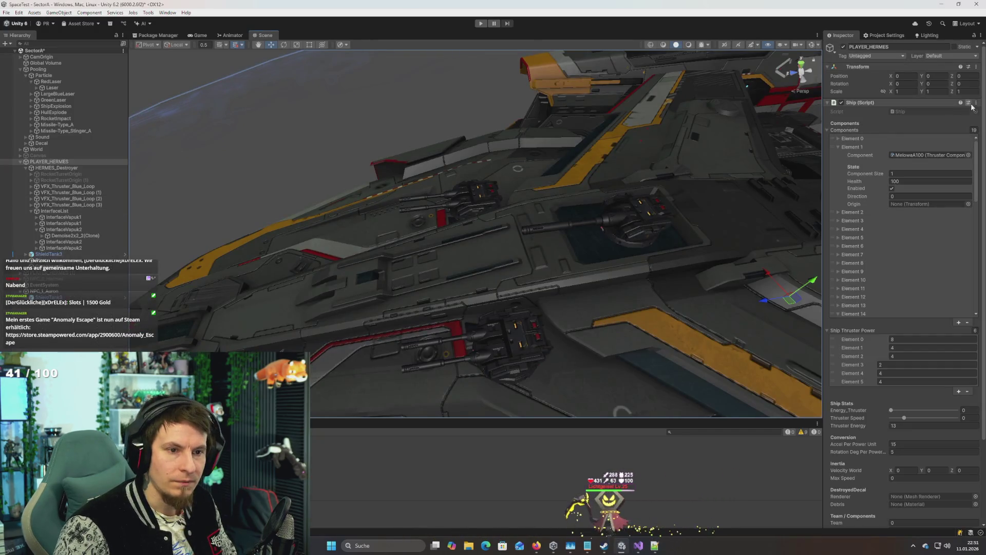
Step: Run Recalculate Components on the Ship script, frame the ship with F, and enter Play mode
left_click(973, 104)
left_click(932, 210)
mouse_move(642, 216)
left_mouse_down()
mouse_move(653, 205)
mouse_move(471, 225)
mouse_move(481, 233)
mouse_move(670, 198)
mouse_move(670, 185)
mouse_move(507, 237)
left_mouse_up()
key("f")
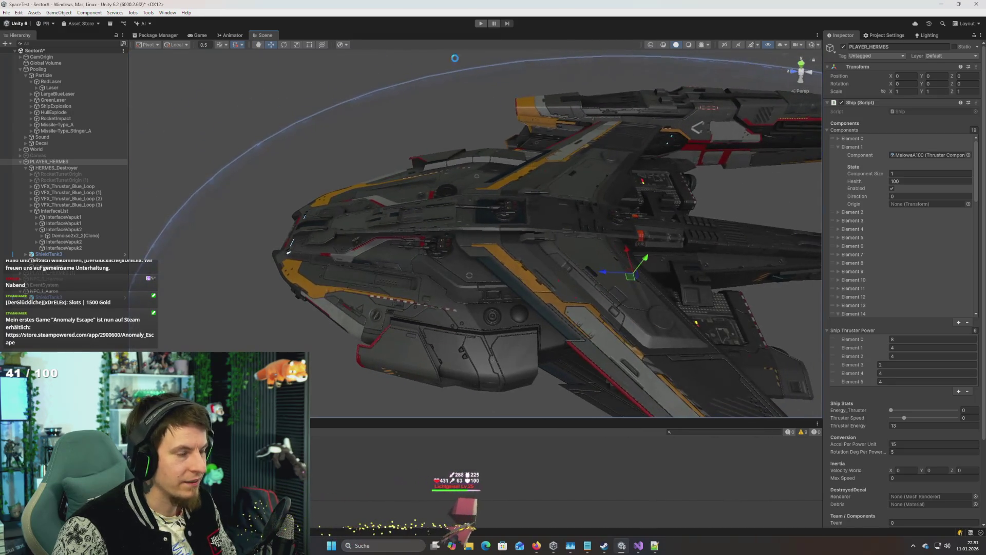
left_click(481, 24)
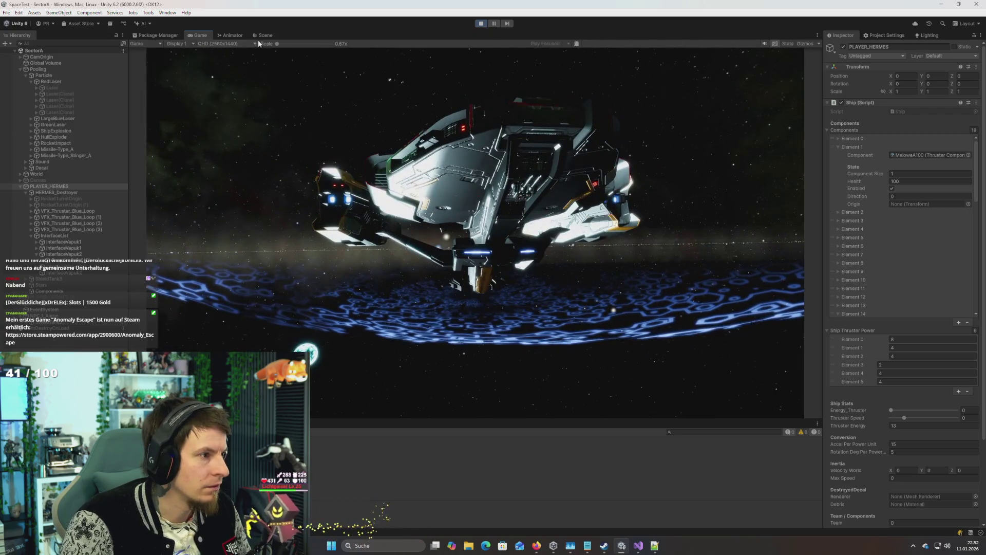
Step: In the Scene view, orbit under the ship's hull and select the laser turret there
left_click(265, 35)
mouse_move(392, 224)
left_mouse_down()
mouse_move(440, 260)
mouse_move(451, 253)
mouse_move(507, 63)
mouse_move(544, 54)
left_mouse_up()
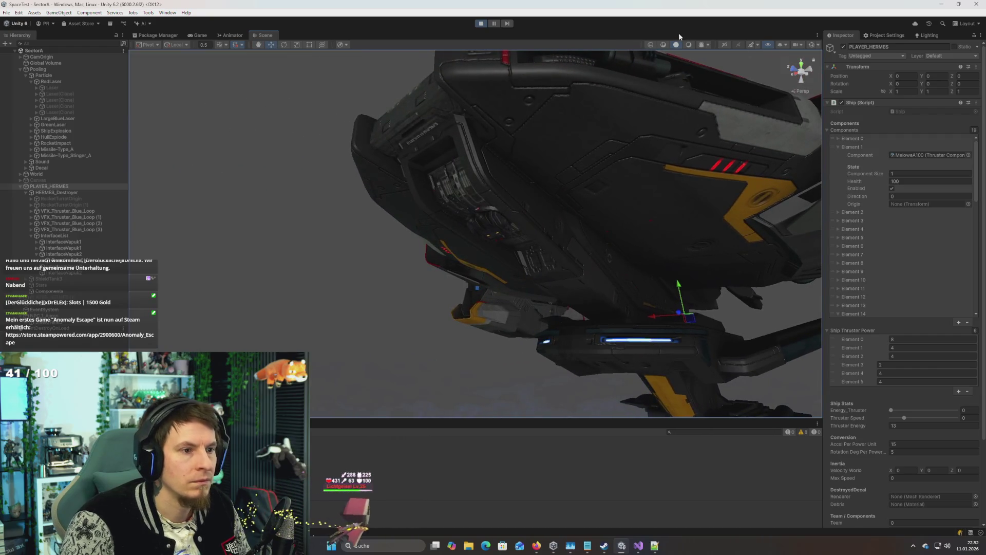
left_click(690, 47)
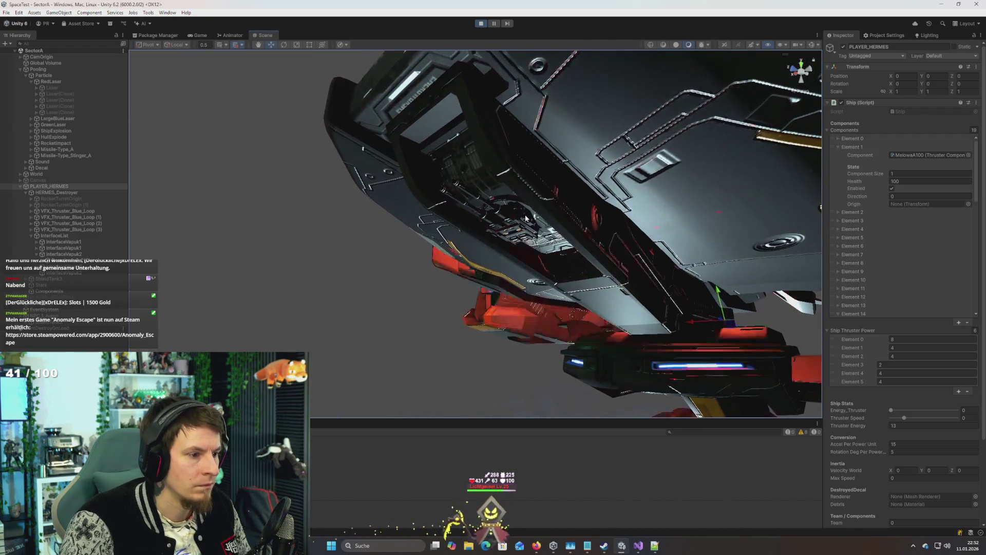
left_click(518, 222)
left_click_drag(517, 222, 507, 233)
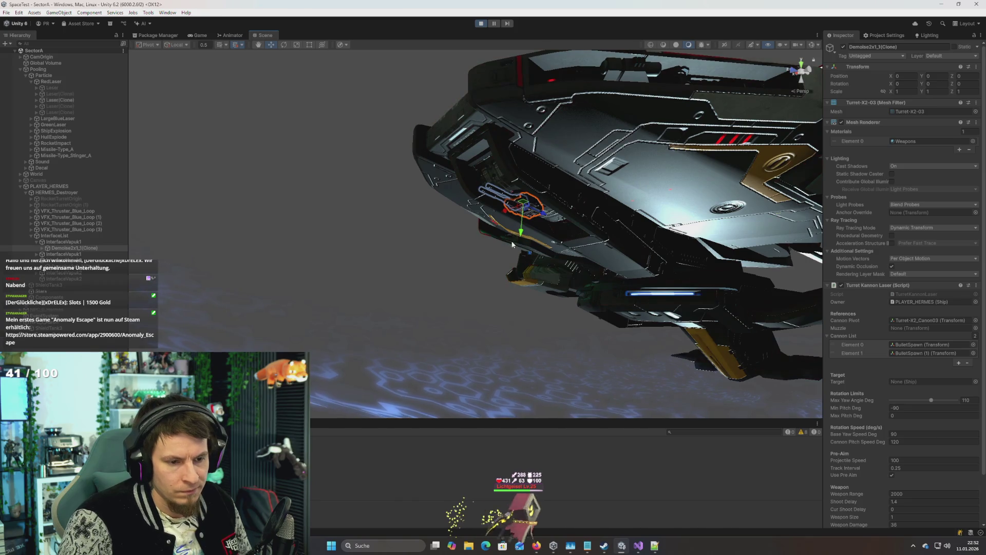
mouse_move(490, 235)
left_mouse_down()
mouse_move(458, 221)
mouse_move(464, 212)
mouse_move(451, 221)
mouse_move(434, 215)
mouse_move(442, 241)
mouse_move(407, 222)
mouse_move(410, 207)
mouse_move(214, 211)
mouse_move(402, 242)
left_mouse_up()
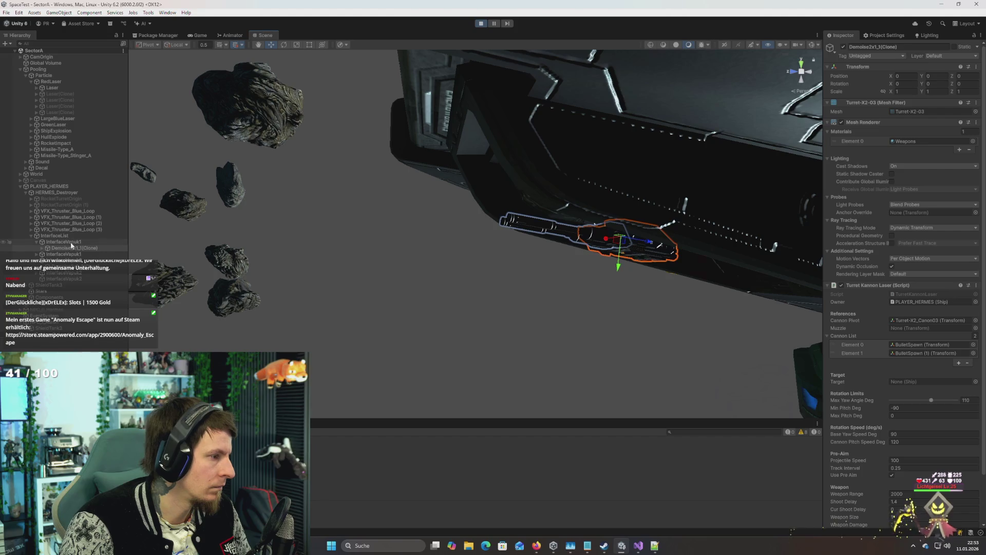
Step: Select the turret in InterfaceVapuk1, try and undo a rotation, check Turret-X2_Canon03, and frame the turret
left_click(126, 242)
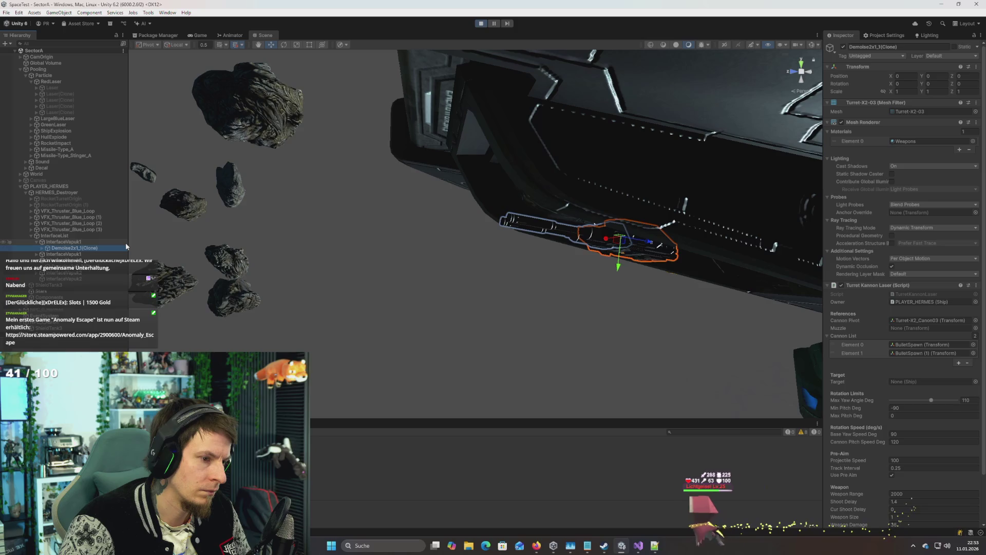
key("Down")
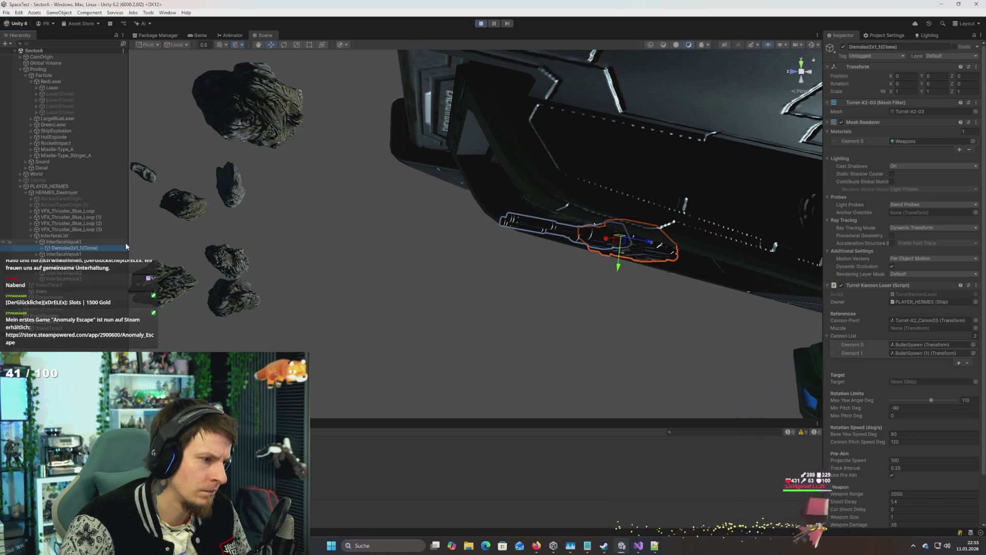
key("e")
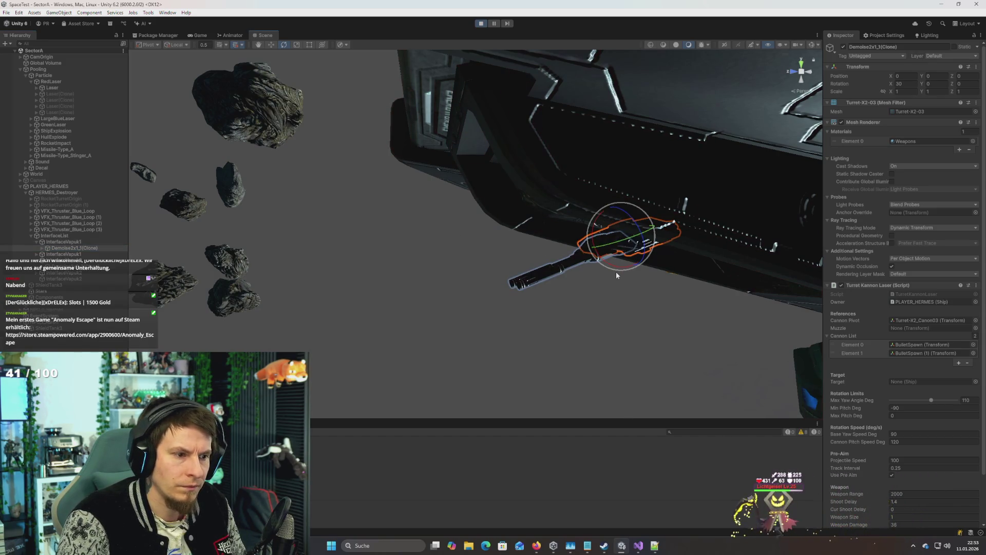
key("ctrl+z")
left_click(570, 236)
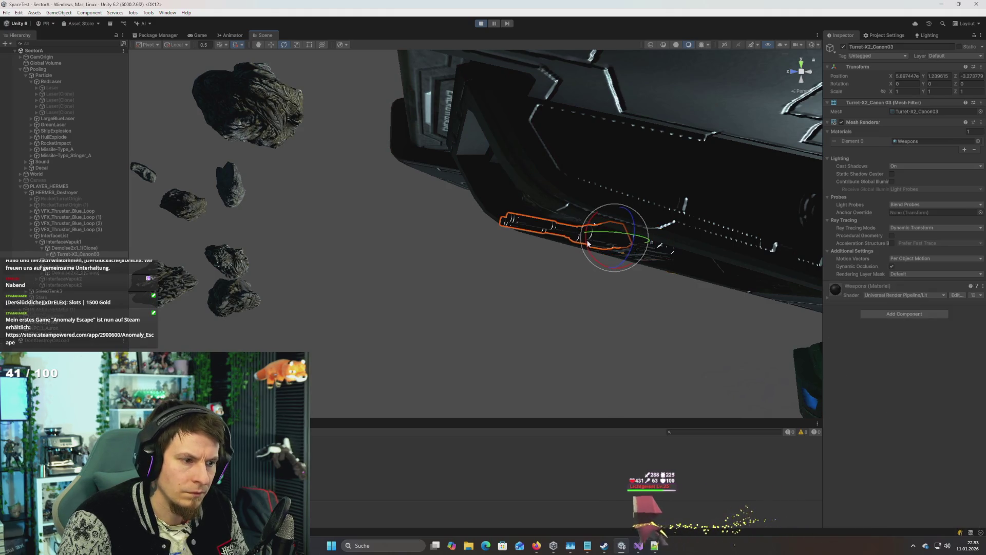
left_click(606, 276)
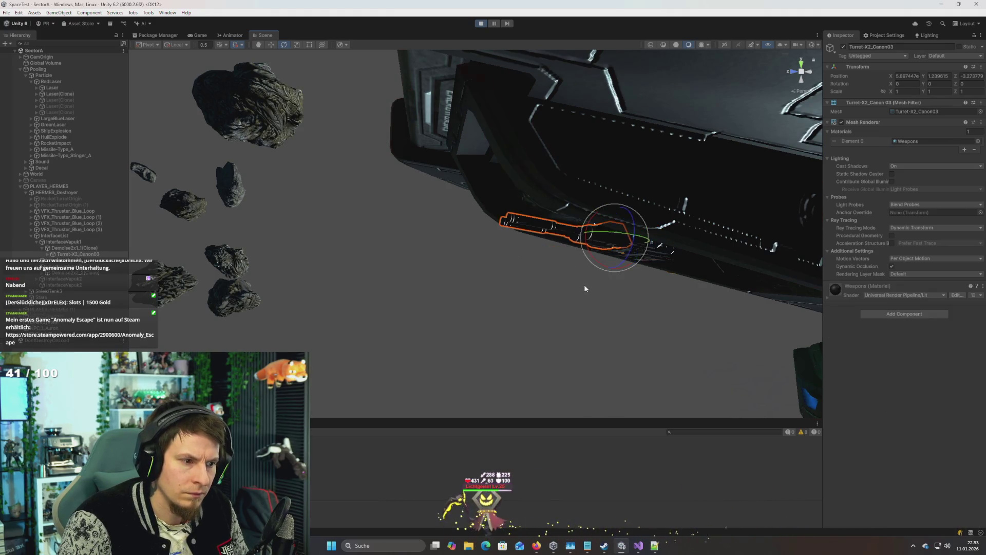
mouse_move(584, 289)
left_mouse_down("alt")
mouse_move(385, 277)
mouse_move(534, 285)
mouse_move(433, 309)
mouse_move(385, 273)
mouse_move(335, 285)
mouse_move(159, 288)
left_mouse_up("alt")
key("f")
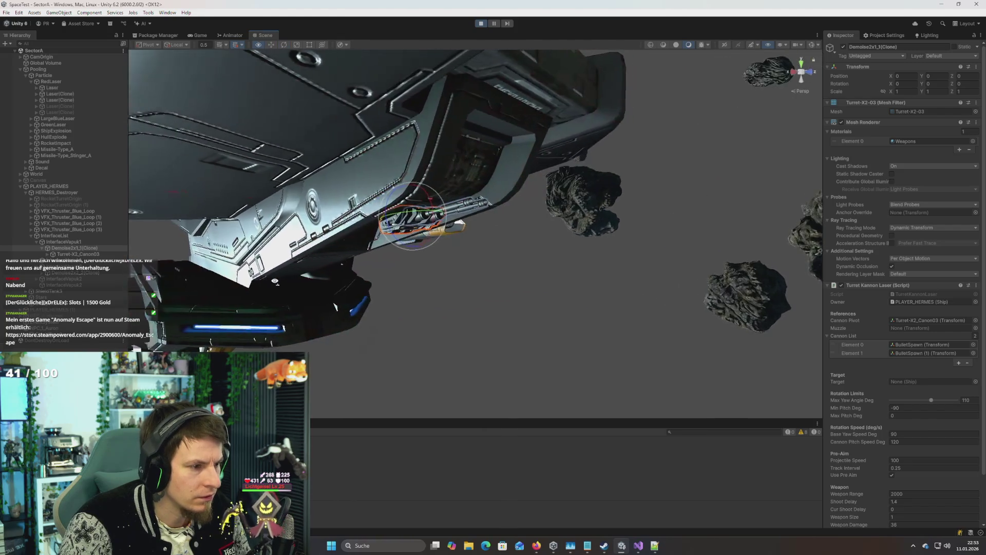
Step: Select the InterfaceVapuk1 slot and drag it slightly lower on the hull
left_click(64, 235)
left_click(68, 241)
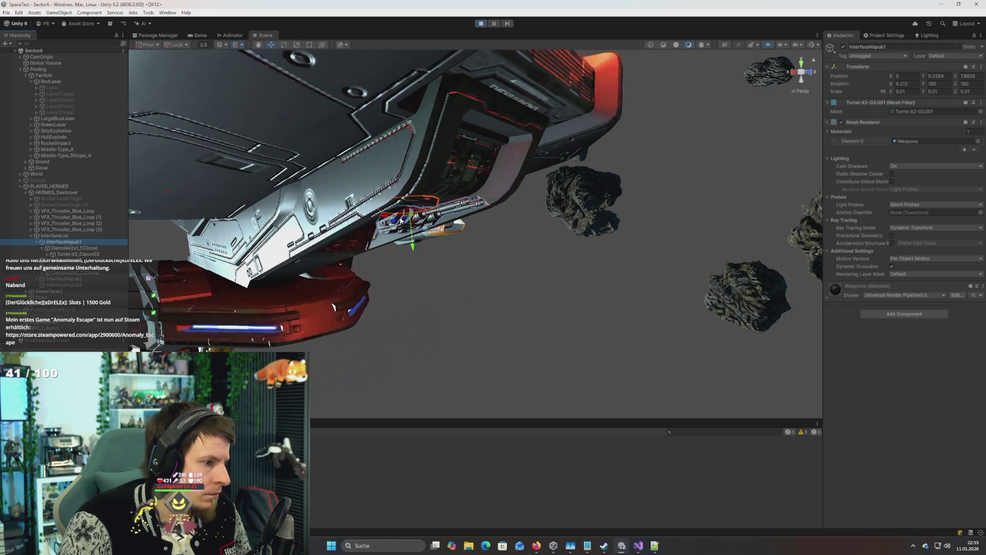
mouse_move(415, 260)
left_mouse_down()
mouse_move(420, 289)
mouse_move(434, 280)
mouse_move(432, 318)
mouse_move(442, 257)
mouse_move(439, 315)
mouse_move(457, 247)
mouse_move(435, 316)
mouse_move(478, 288)
mouse_move(505, 289)
left_mouse_up()
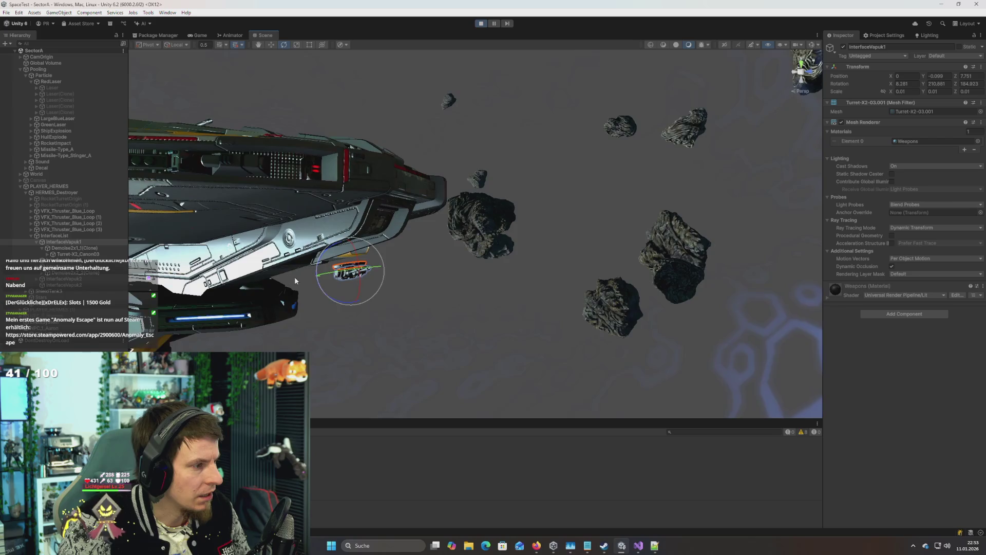
scroll(296, 281, "up", 10)
mouse_move(337, 291)
left_mouse_down()
mouse_move(538, 287)
mouse_move(442, 303)
mouse_move(473, 237)
mouse_move(425, 289)
mouse_move(432, 283)
left_mouse_up()
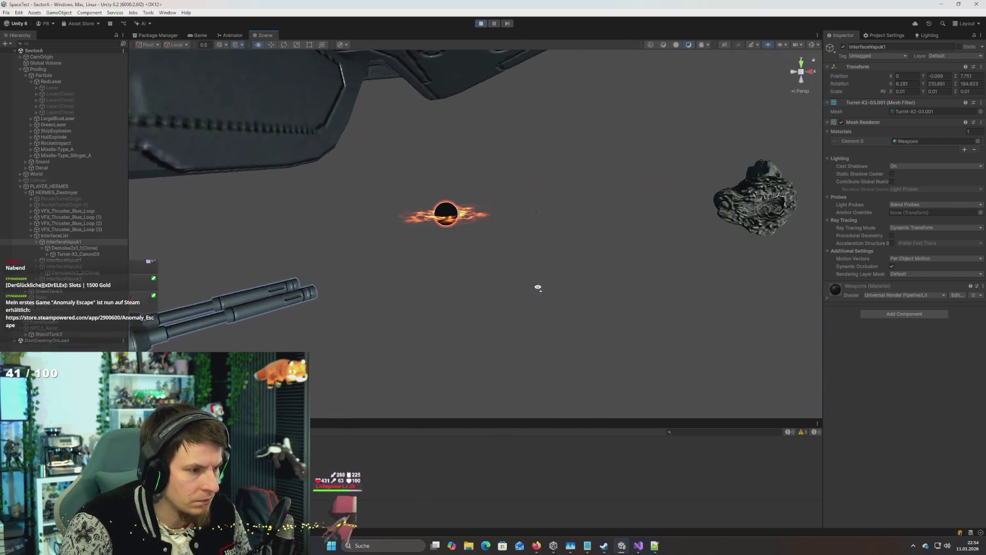
Step: Show the space skybox in the Scene view, orbit out to the whole ship, and stop the game
left_click(751, 45)
mouse_move(667, 149)
left_mouse_down()
mouse_move(536, 193)
mouse_move(620, 176)
mouse_move(630, 183)
mouse_move(534, 236)
mouse_move(575, 218)
mouse_move(584, 244)
mouse_move(283, 224)
mouse_move(344, 225)
mouse_move(310, 193)
mouse_move(326, 188)
mouse_move(426, 204)
mouse_move(464, 189)
left_mouse_up()
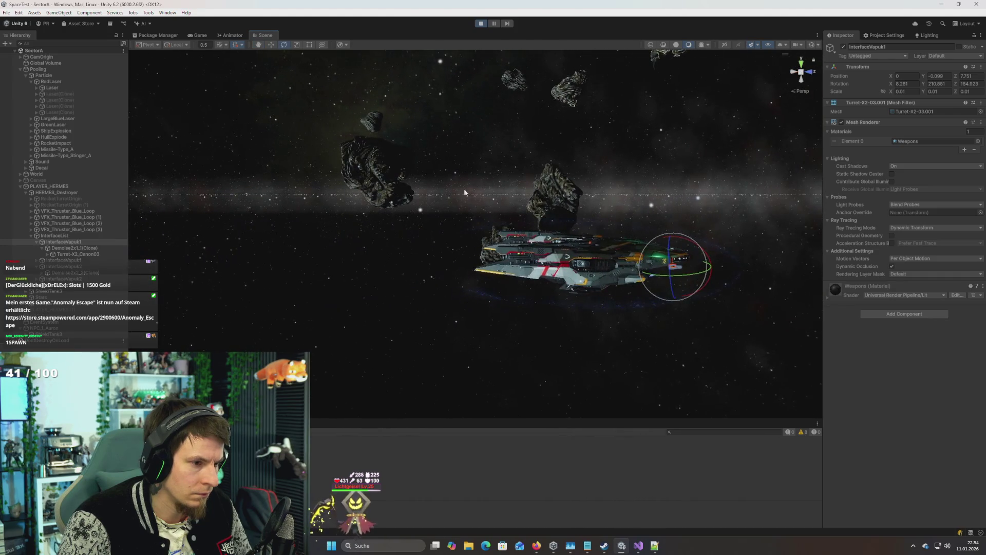
left_click(482, 25)
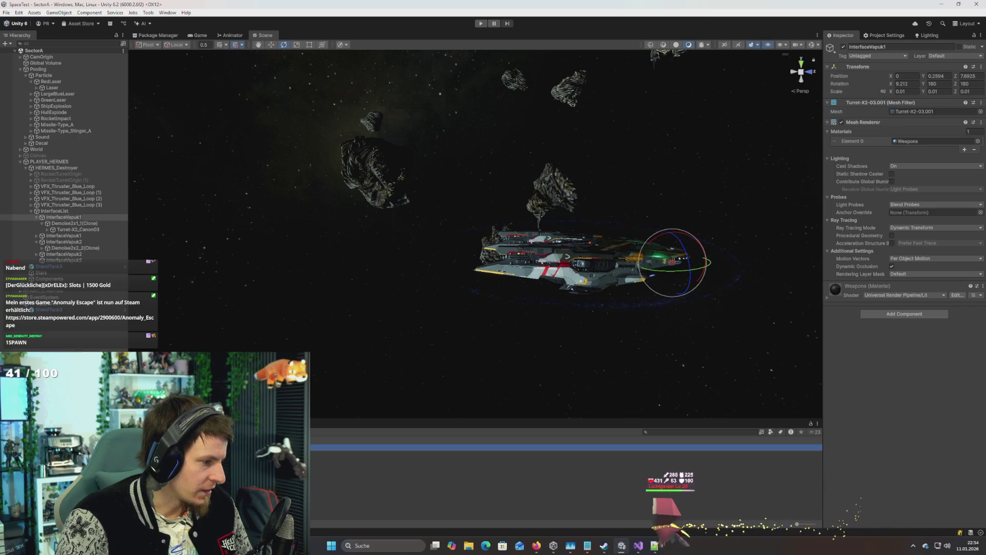
Step: Set the weapon components' Projectile Speed to 70 and play-test the lasers repeatedly, then select PLAYER_HERMES
left_click(565, 457)
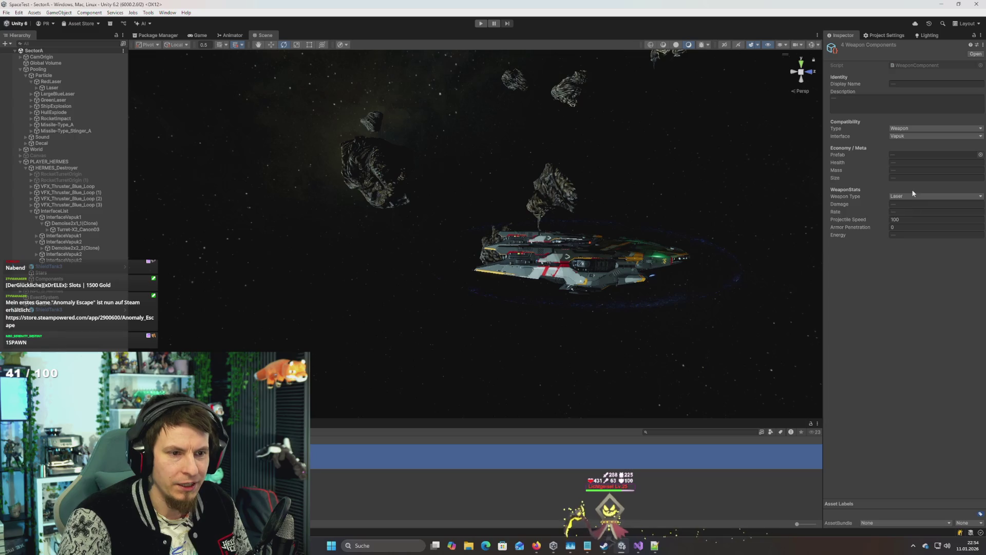
type("70")
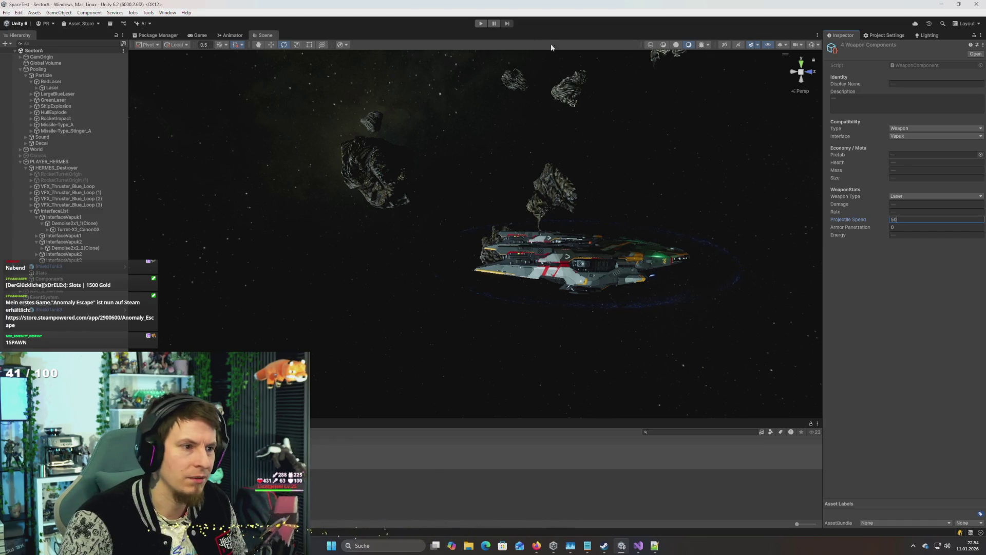
left_click(481, 23)
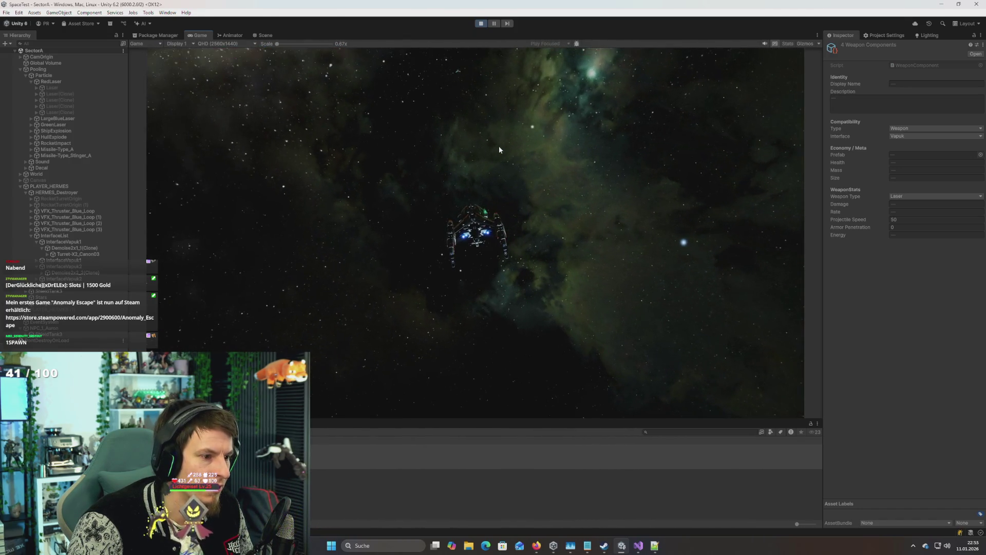
left_click(481, 23)
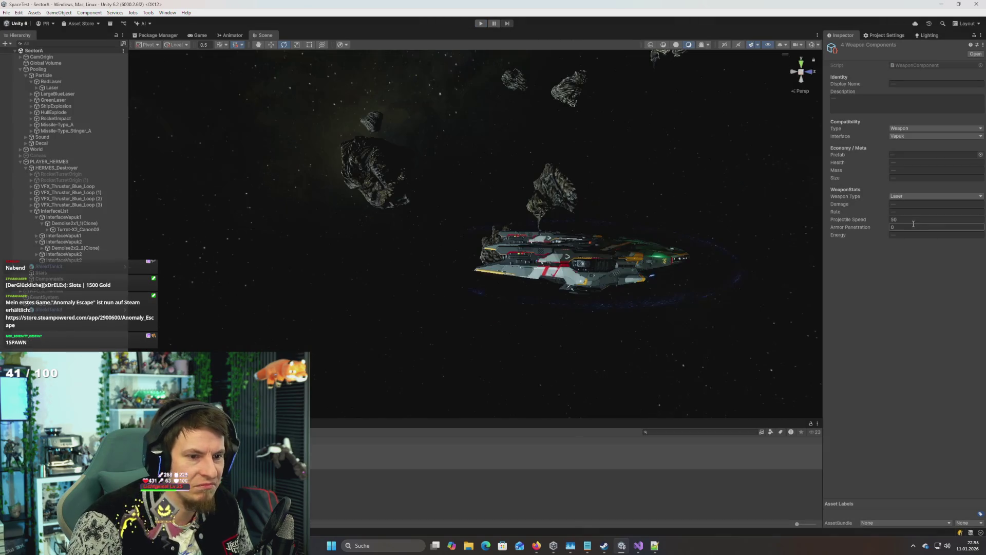
type("10")
left_click(481, 23)
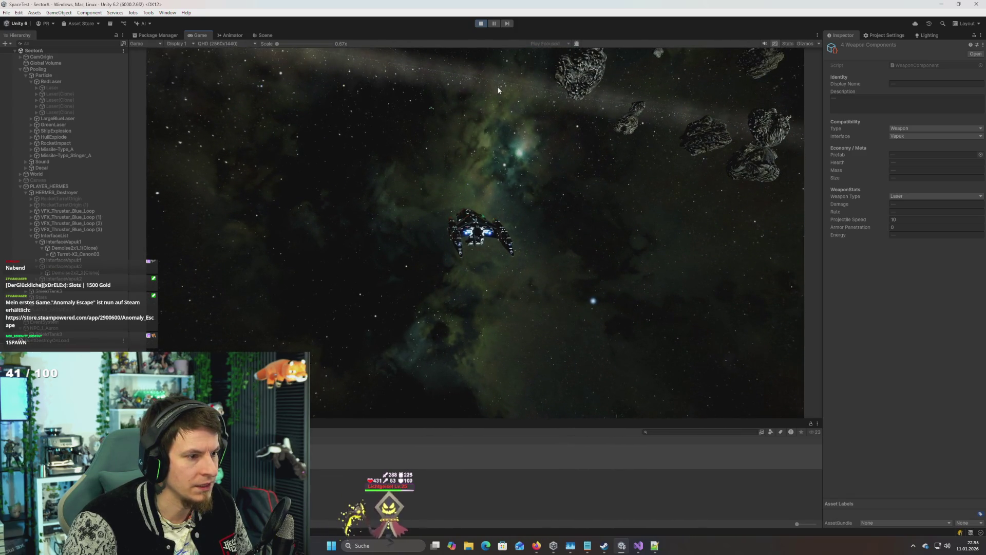
left_click(481, 24)
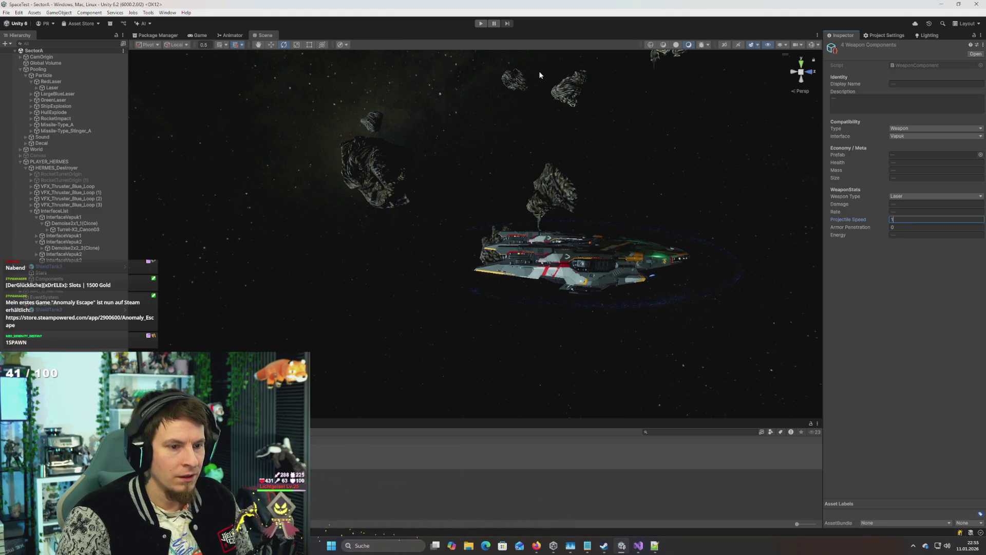
left_click(480, 24)
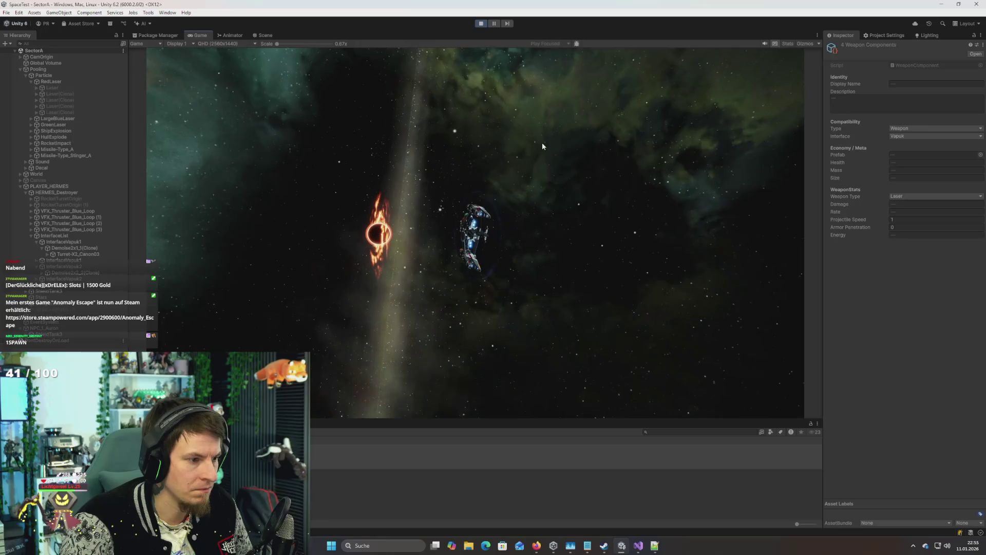
left_click(480, 24)
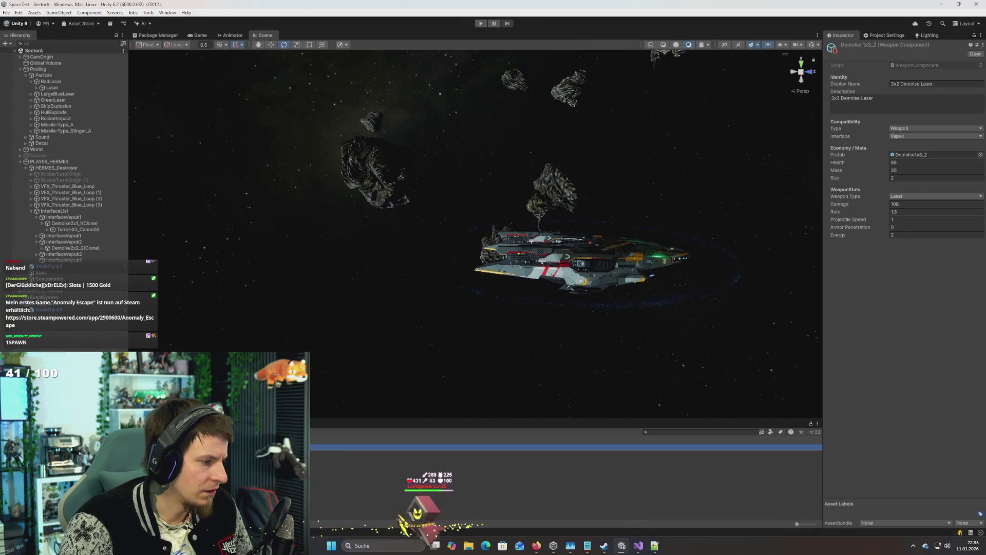
left_click(60, 161)
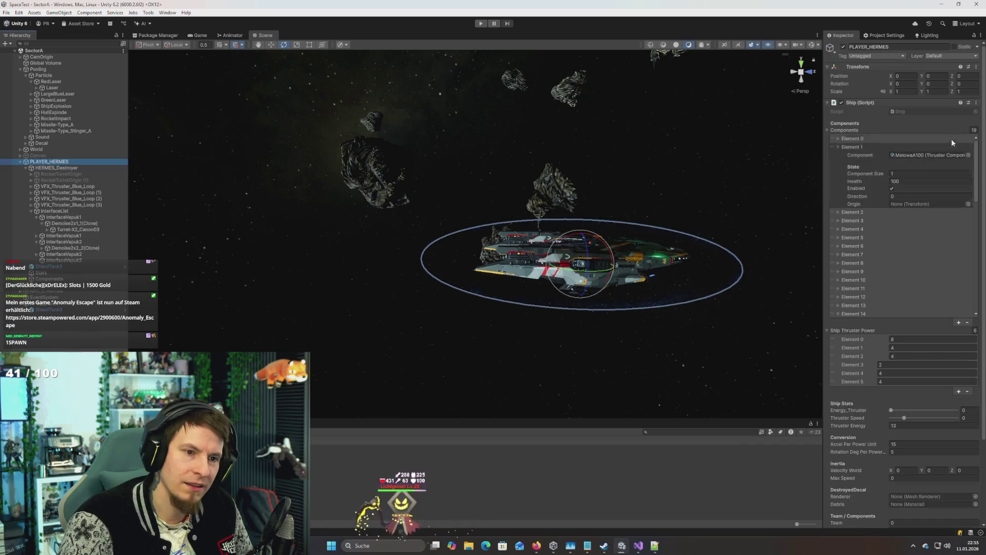
Step: Recalculate PLAYER_HERMES's components, run a short play test, open the Demoise 2x2_2 asset, and switch to Visual Studio
left_click(976, 103)
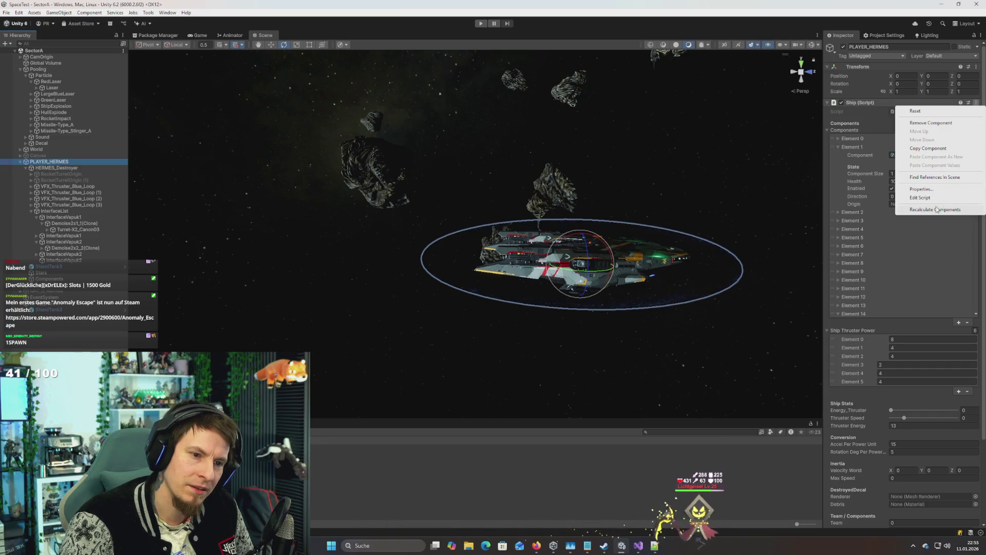
left_click(936, 210)
left_click(481, 24)
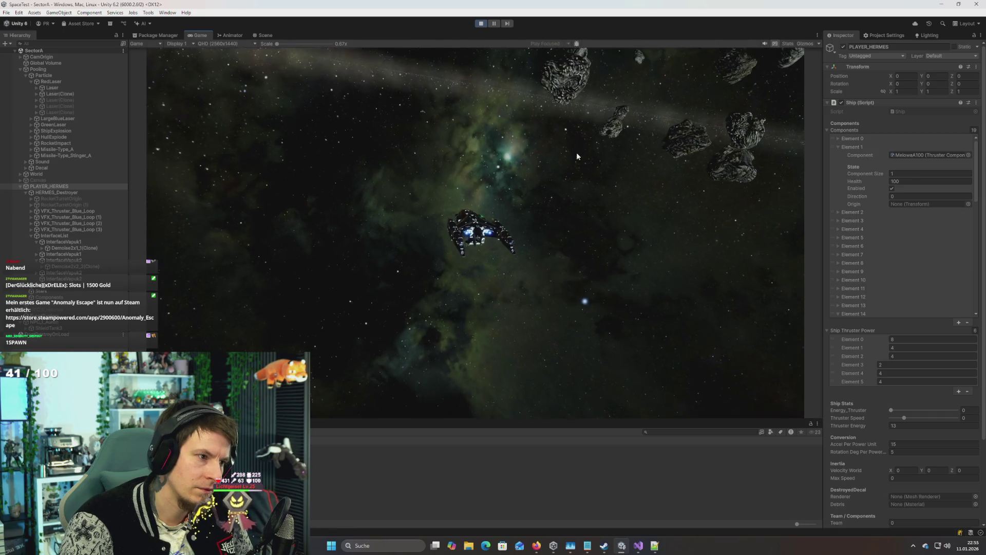
left_click(481, 24)
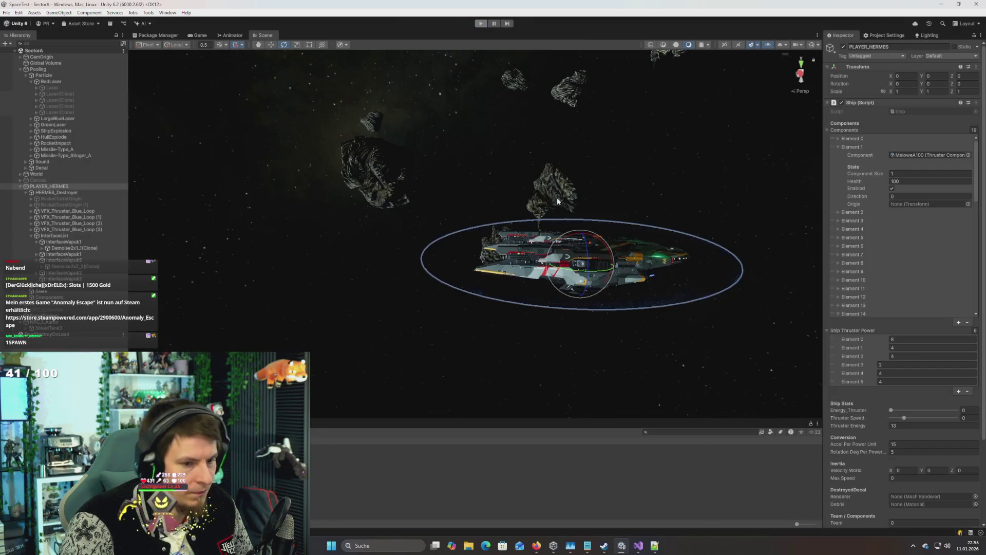
left_click(542, 459)
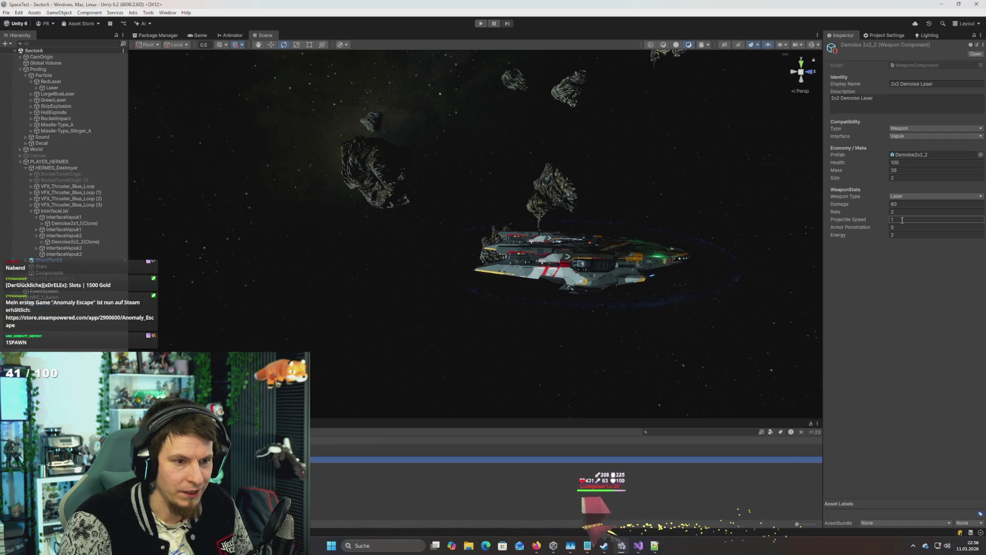
key("alt+Tab")
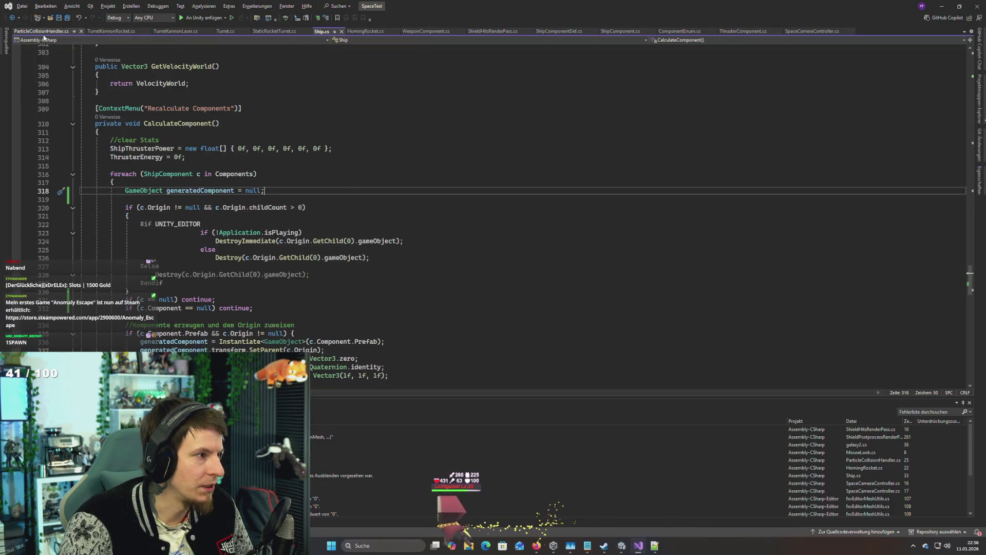
Step: In Ship.cs, locate the turret Setup call and jump to its definition in Turret.cs
scroll(309, 183, "down", 15)
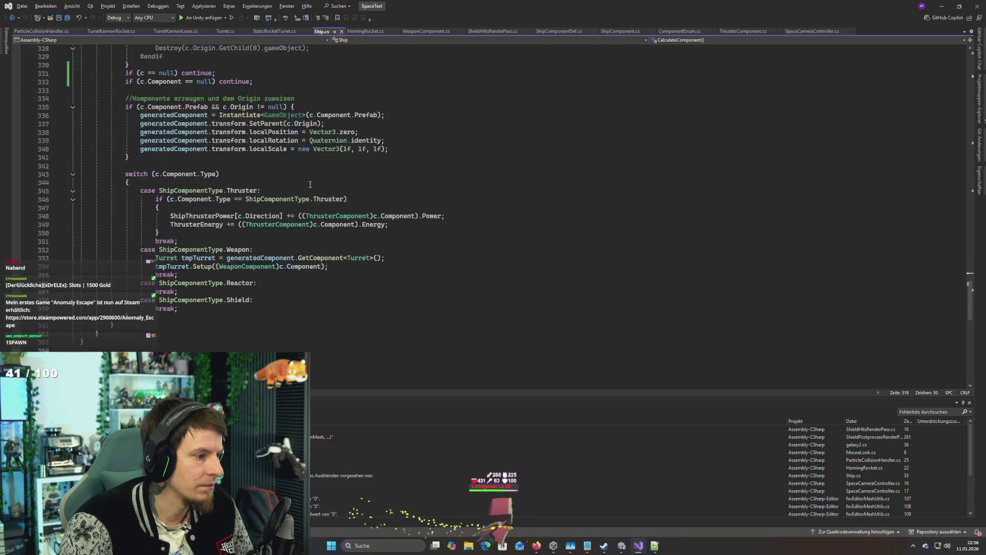
scroll(309, 183, "up", 6)
scroll(277, 227, "up", 2)
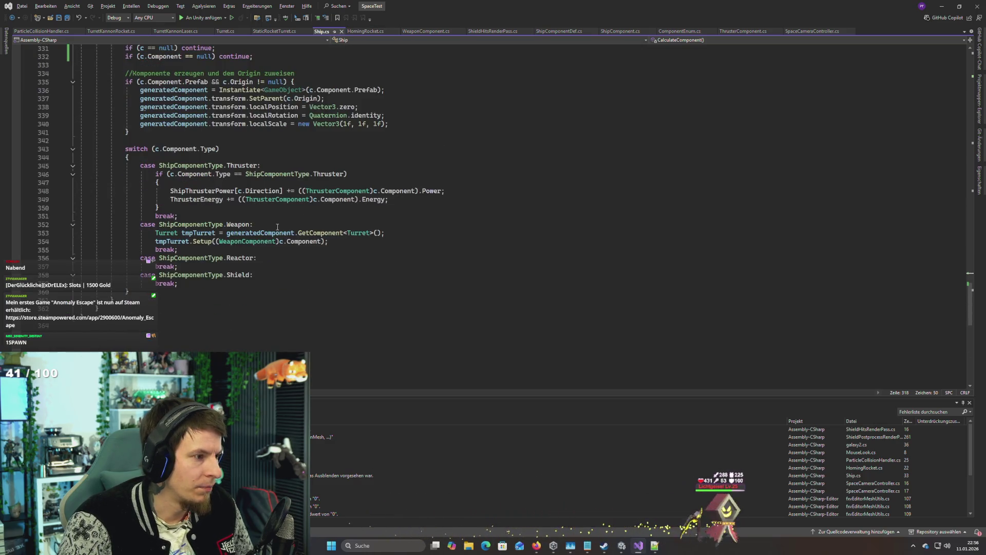
scroll(301, 246, "up", 3)
left_click(203, 317)
left_click(310, 317)
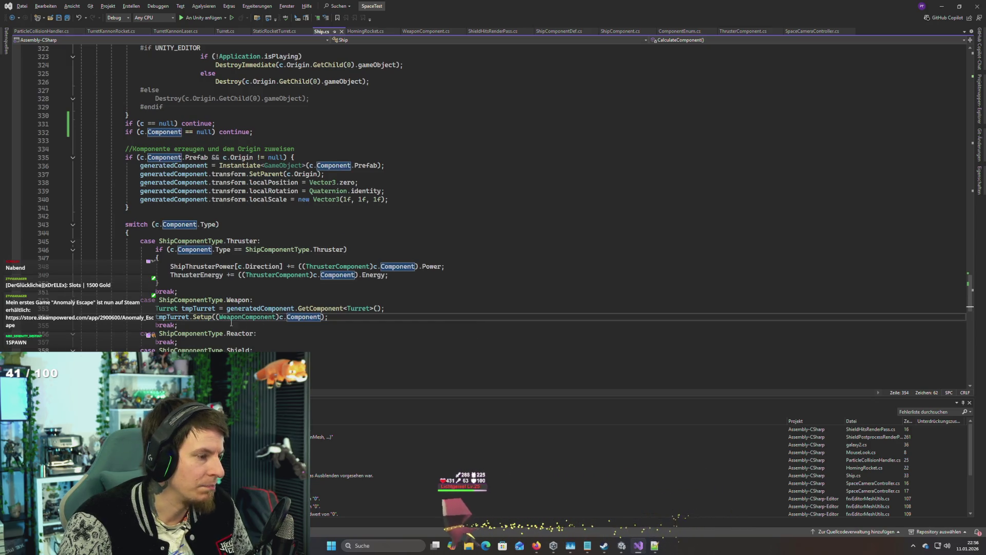
left_click(300, 317)
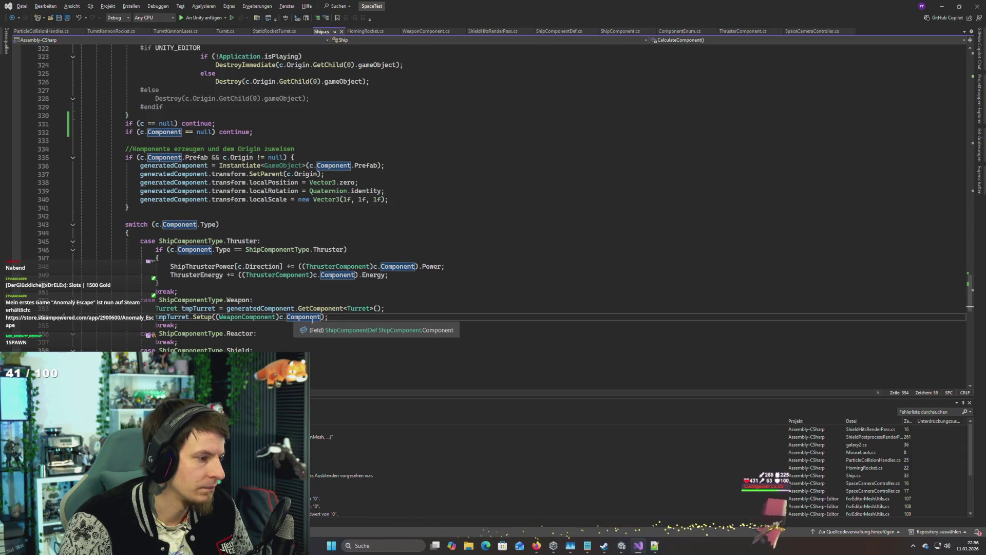
left_click(200, 318, "ctrl")
Step: Read through Turret.cs to the projectileSpeed definition, then return to Unity
scroll(207, 298, "up", 20)
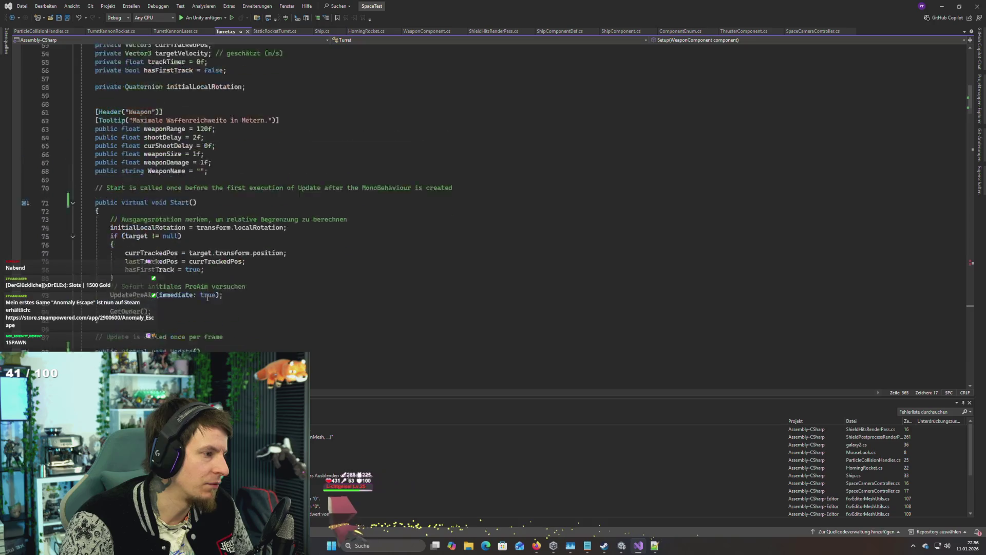
scroll(208, 298, "up", 4)
scroll(207, 298, "down", 17)
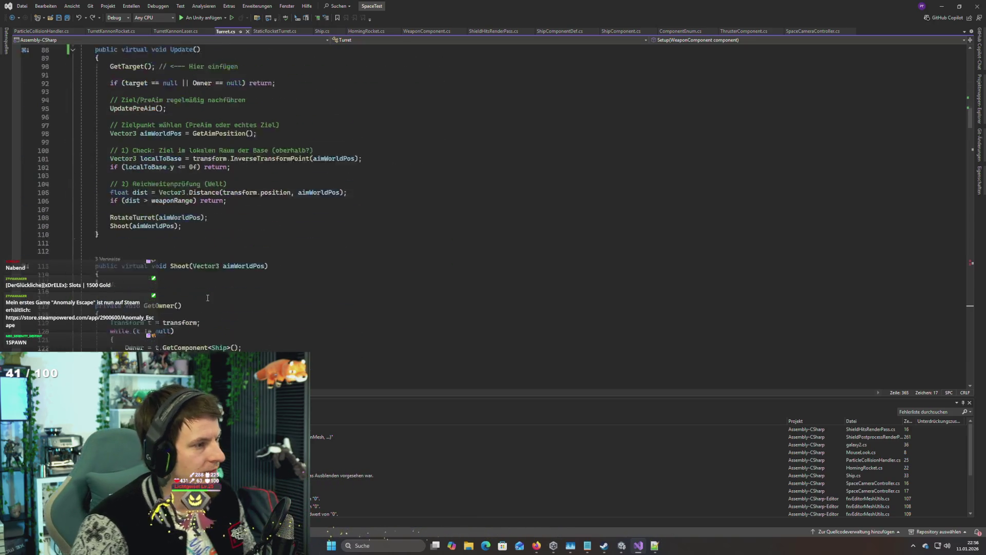
scroll(208, 298, "up", 18)
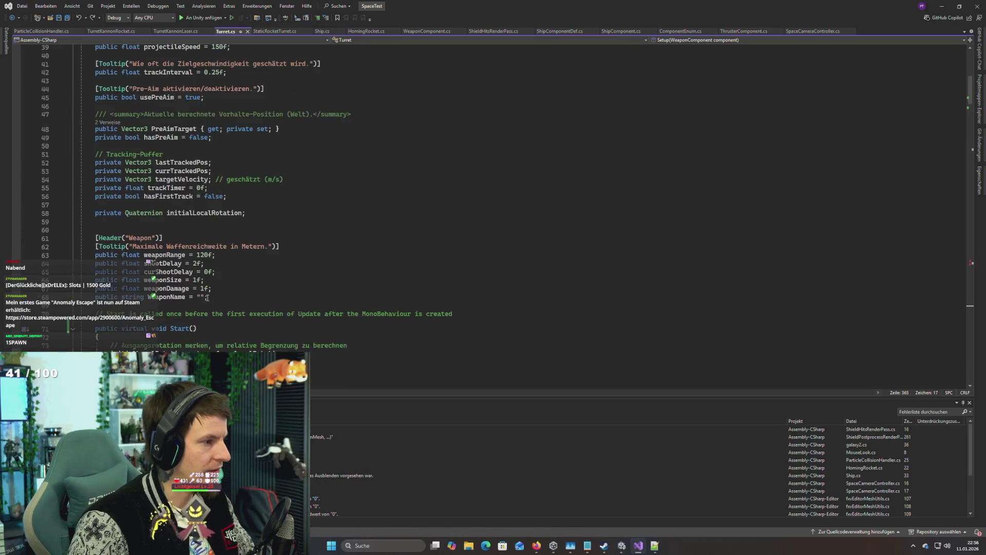
scroll(207, 298, "down", 6)
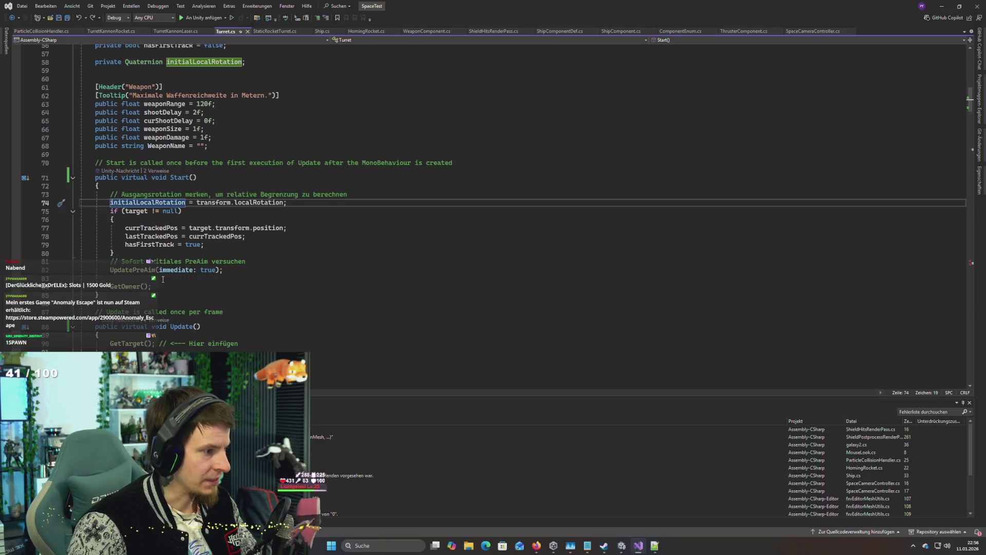
scroll(208, 298, "up", 5)
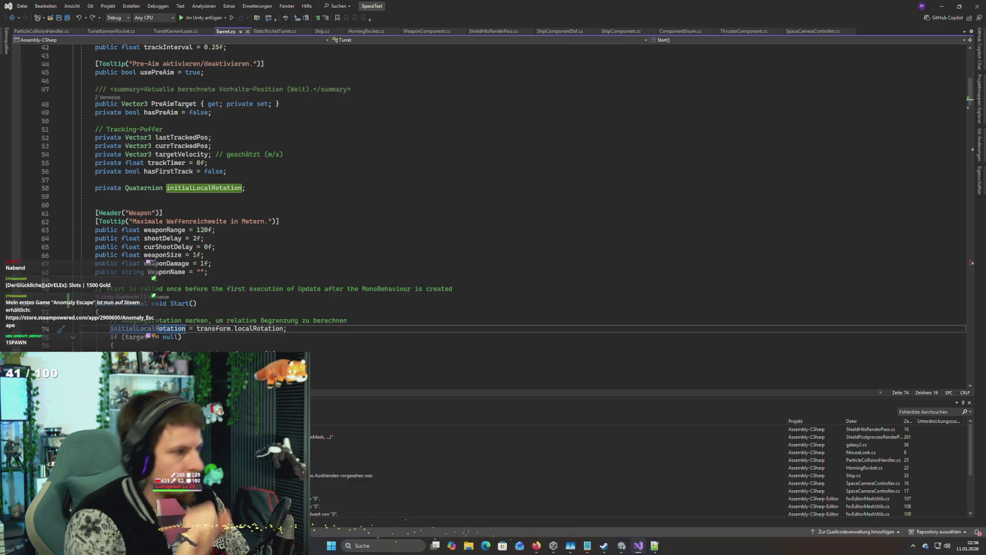
scroll(161, 279, "up", 9)
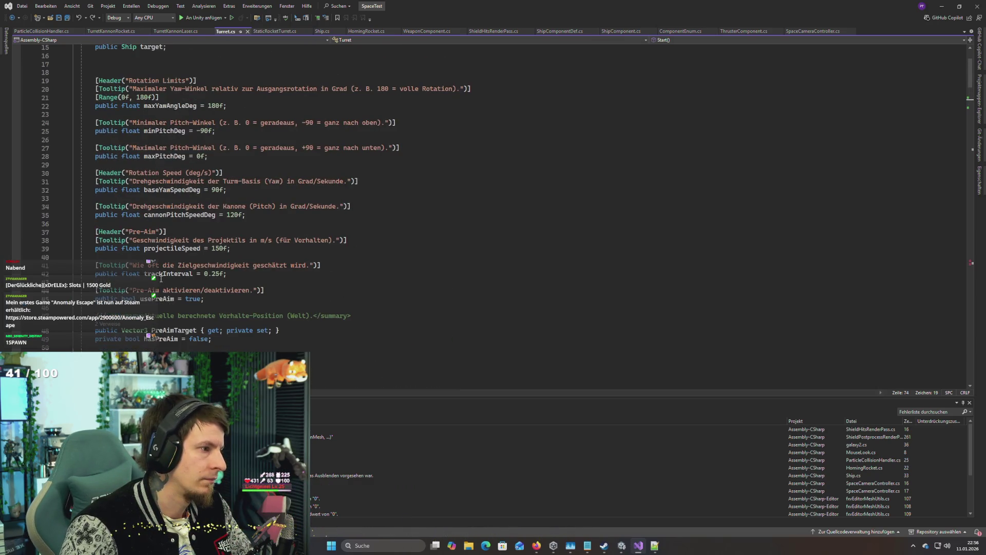
scroll(161, 279, "up", 5)
scroll(160, 279, "down", 3)
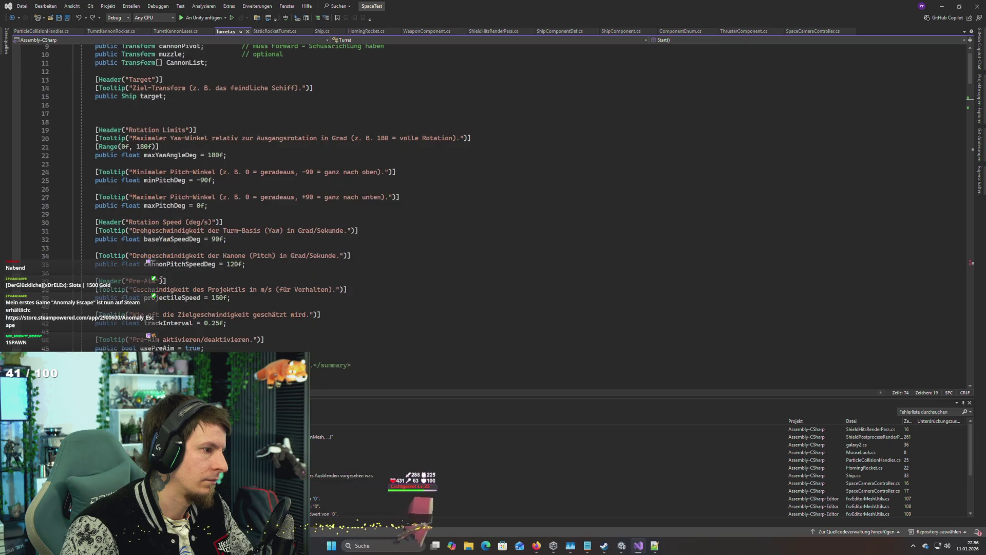
scroll(161, 279, "down", 6)
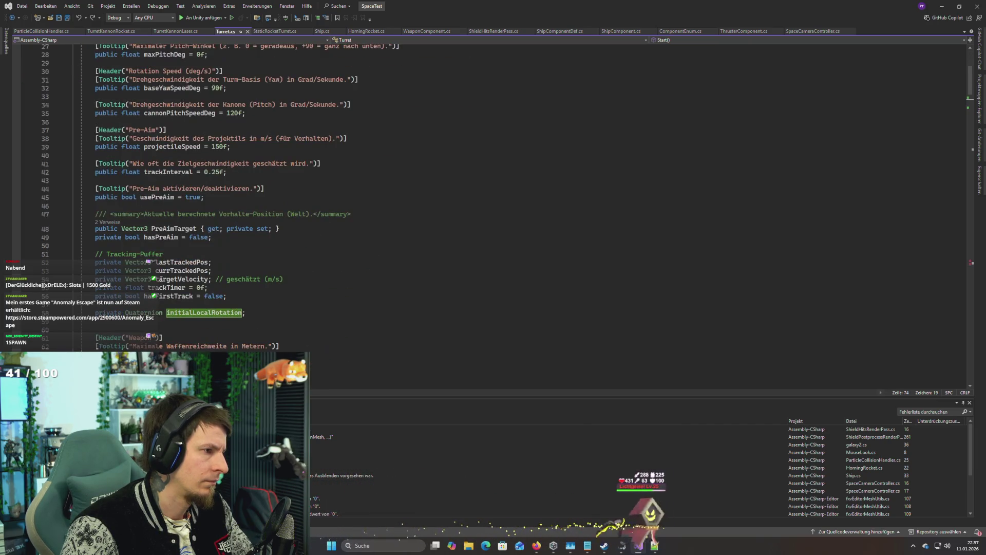
scroll(161, 279, "down", 4)
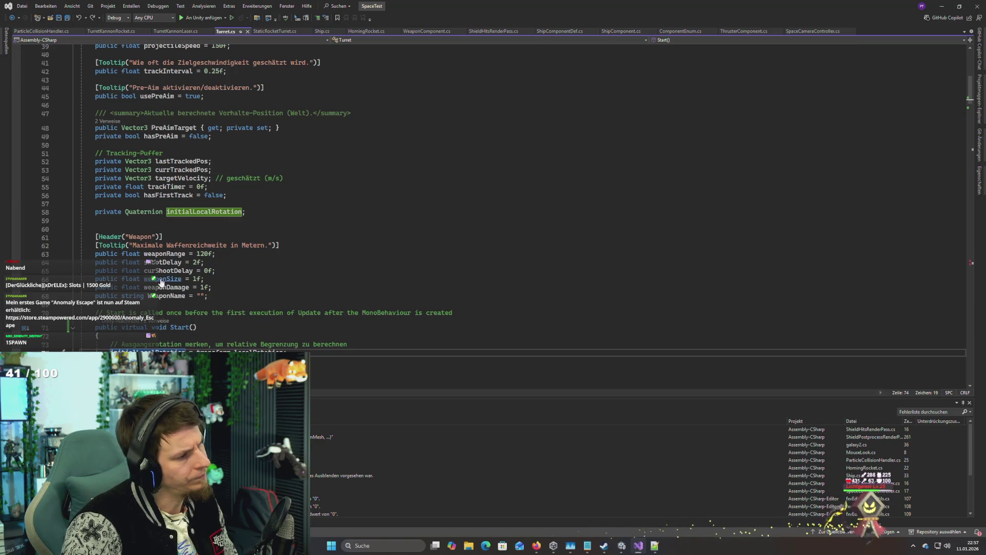
key("ctrl+End")
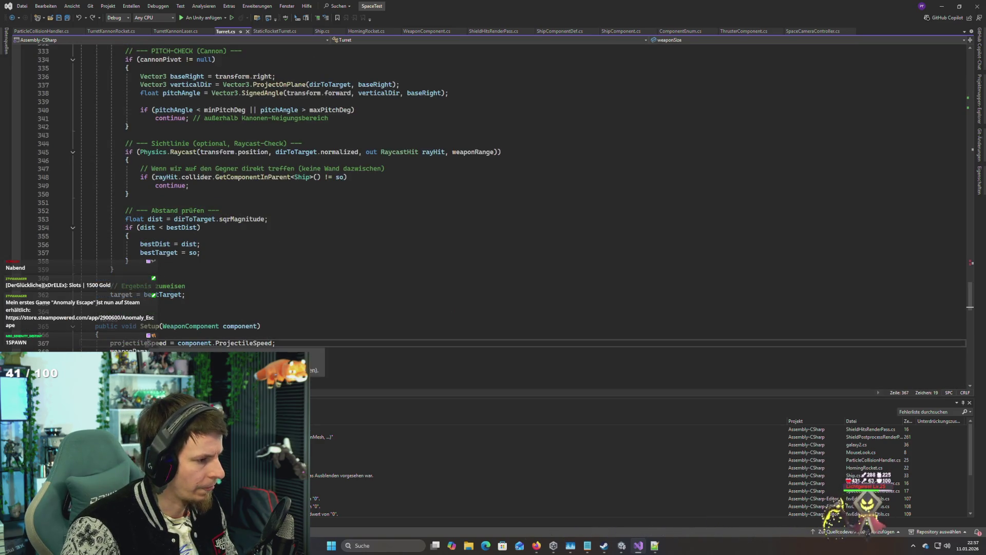
left_click(154, 342, "ctrl")
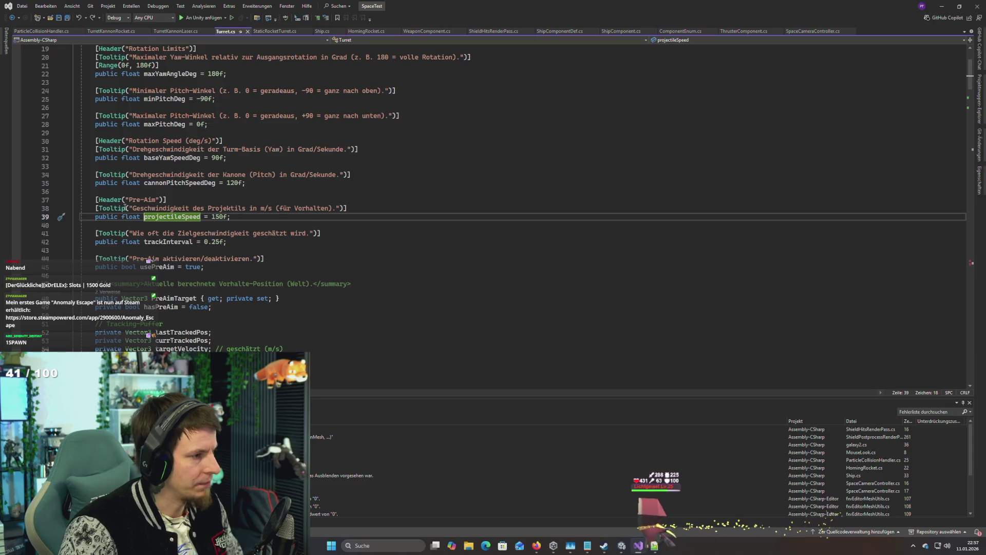
key("alt+Tab")
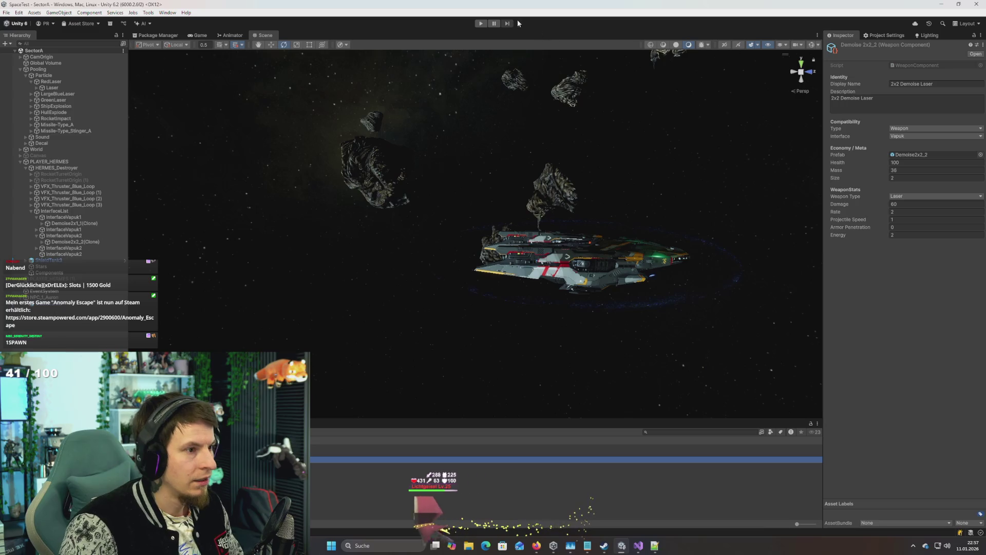
Step: In Play mode, check the Demoise2x1_1(Clone) turret's Projectile Speed of 1, then stop and return to Visual Studio
left_click(481, 23)
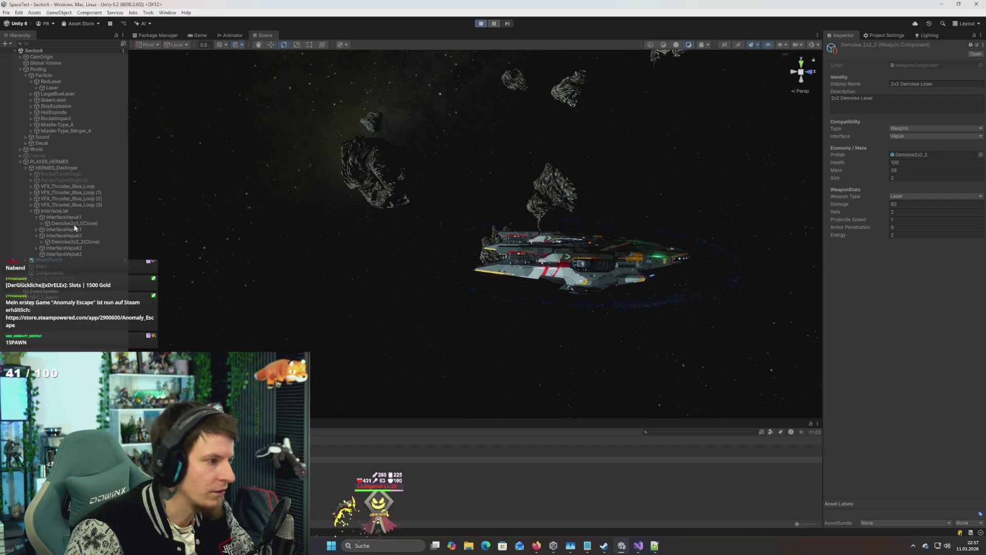
left_click(97, 248)
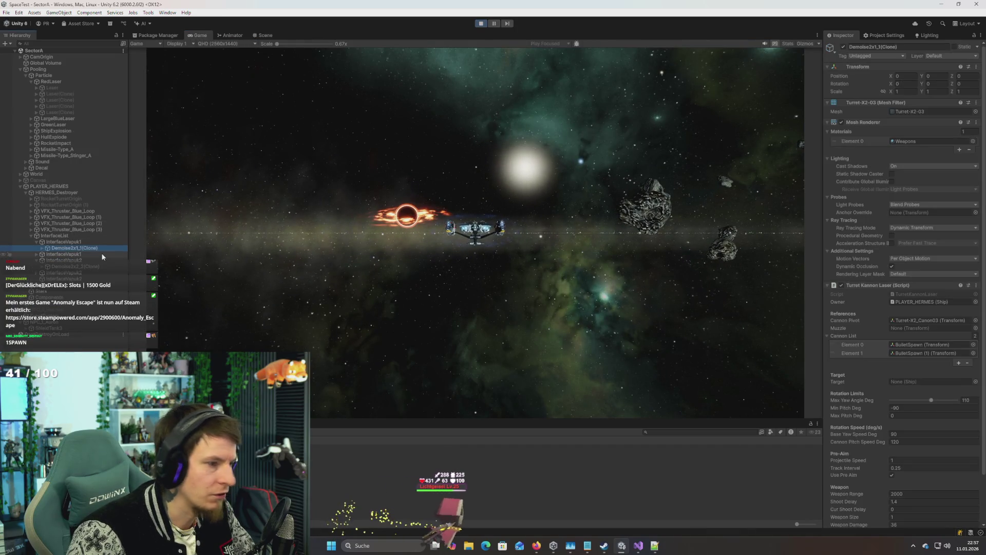
scroll(862, 405, "down", 3)
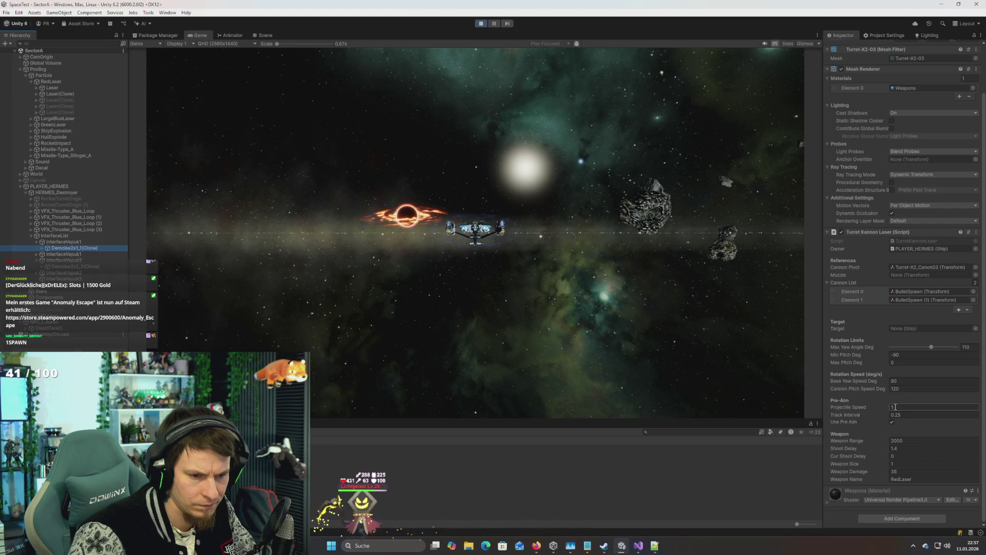
left_click(608, 289)
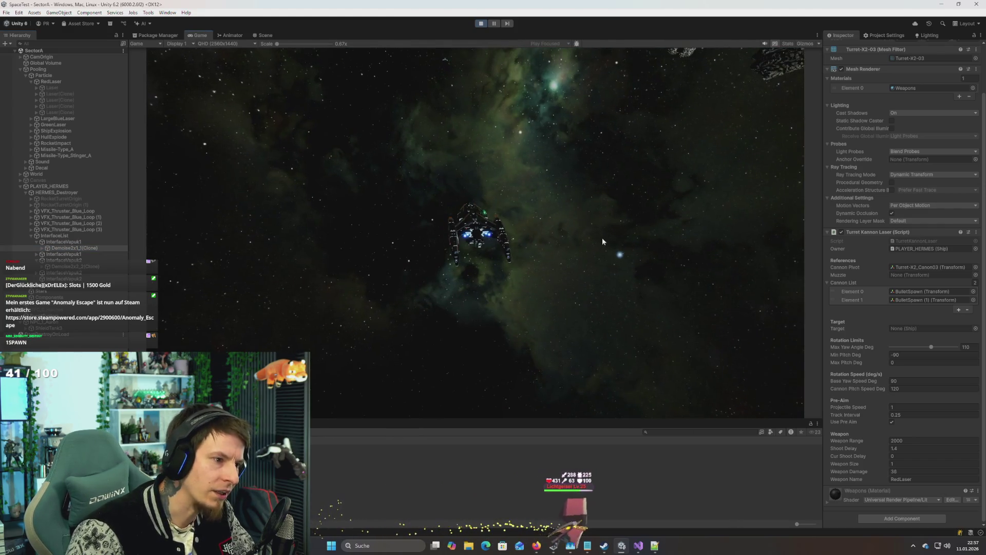
left_click(481, 23)
key("alt+Tab")
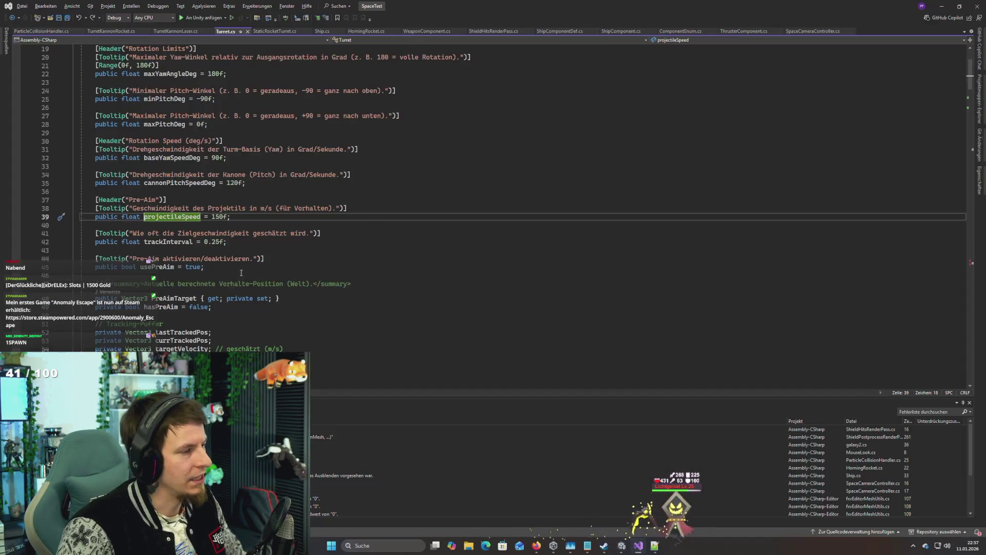
Step: In TurretKannonLaser.cs, place the caret at the end of the pch.SetProjectile argument list
scroll(241, 273, "down", 20)
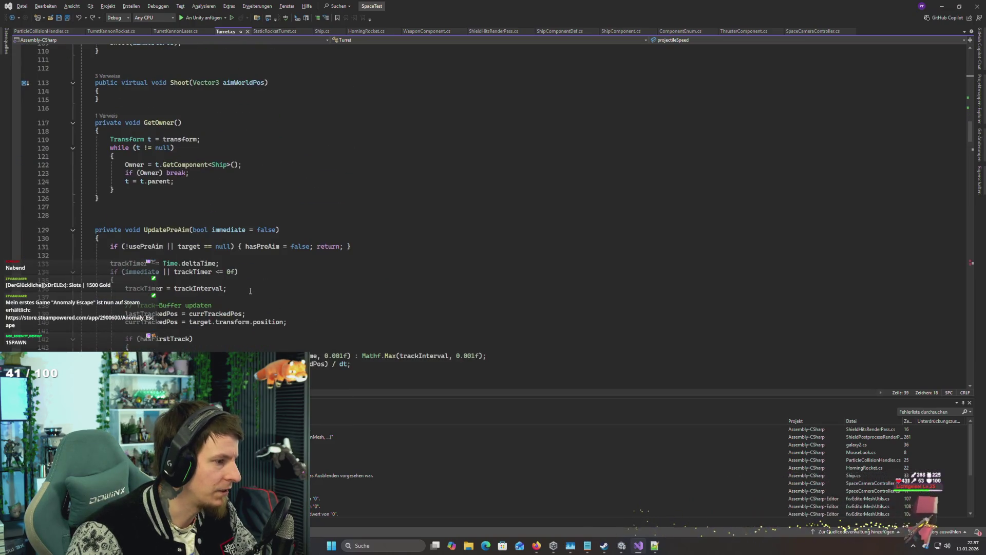
scroll(251, 293, "down", 11)
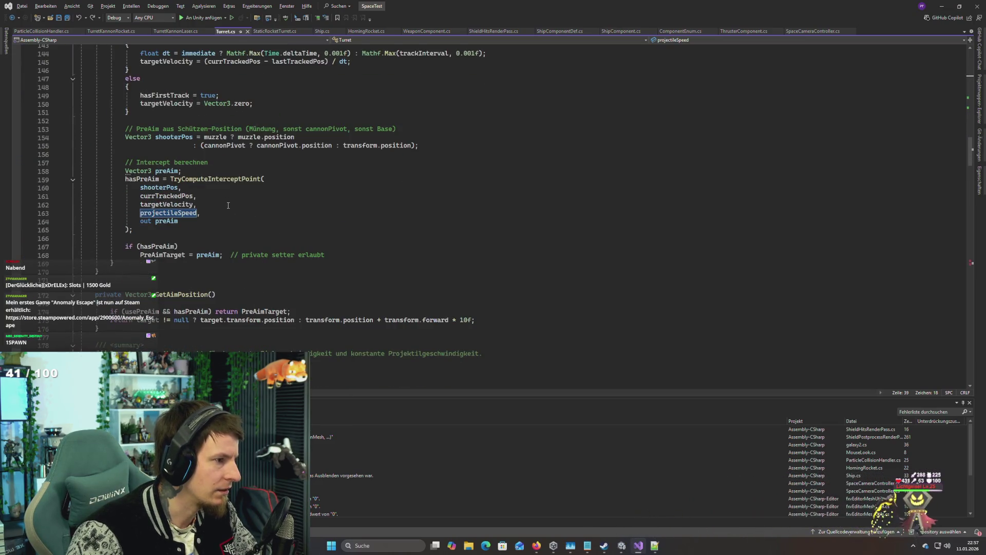
scroll(228, 205, "up", 9)
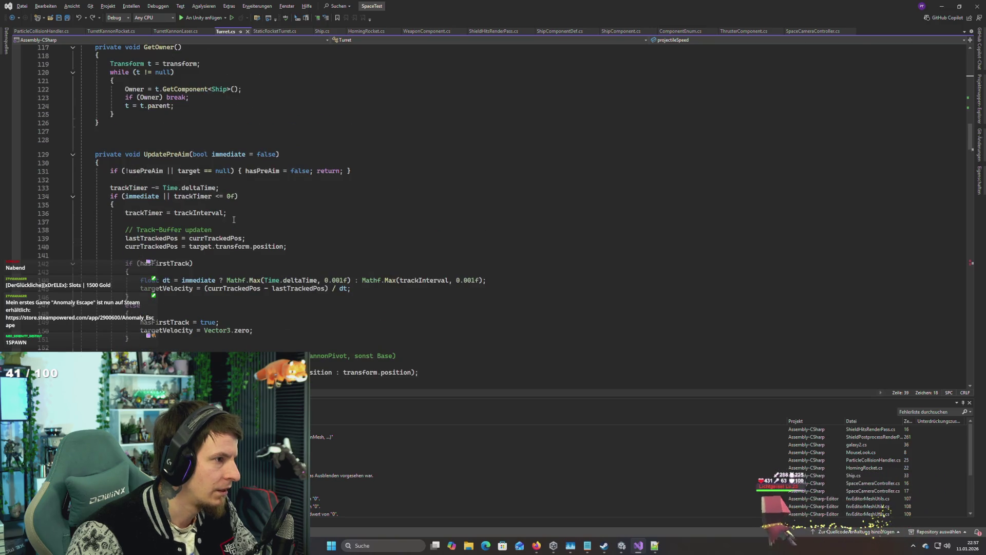
scroll(233, 219, "down", 5)
key("ctrl+Tab")
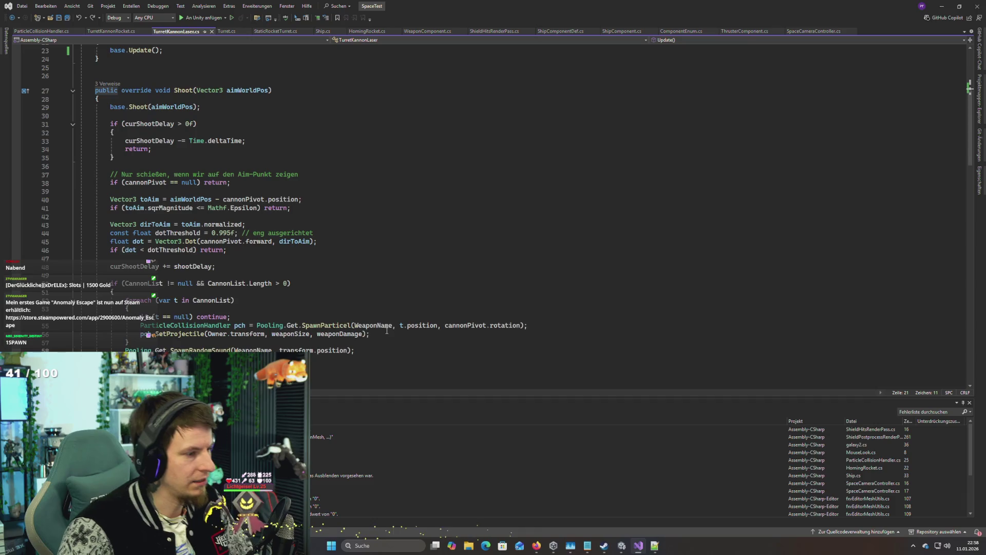
key("Left")
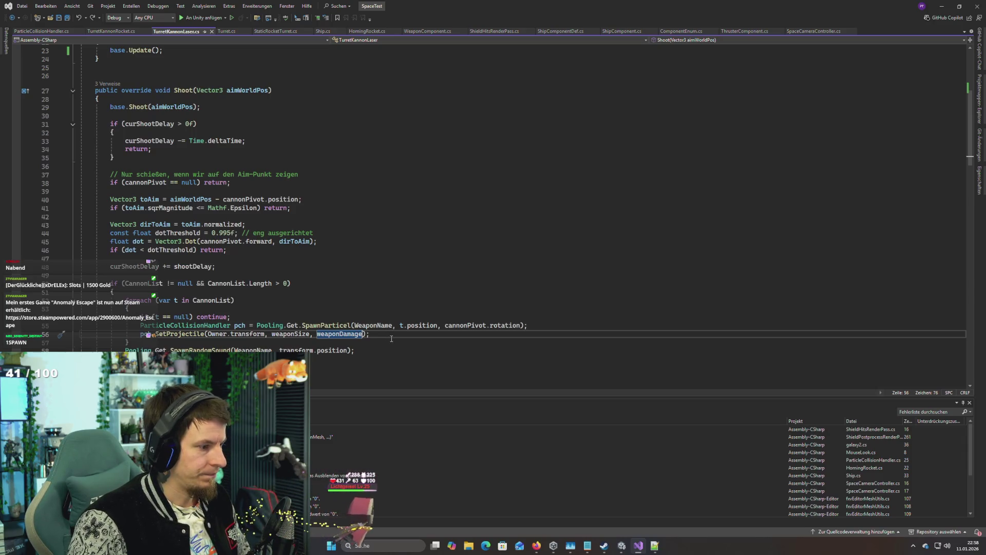
Step: Add projectileSpeed as SetProjectile's fourth argument and go to the method's definition
scroll(392, 339, "up", 7)
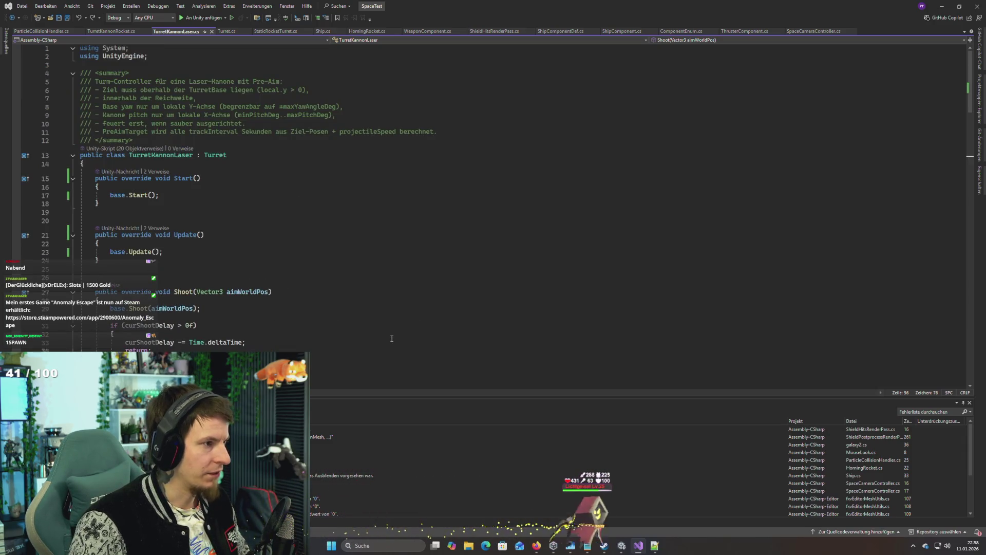
scroll(392, 339, "down", 7)
scroll(392, 339, "down", 7)
scroll(401, 340, "up", 5)
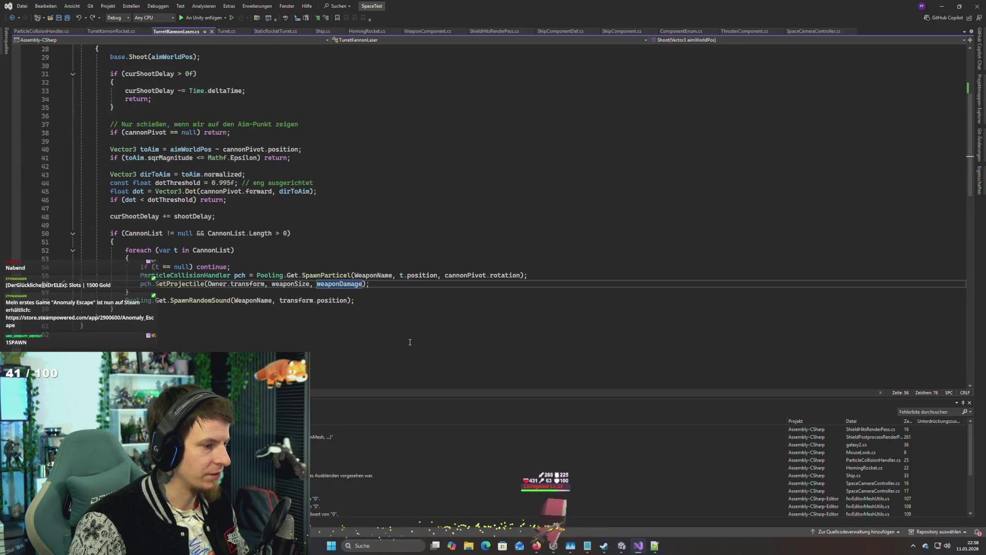
type(", weapo")
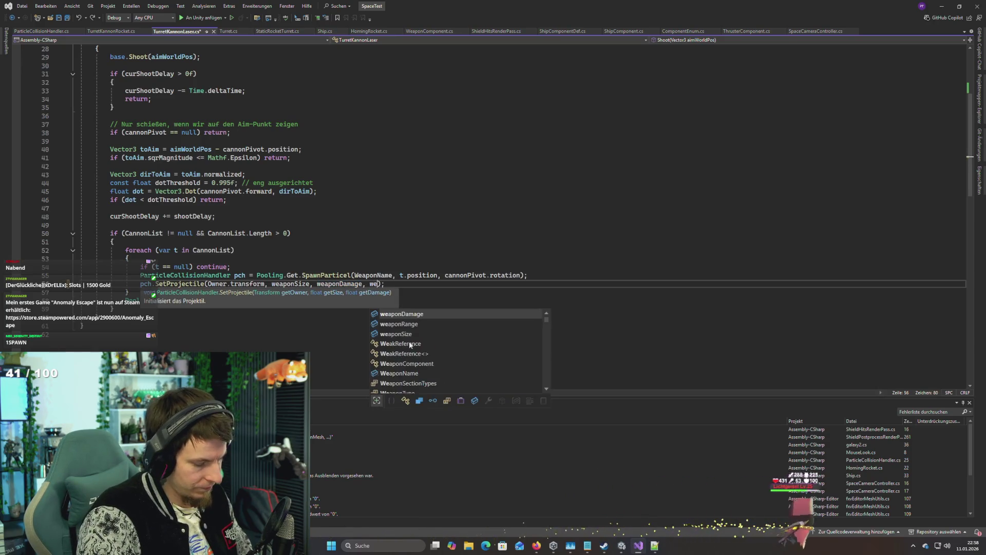
key("BackSpace")
key("BackSpace")
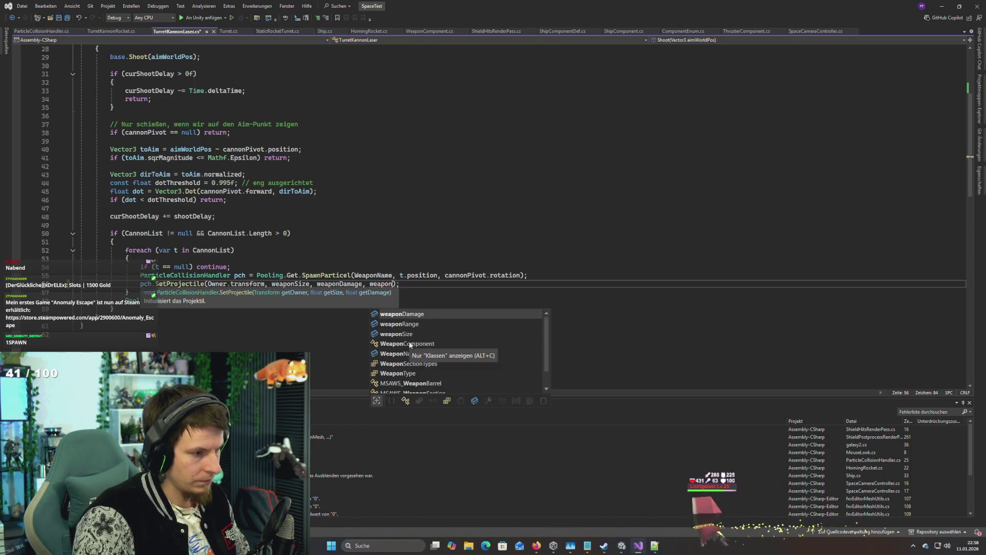
key("BackSpace")
key("BackSpace")
key("BackSpace")
type("projec")
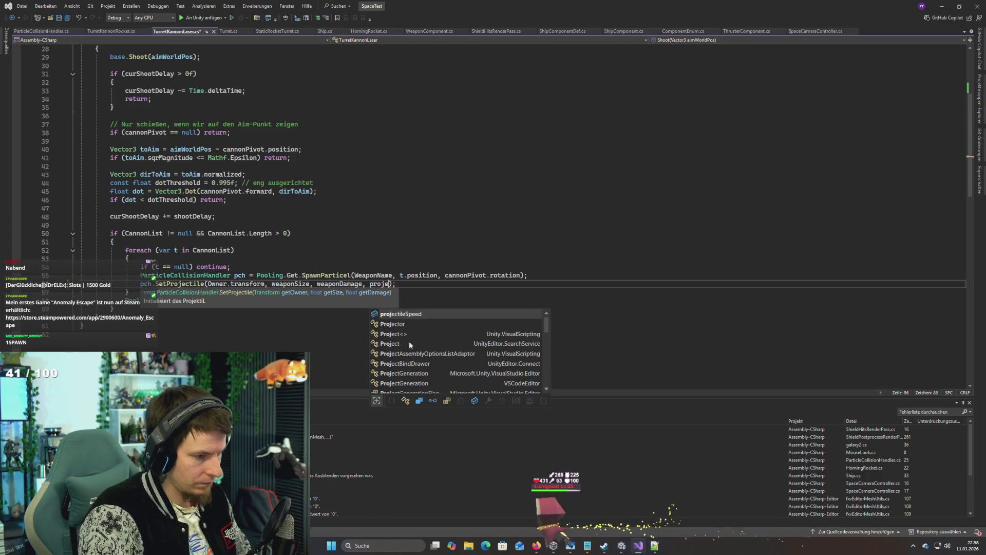
key("Tab")
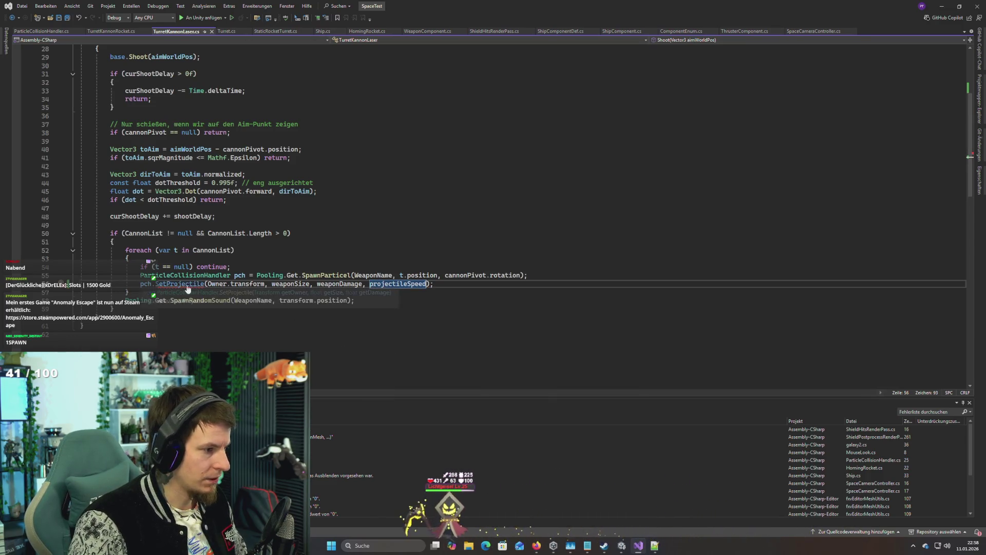
left_click(190, 288, "ctrl")
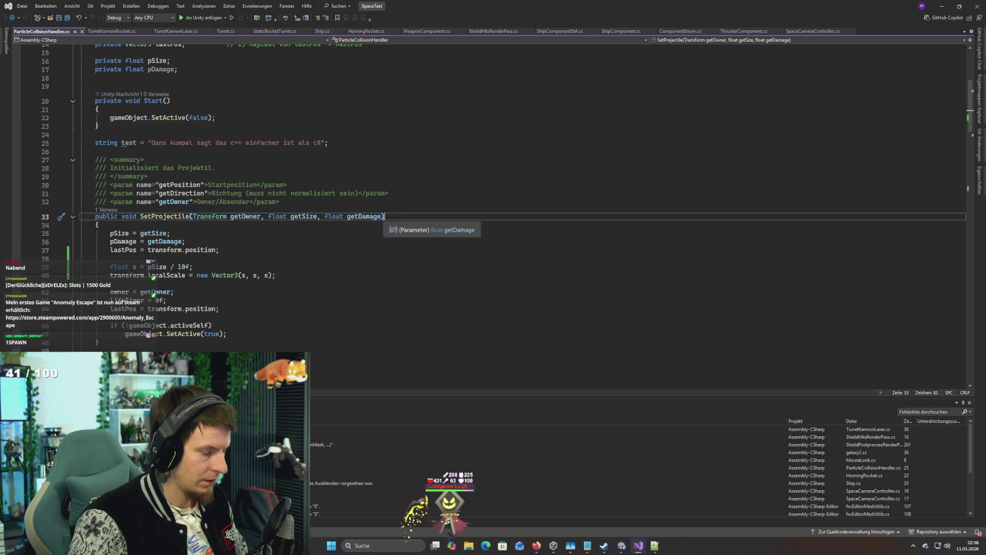
Step: Add a float getSpeed parameter to SetProjectile
type(", flk")
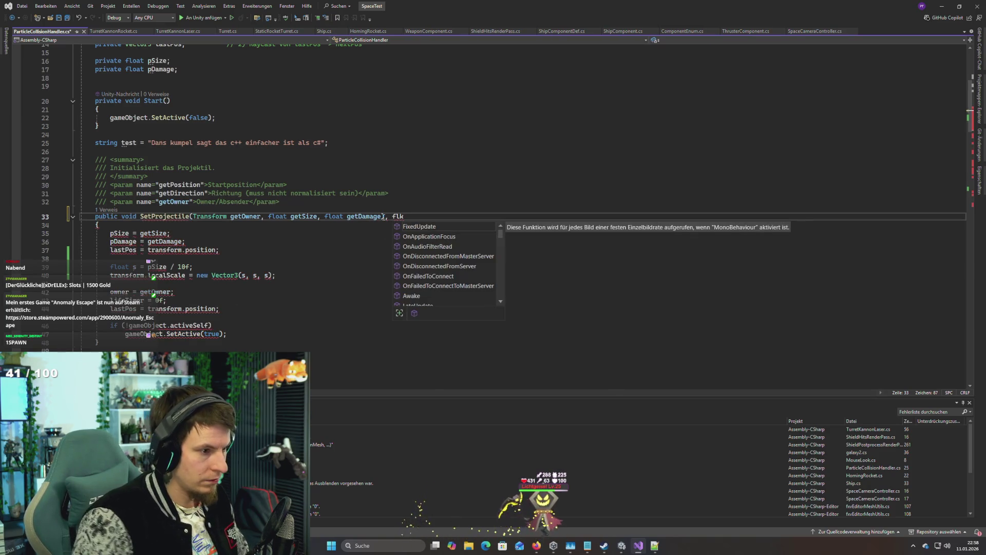
key("BackSpace")
key("BackSpace")
key("BackSpace")
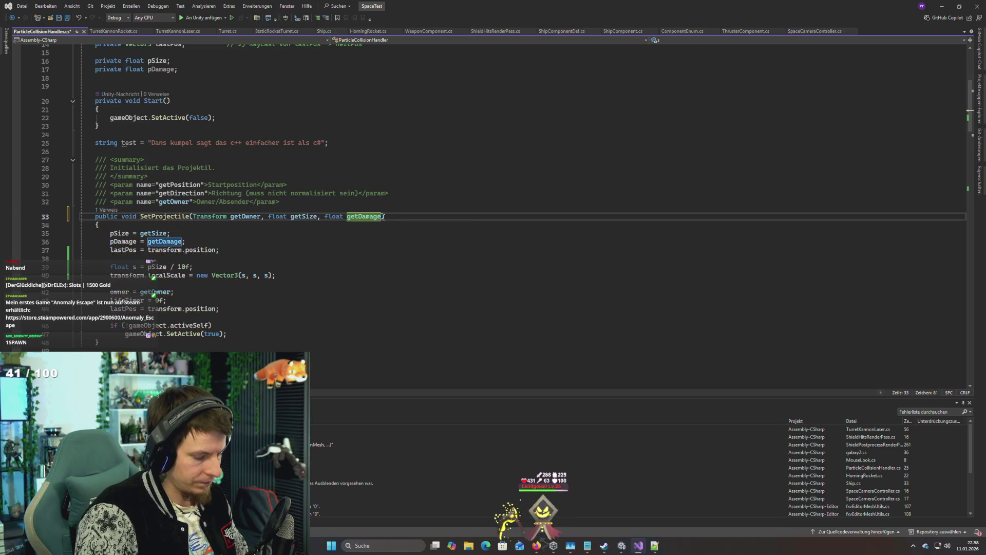
type(", float projectileSpeed")
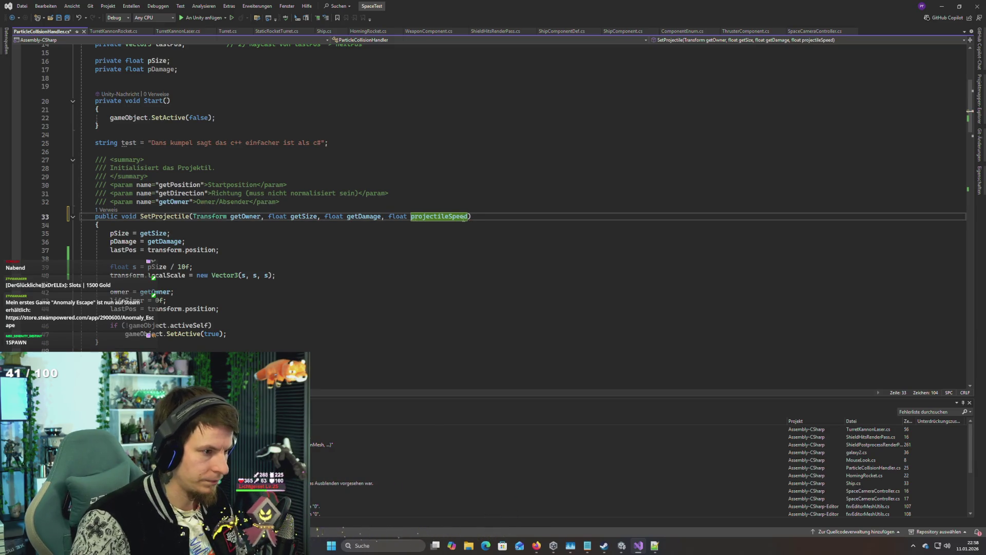
key("ctrl+Left")
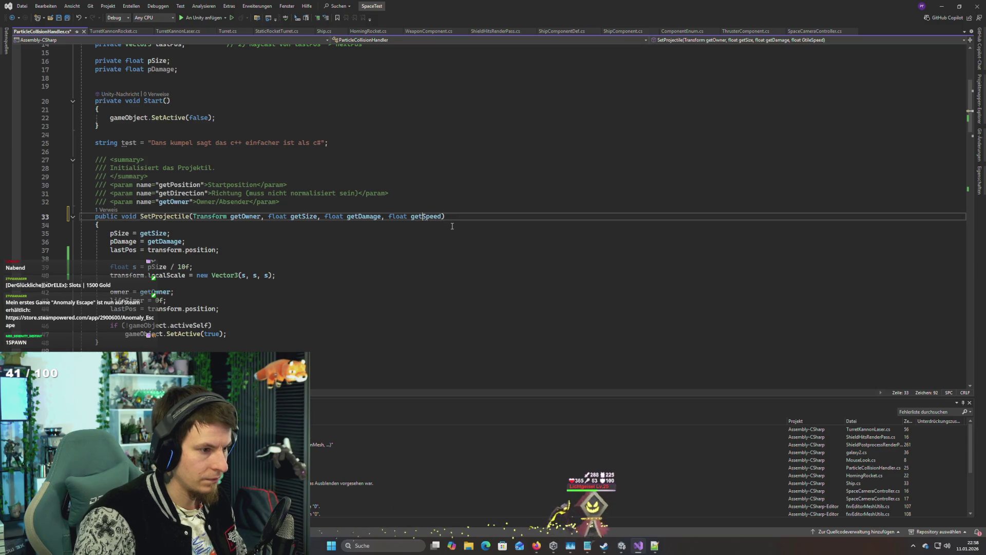
left_click(239, 250)
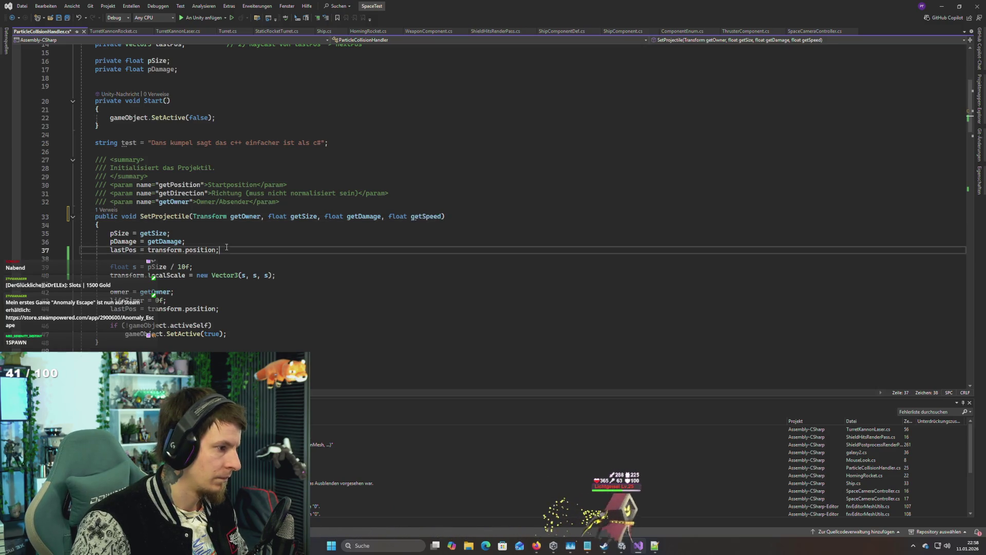
Step: Insert 'speed = getSpeed;' as SetProjectile's first line and return to Unity
scroll(239, 249, "up", 5)
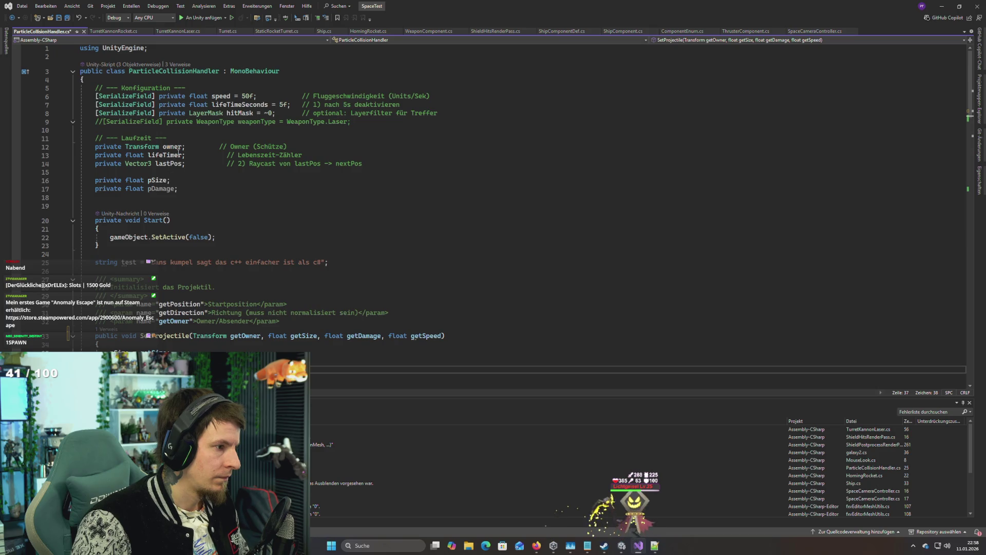
left_click(227, 96)
scroll(256, 333, "down", 4)
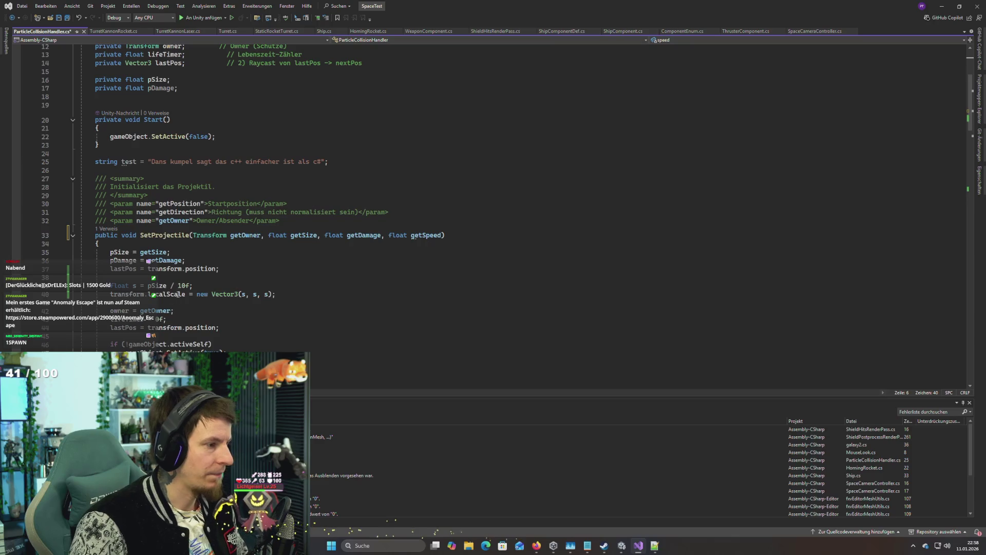
key("Return")
type("speed = getSpeed;")
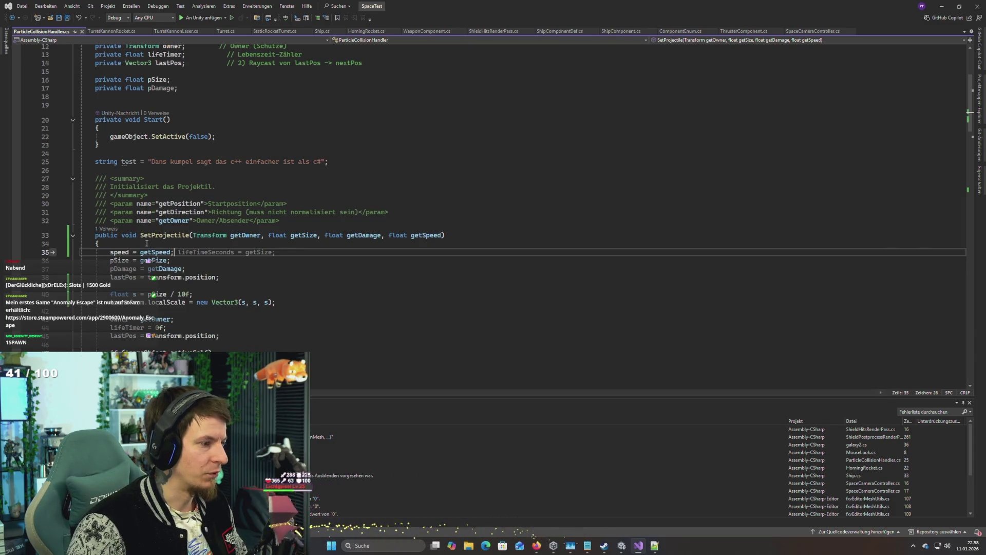
key("alt+Tab")
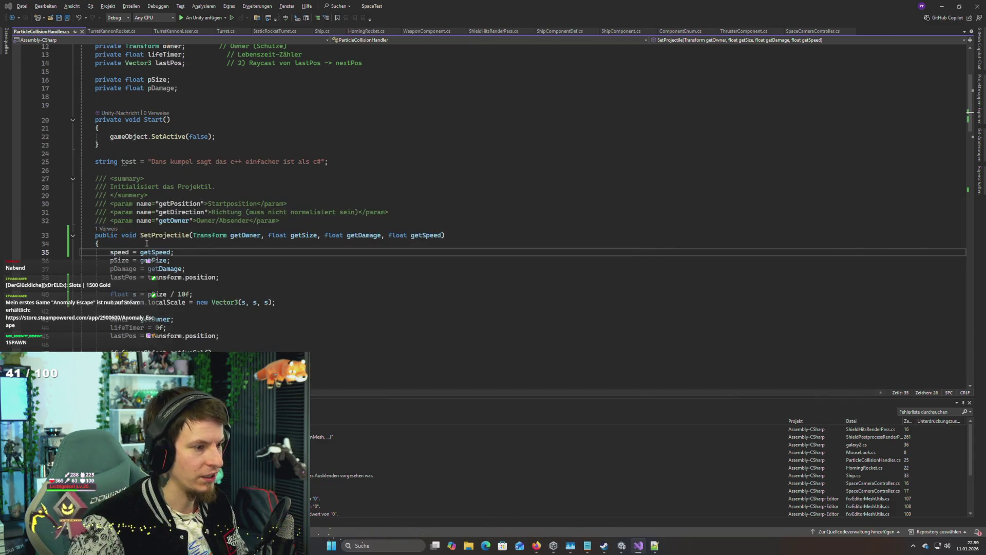
key("alt+Tab")
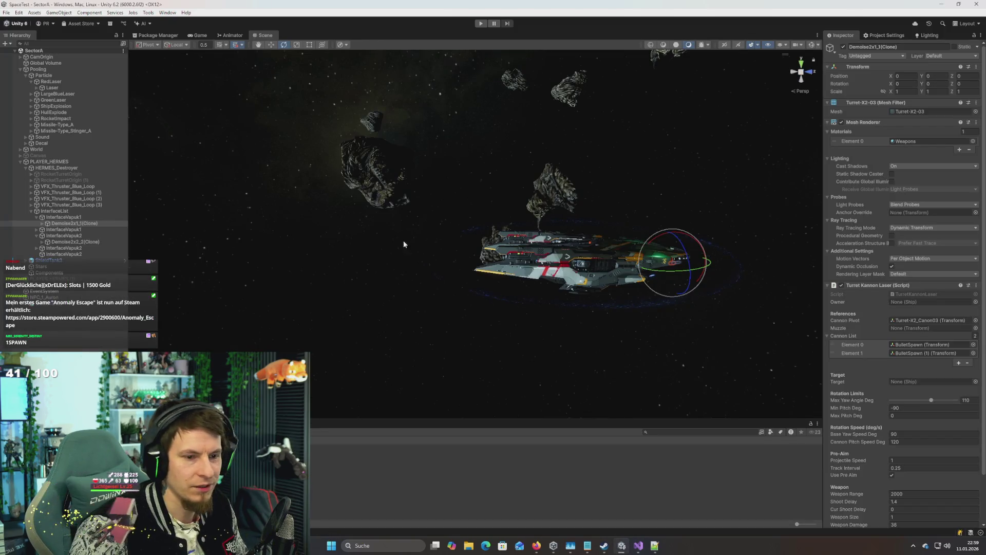
Step: Play-test the HERMES destroyer's lasers at the new projectile speed, then stop and orbit close to the hull turret
key("ctrl+p")
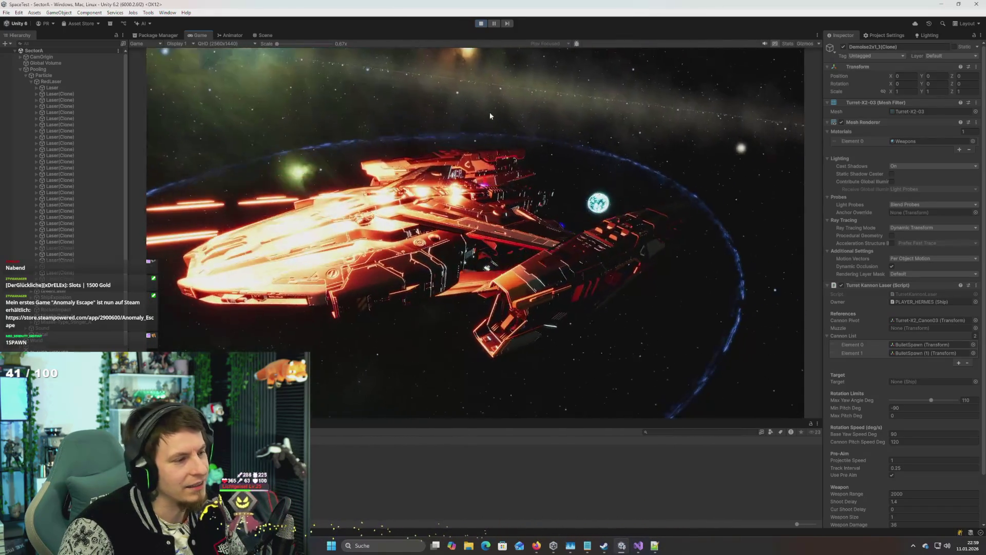
left_click(481, 24)
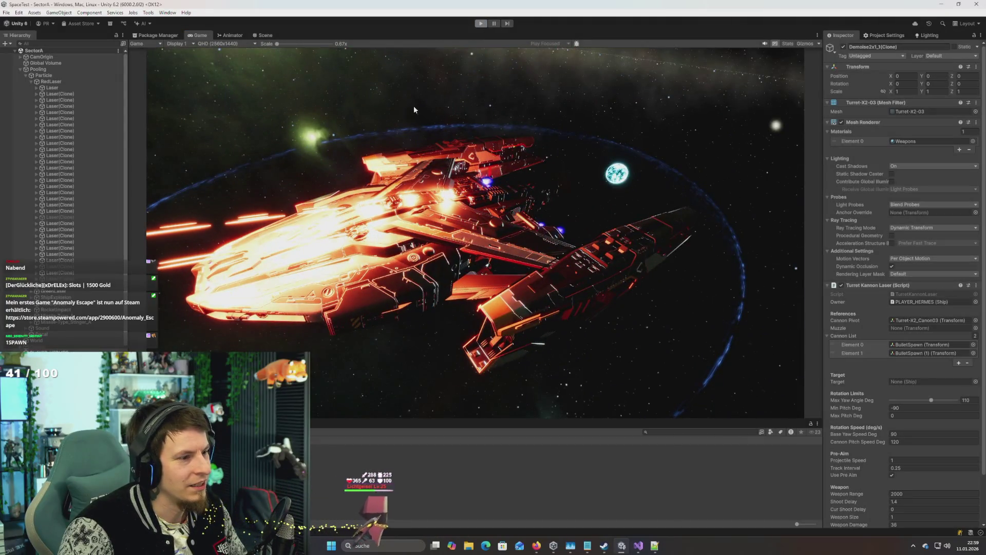
mouse_move(520, 204)
left_mouse_down()
mouse_move(557, 181)
mouse_move(602, 300)
mouse_move(180, 241)
left_mouse_up()
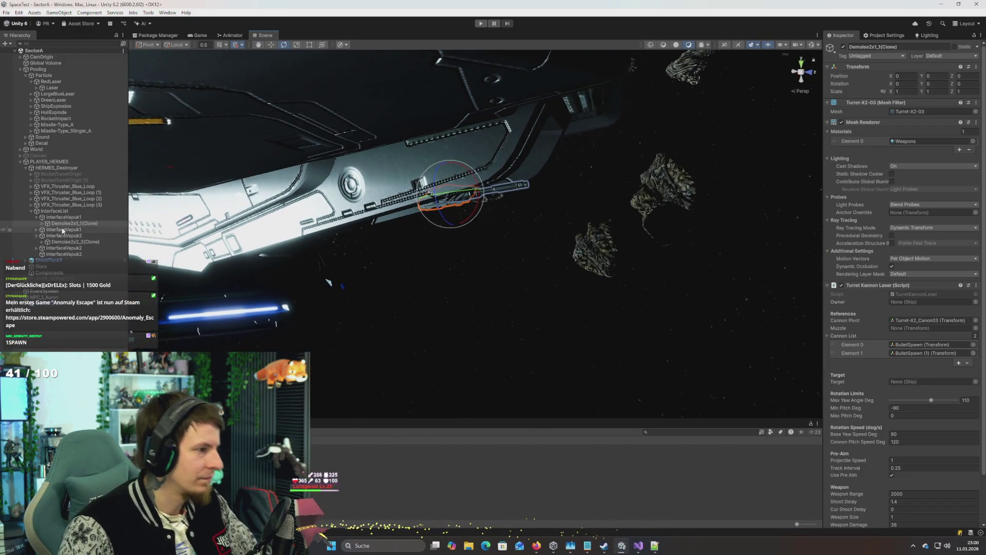
Step: Expand Turret-X2_Canon03 and inspect its two BulletSpawn points from around the ship
left_click(97, 230)
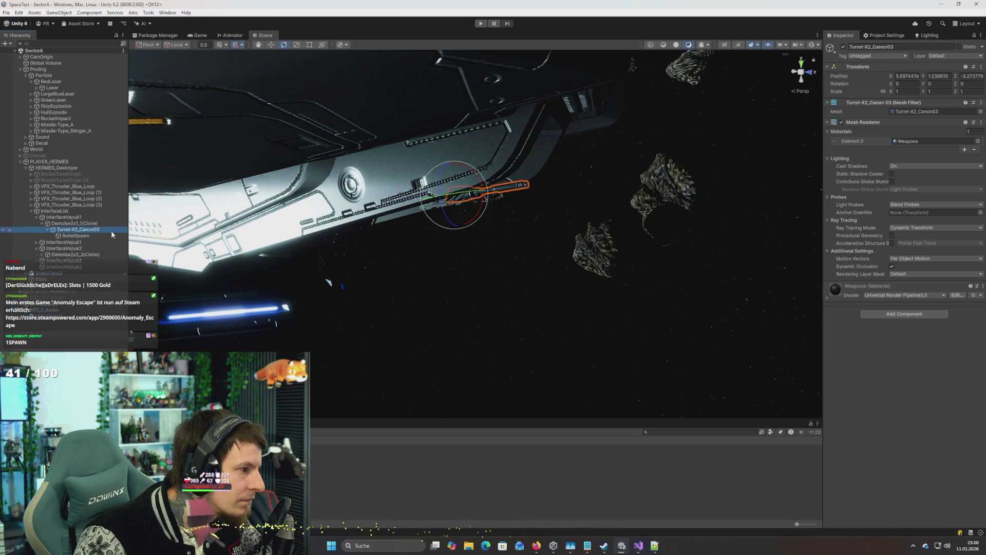
key("Right")
left_click(113, 236)
left_click_drag(196, 234, 224, 162)
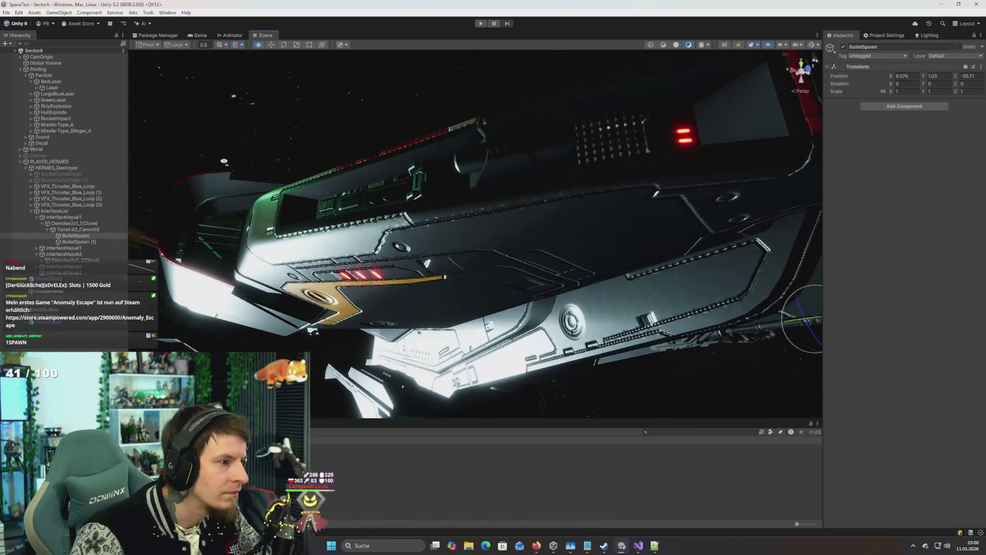
left_click_drag(256, 189, 90, 245)
left_click(90, 241)
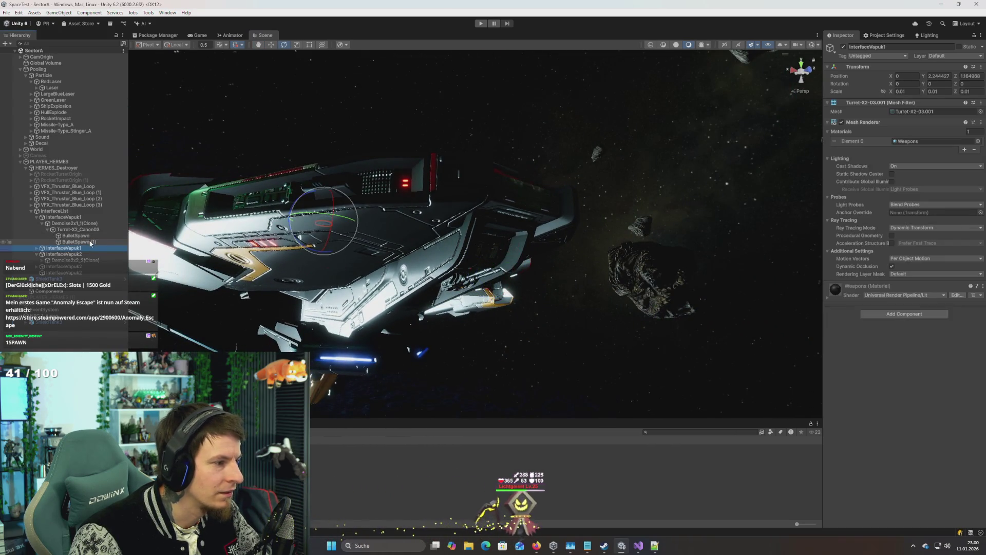
key("Up")
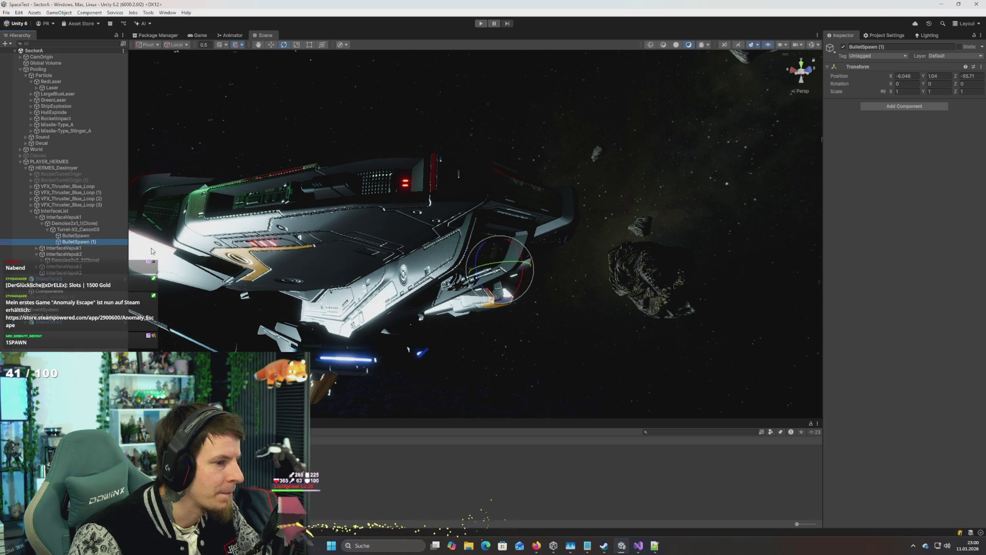
mouse_move(259, 250)
left_mouse_down()
mouse_move(432, 286)
mouse_move(514, 354)
mouse_move(557, 375)
mouse_move(440, 370)
mouse_move(464, 374)
mouse_move(534, 337)
mouse_move(396, 334)
mouse_move(392, 317)
mouse_move(452, 242)
mouse_move(512, 362)
mouse_move(484, 353)
mouse_move(526, 291)
mouse_move(530, 267)
mouse_move(339, 275)
left_mouse_up()
Step: Frame the InterfaceVapuk1 turret and trial a 180° Y rotation, then turn it back
left_click(524, 256)
left_click(307, 265)
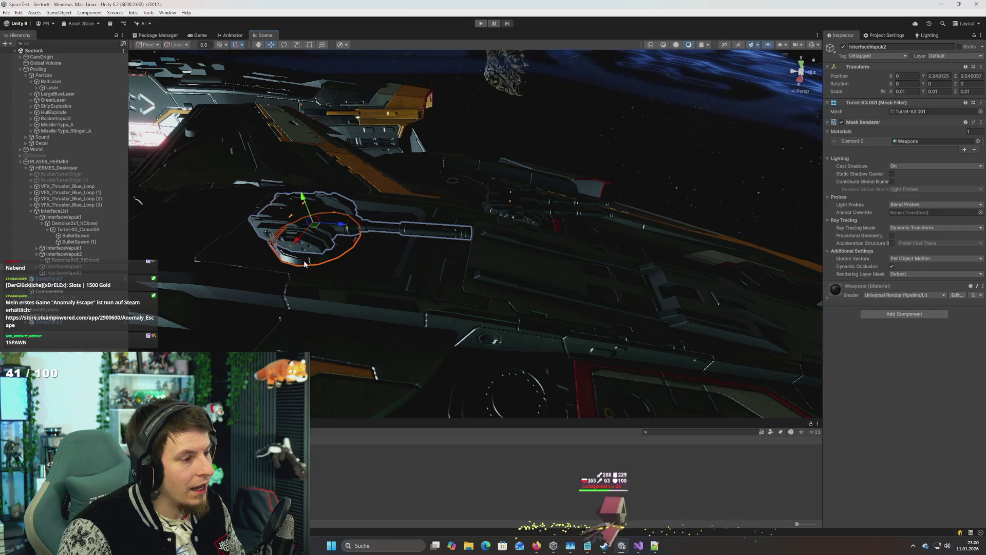
left_click_drag(267, 261, 304, 266)
left_click(305, 268)
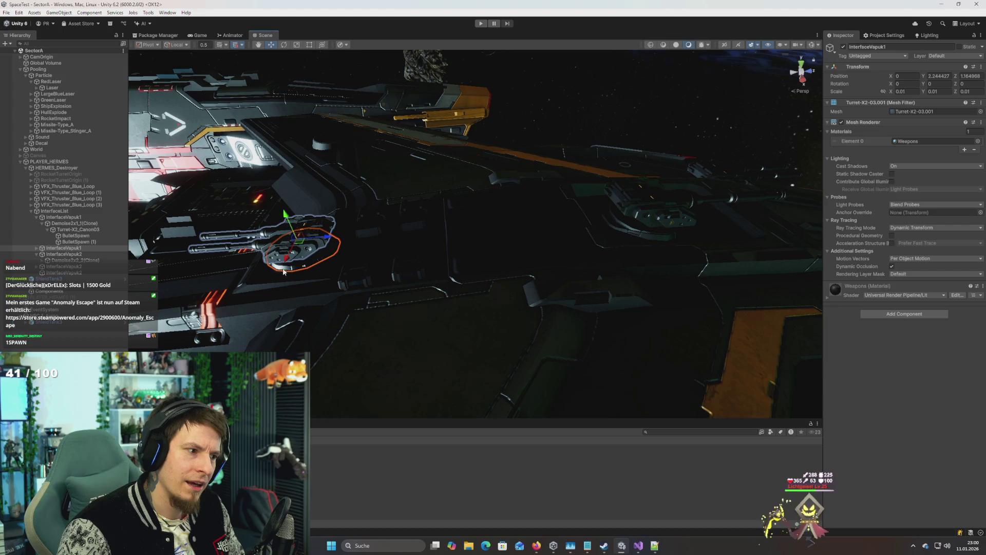
key("f")
key("e")
left_click_drag(426, 245, 576, 261)
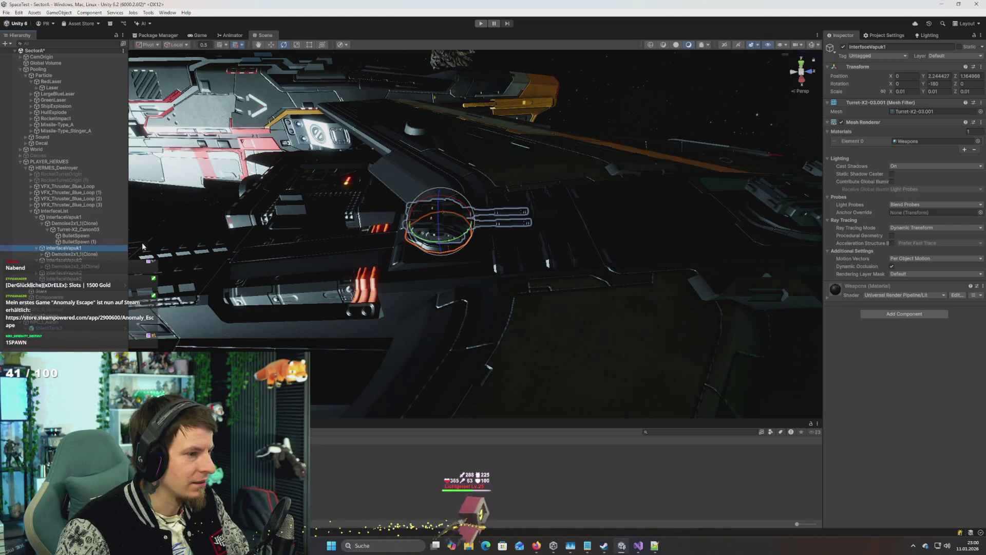
left_click_drag(465, 241, 309, 257)
mouse_move(398, 267)
left_mouse_down()
mouse_move(494, 275)
mouse_move(366, 152)
left_mouse_up()
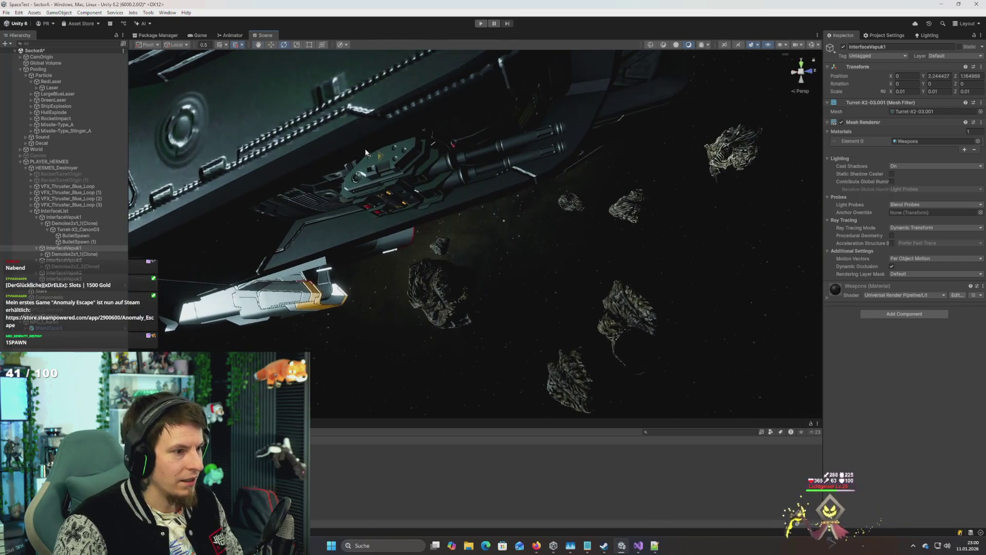
Step: Edit the twin-barrel turret's Rotation fields, test a turn, then undo the last change
left_click(423, 139)
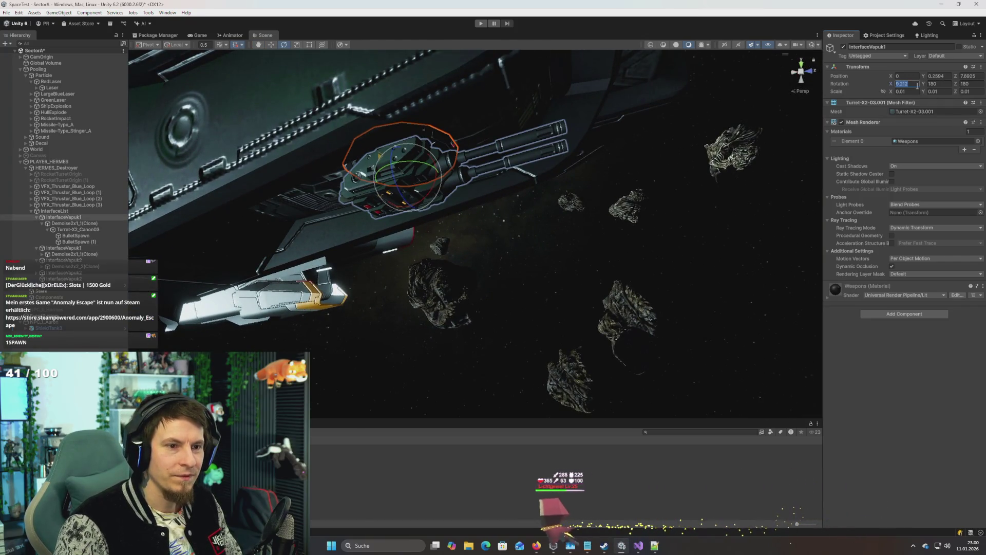
type("0")
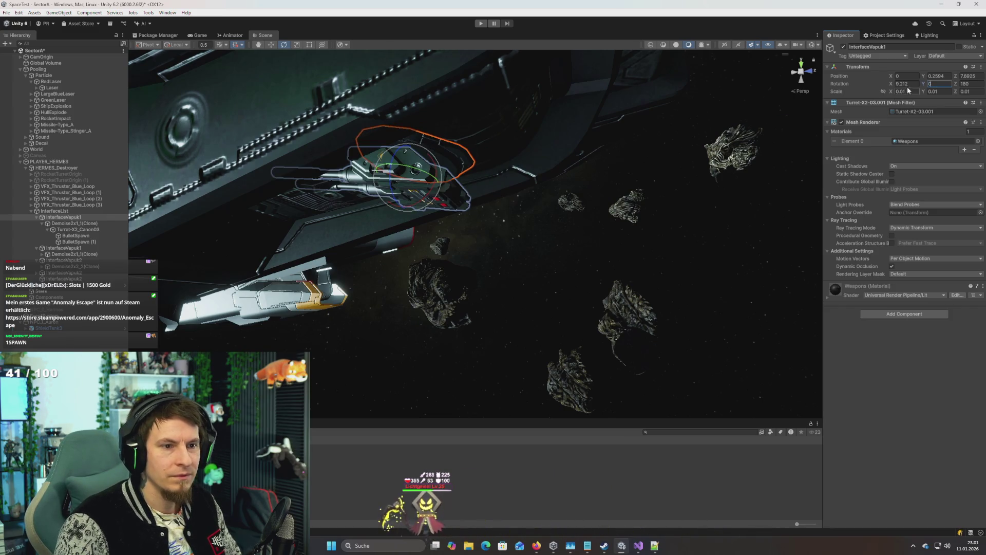
type("-")
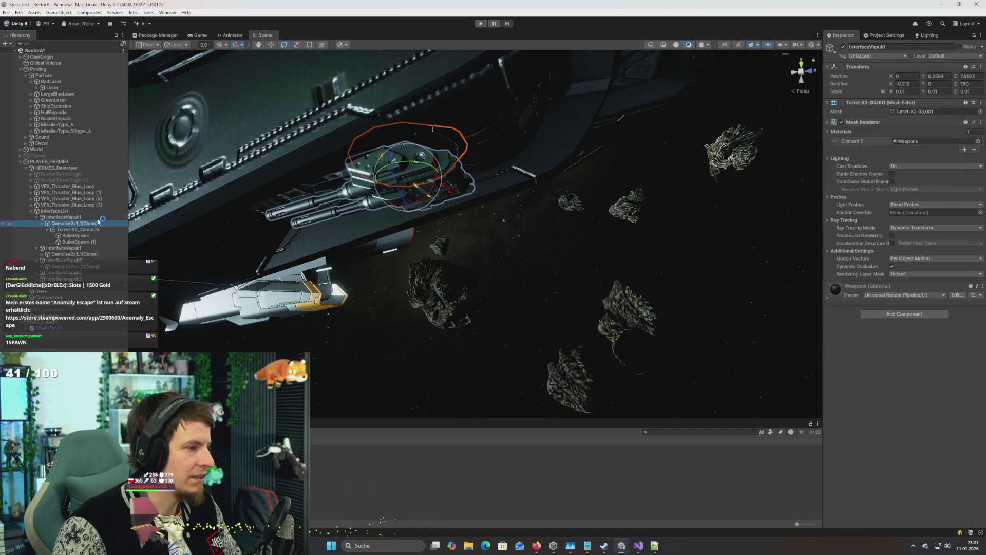
mouse_move(416, 165)
left_mouse_down()
mouse_move(568, 209)
mouse_move(530, 210)
mouse_move(542, 193)
left_mouse_up()
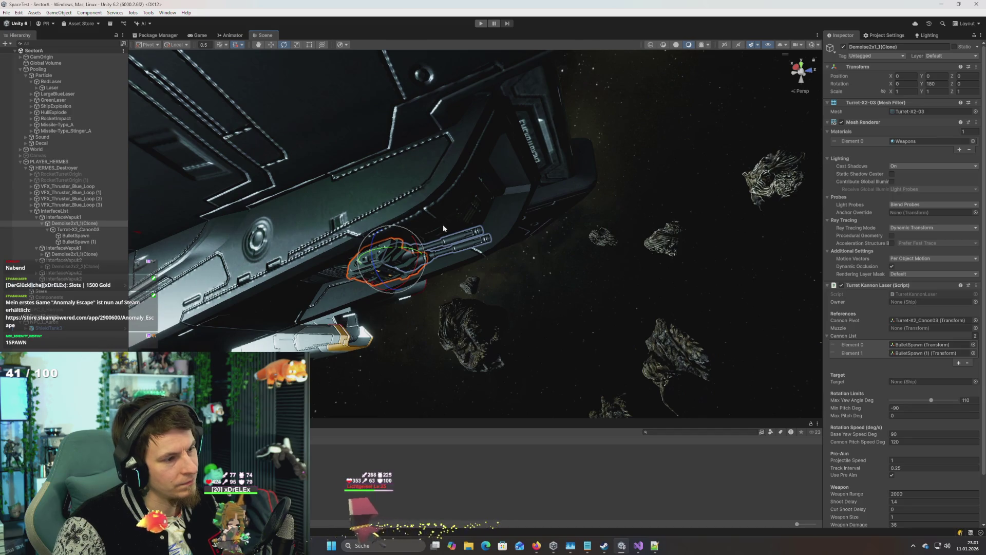
left_click_drag(444, 228, 479, 256)
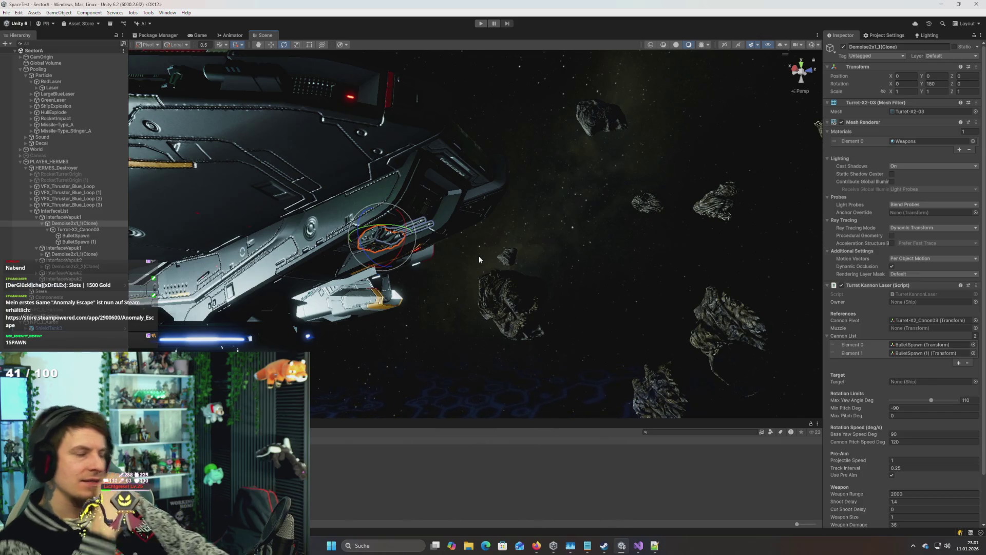
mouse_move(479, 256)
left_mouse_down()
mouse_move(425, 286)
mouse_move(466, 258)
mouse_move(454, 313)
mouse_move(599, 293)
mouse_move(590, 297)
mouse_move(590, 275)
mouse_move(479, 242)
mouse_move(501, 202)
left_mouse_up()
left_click(489, 332)
left_click(500, 294)
left_click_drag(435, 240, 397, 214)
left_click(295, 171)
left_click_drag(295, 173, 657, 155)
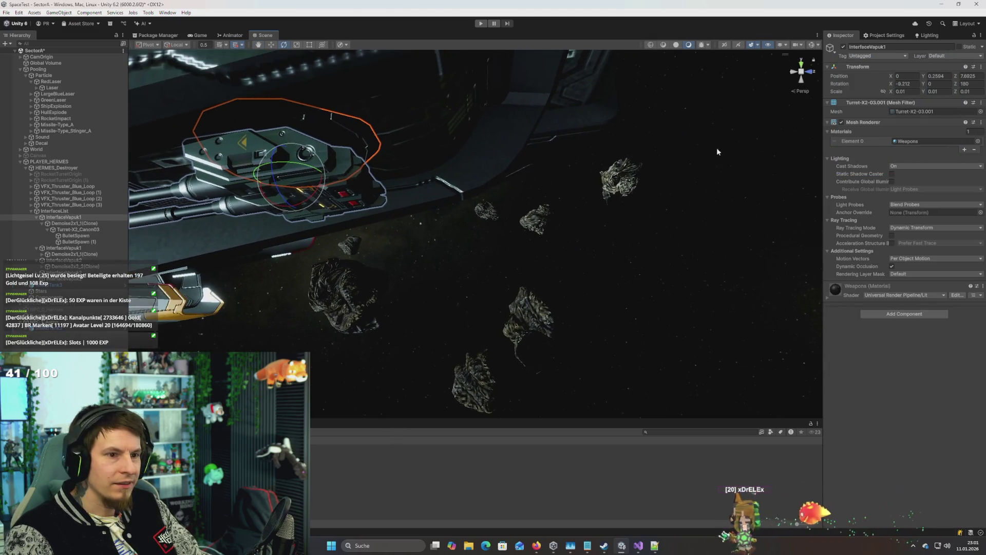
key("ctrl+z")
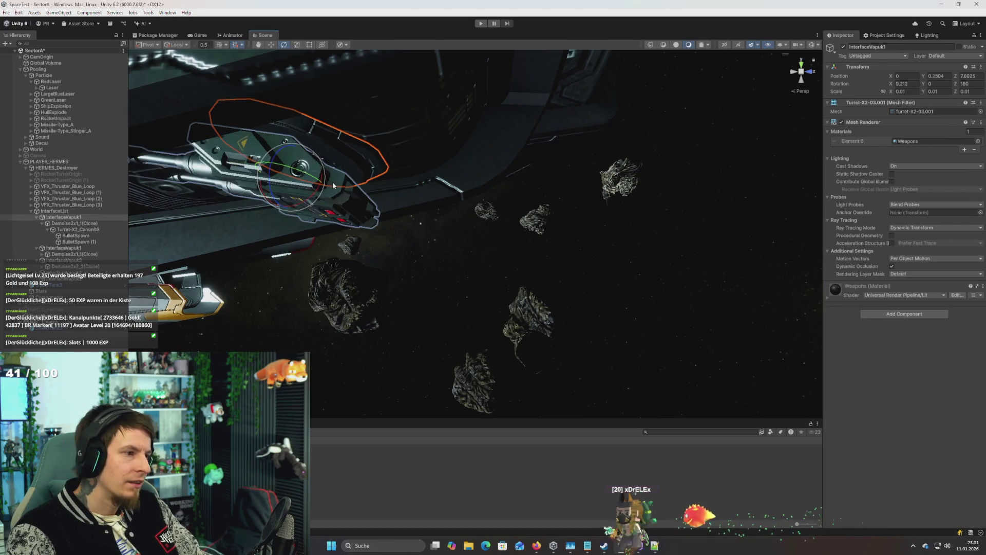
Step: Frame the twin-barrel turret and compare the Demoise2x1_1(Clone) slot with the InterfaceVapuk1 mesh
left_click(337, 186)
left_click(342, 137)
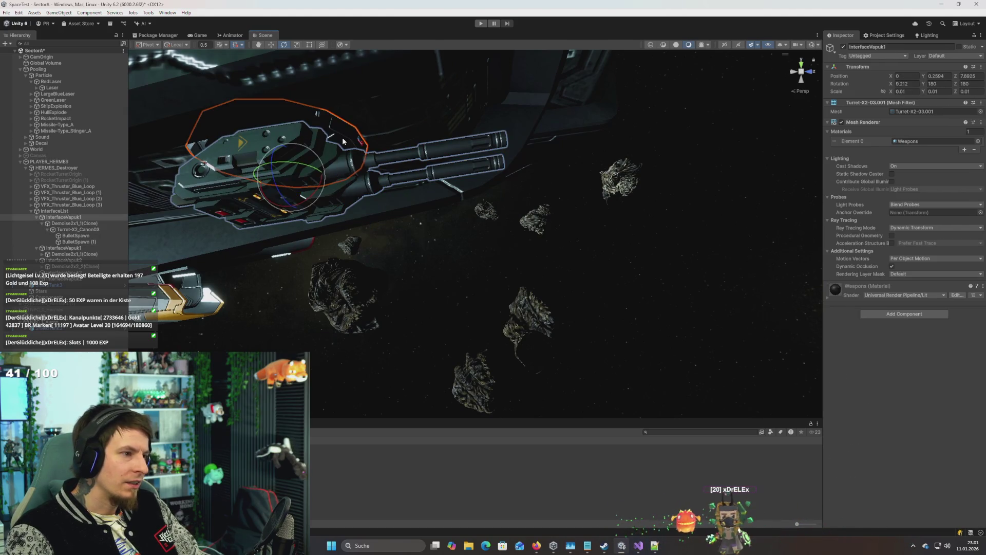
key("f")
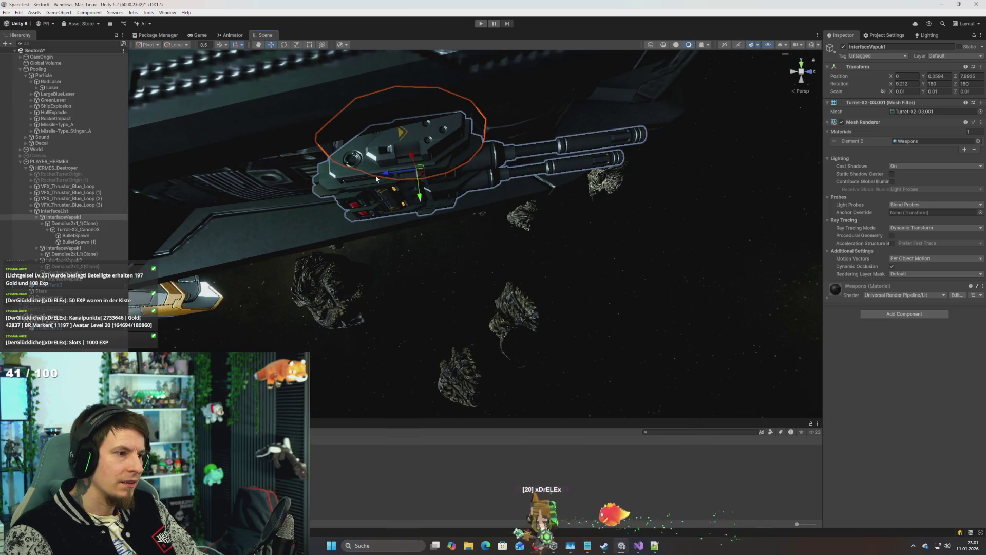
mouse_move(379, 200)
left_mouse_down()
mouse_move(393, 315)
mouse_move(370, 196)
left_mouse_up()
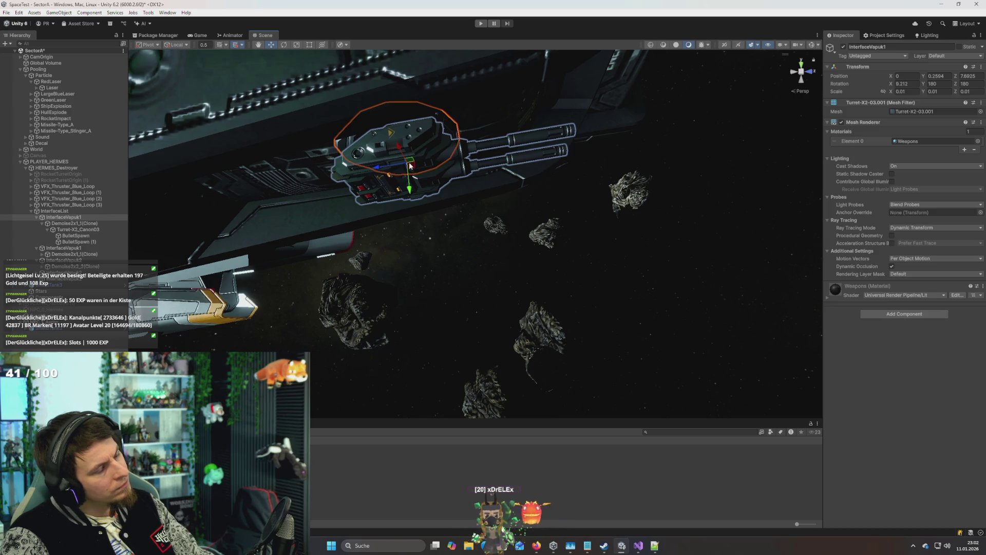
left_click(407, 165)
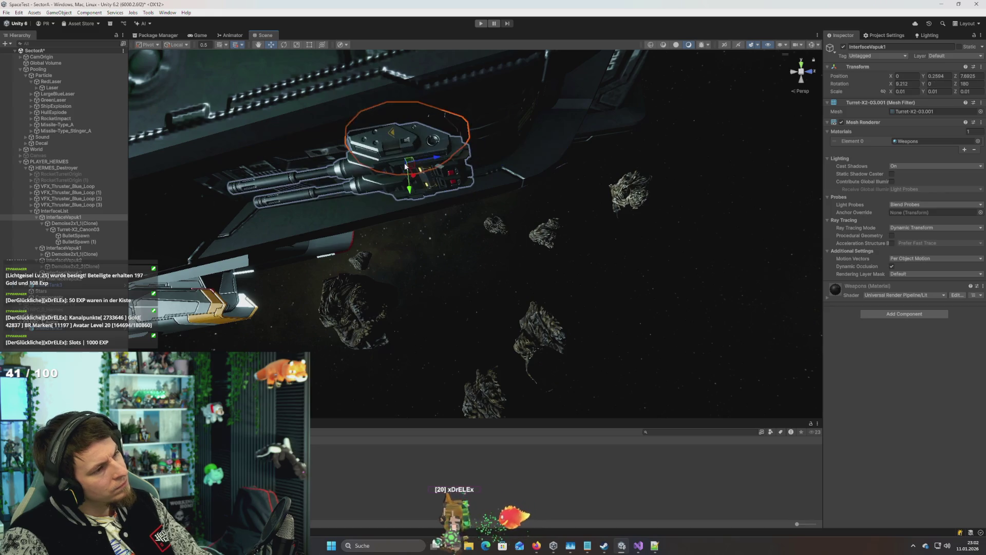
left_click(442, 120)
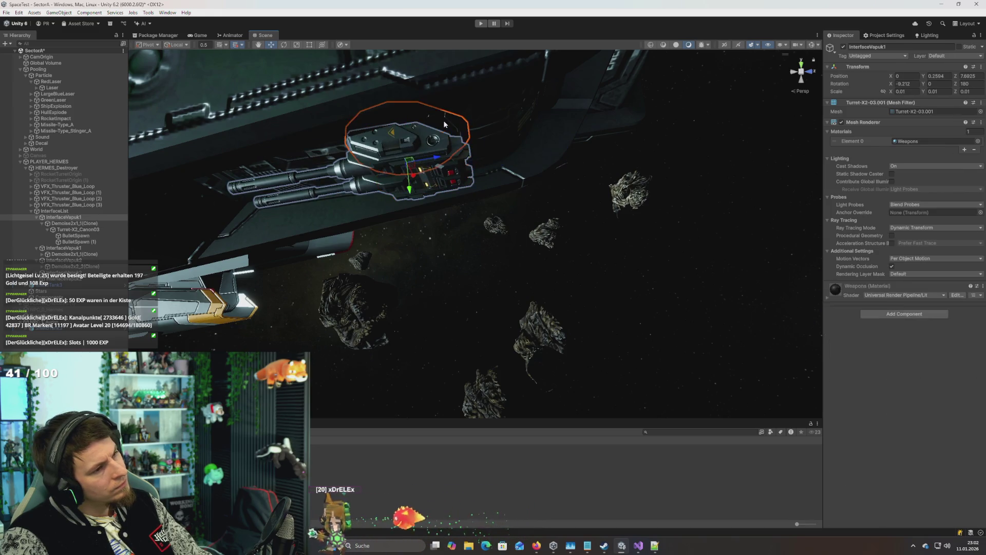
left_click(344, 150)
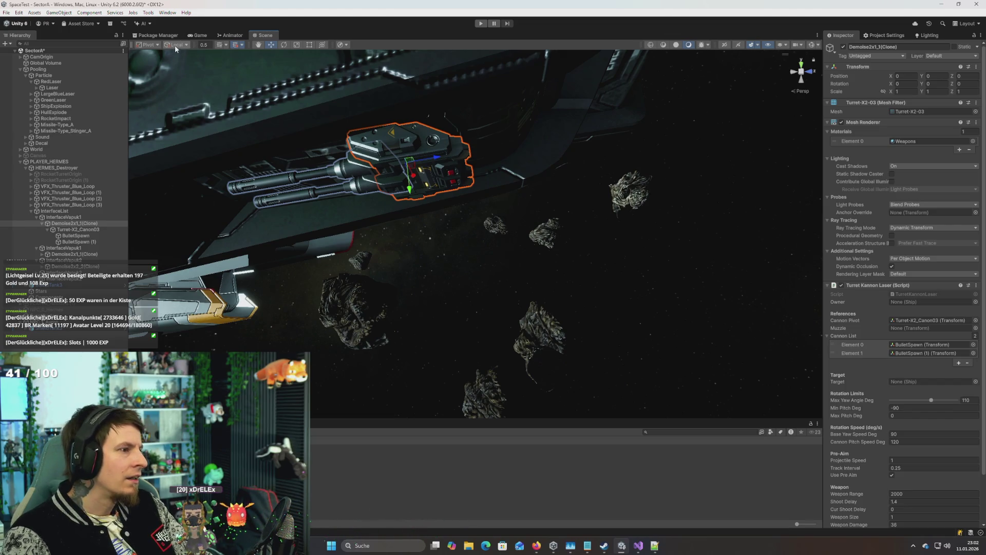
left_click(148, 45)
left_click(176, 46)
left_click(176, 45)
left_click(185, 54)
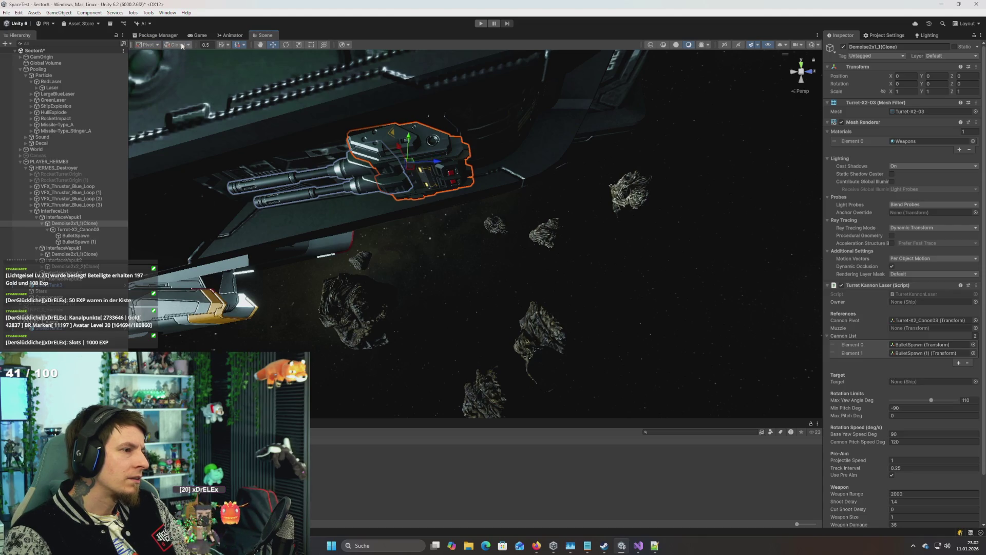
left_click(183, 45)
left_click(183, 63)
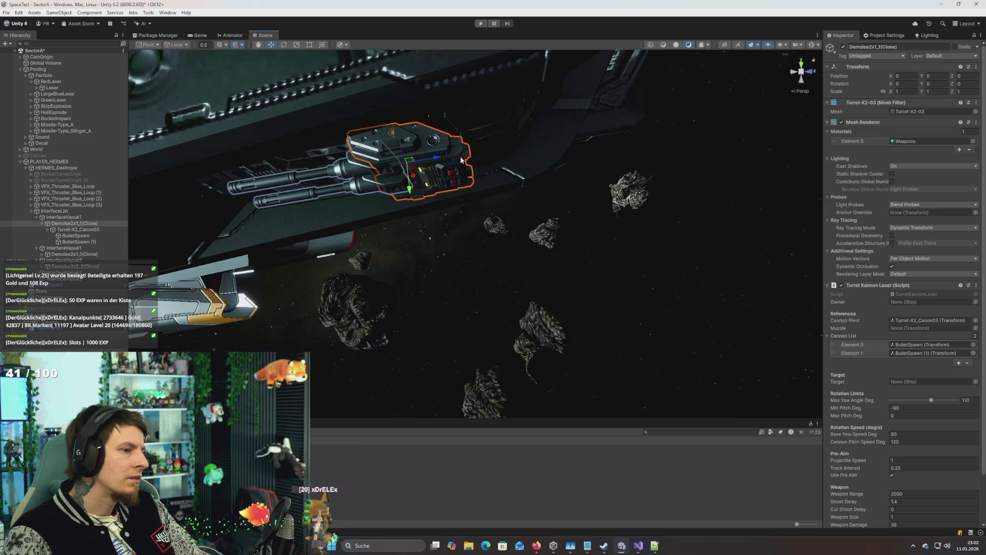
key("e")
left_click_drag(437, 159, 565, 205)
key("w")
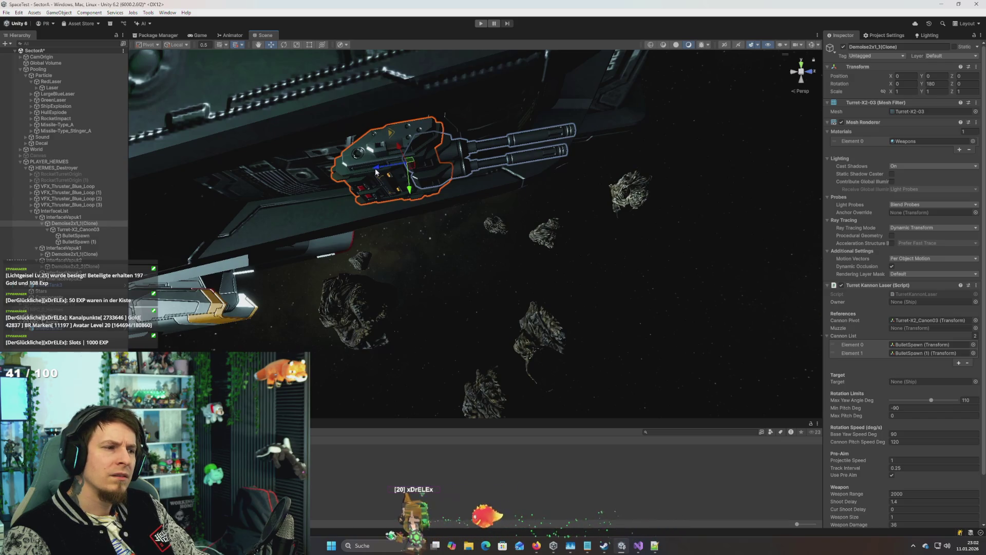
mouse_move(377, 169)
left_mouse_down()
mouse_move(362, 183)
mouse_move(397, 208)
mouse_move(389, 257)
mouse_move(364, 271)
mouse_move(330, 257)
left_mouse_up()
left_click(389, 259)
left_click_drag(169, 243, 428, 245)
left_click(354, 242)
left_click(358, 248)
left_click(428, 246)
scroll(426, 251, "down", 5)
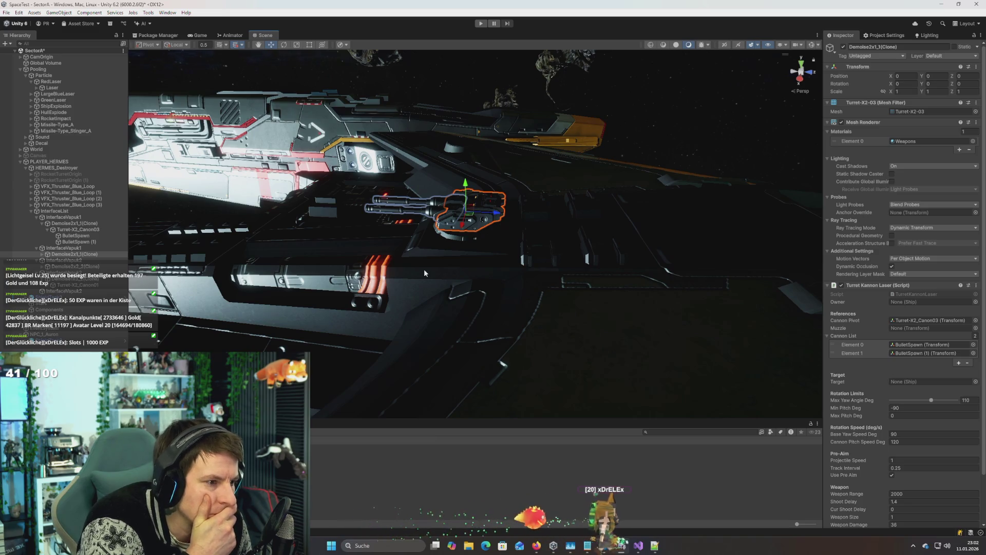
mouse_move(453, 238)
left_mouse_down()
mouse_move(647, 260)
mouse_move(488, 219)
mouse_move(421, 123)
mouse_move(379, 154)
mouse_move(470, 234)
mouse_move(451, 195)
mouse_move(469, 274)
mouse_move(460, 228)
mouse_move(444, 270)
mouse_move(482, 248)
left_mouse_up()
left_click(406, 168)
Step: Rotate the InterfaceVapuk1 turret back to Y 180, then bring up the Windows search
left_click(482, 249)
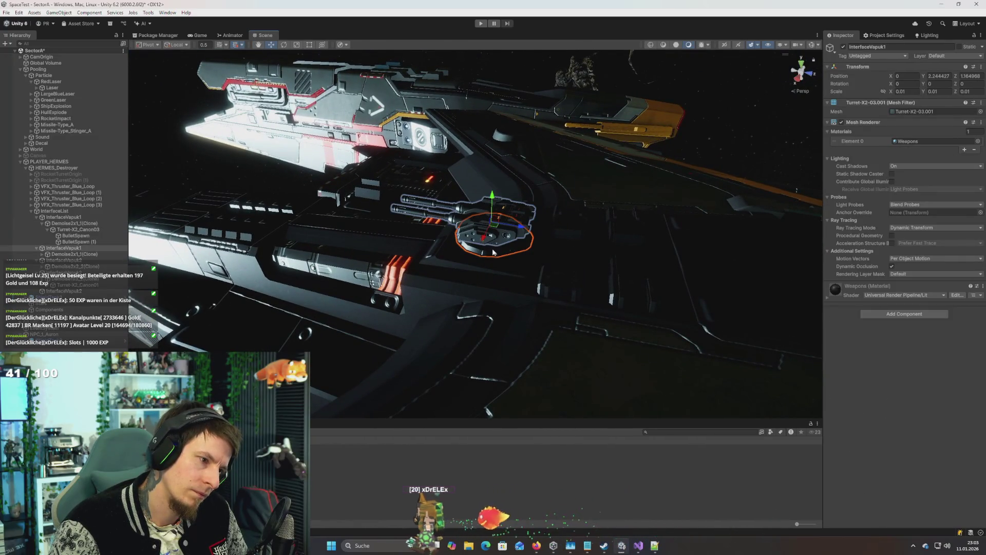
left_click(498, 253)
left_click(502, 251)
key("e")
left_click_drag(502, 250, 367, 242)
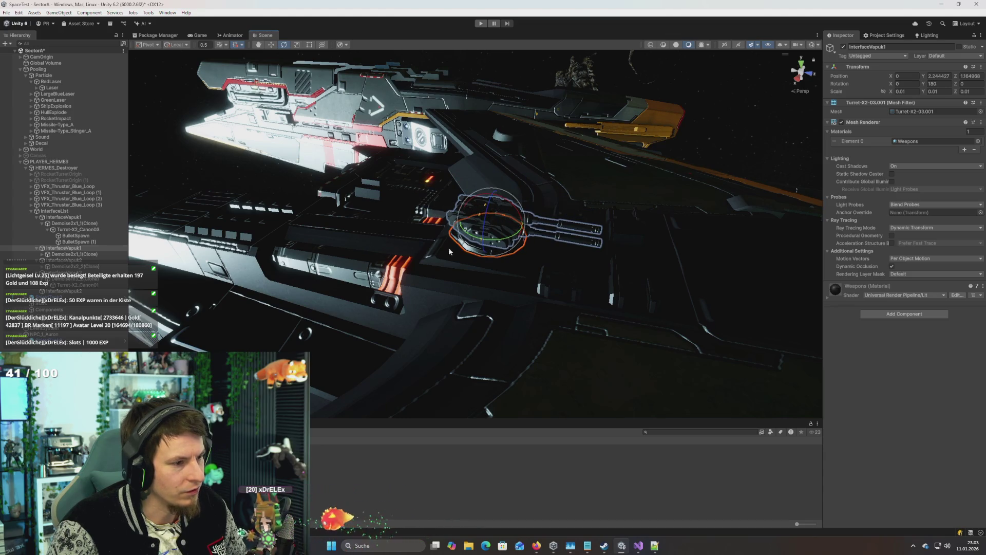
left_click(419, 248)
left_click(496, 246)
key("w")
mouse_move(374, 237)
left_mouse_down()
mouse_move(412, 209)
mouse_move(422, 234)
left_mouse_up()
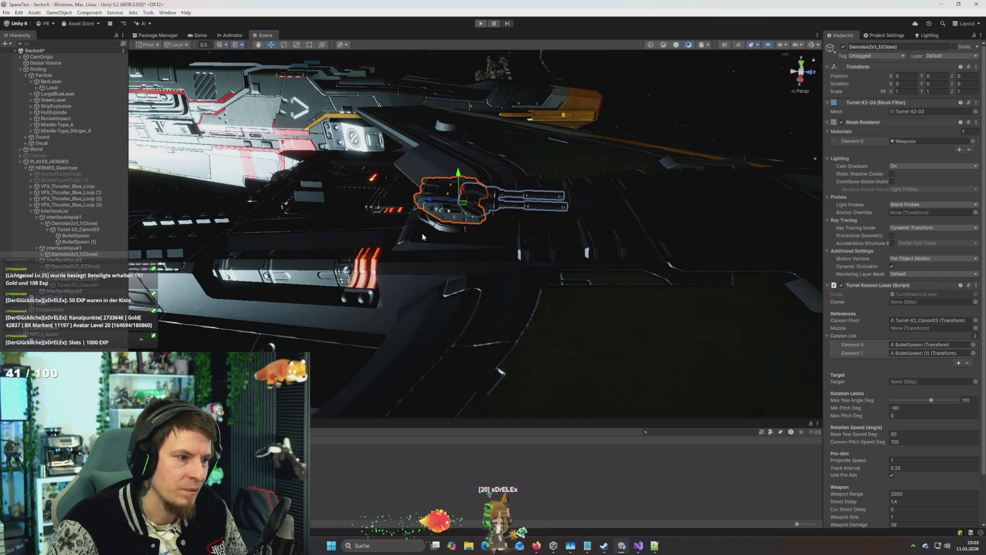
key("super")
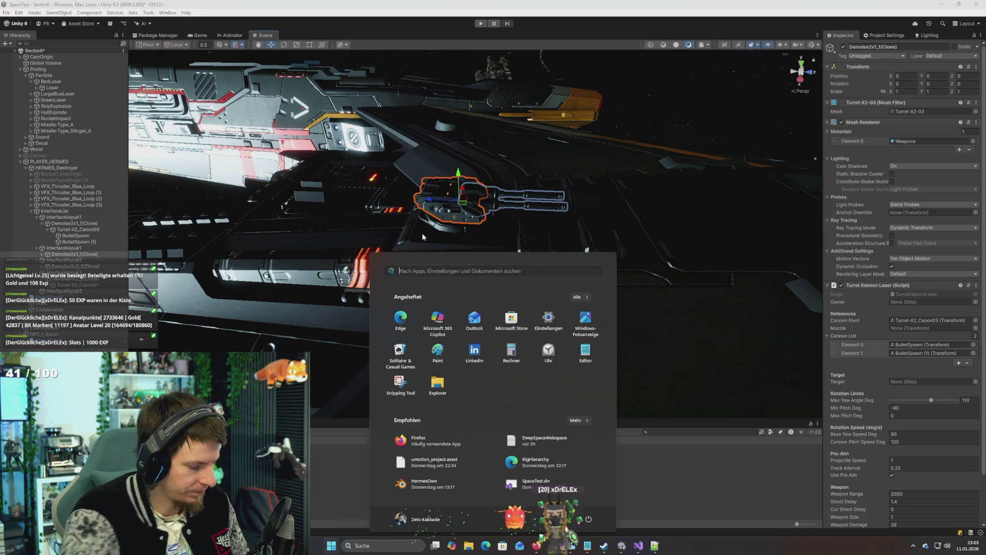
Step: Launch Blender 4.5 and open the recent HermesOwn.blend file
type("blender 4.5")
key("Return")
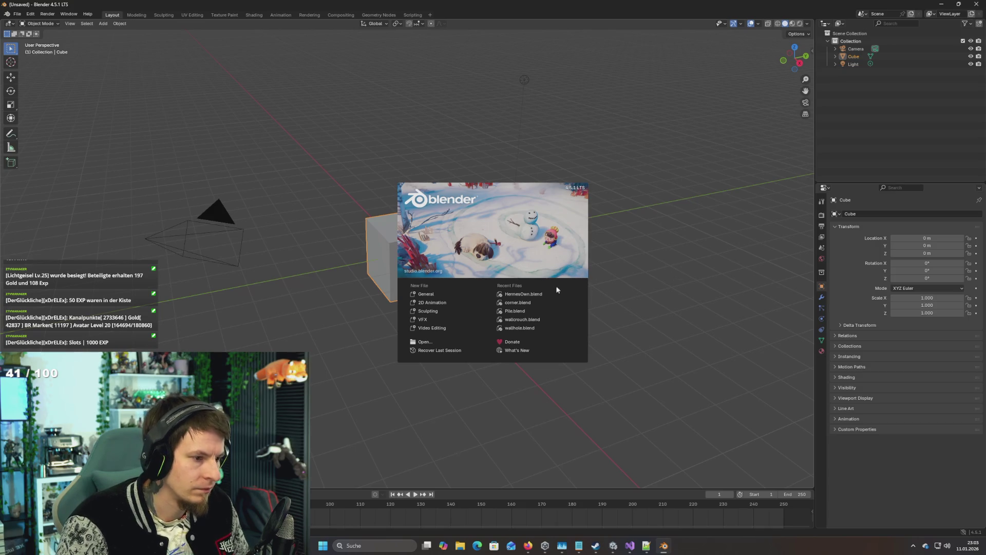
left_click(557, 290)
right_click(535, 303)
right_click(515, 290)
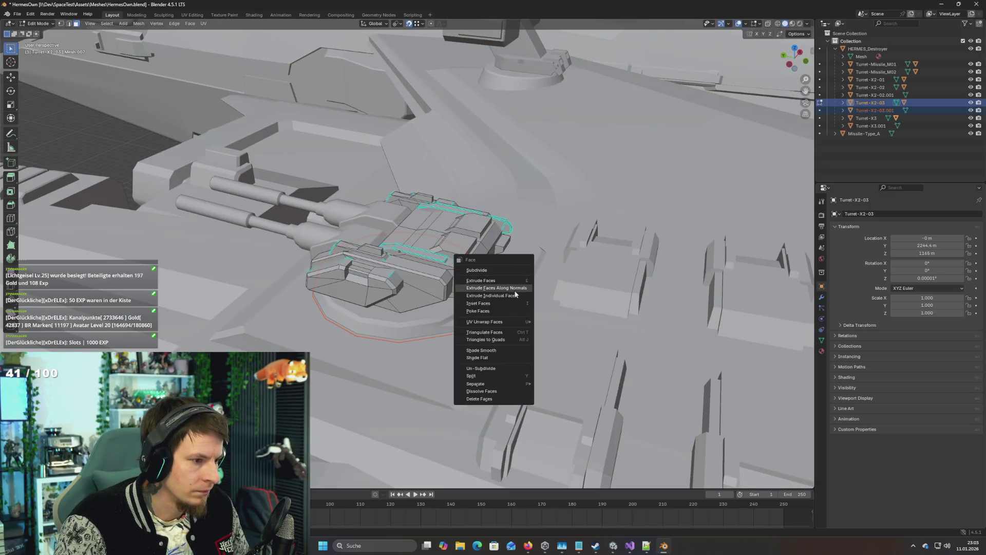
scroll(385, 238, "down", 10)
scroll(385, 238, "up", 10)
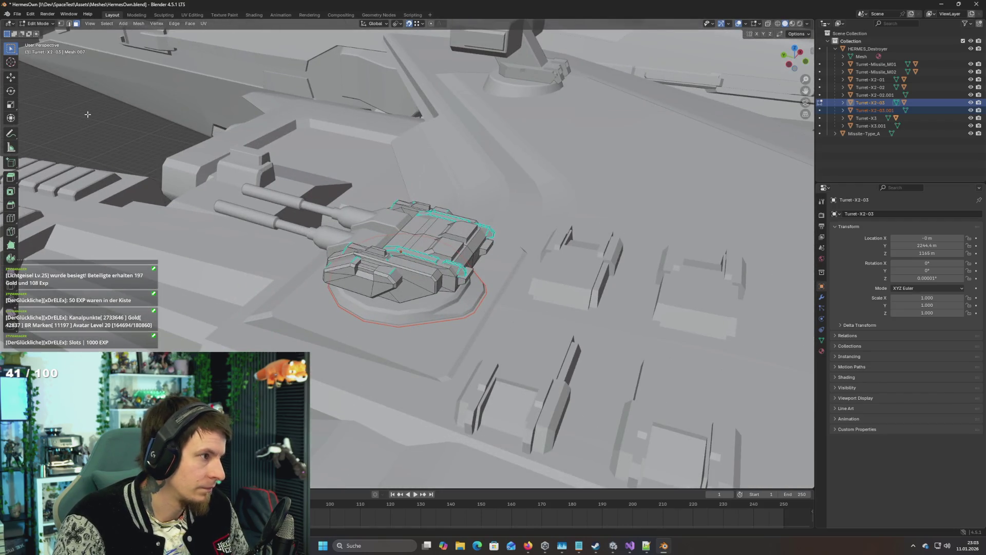
Step: Return to Object Mode, select Turret-X2-03, and preview rotations without applying them
key("Tab")
left_click(423, 279)
left_click(405, 276)
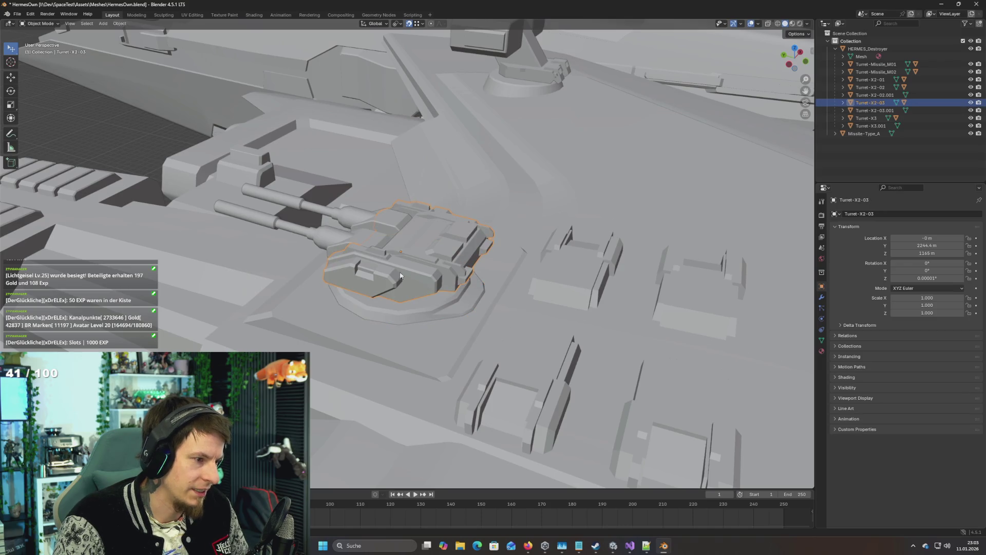
right_click(329, 243)
key("Escape")
key("r")
key("Escape")
key("r")
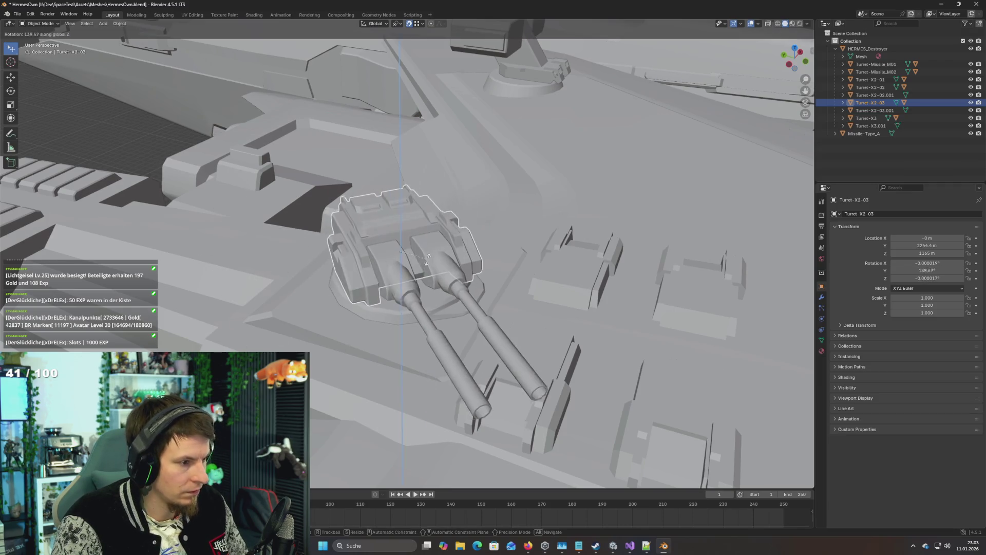
key("Escape")
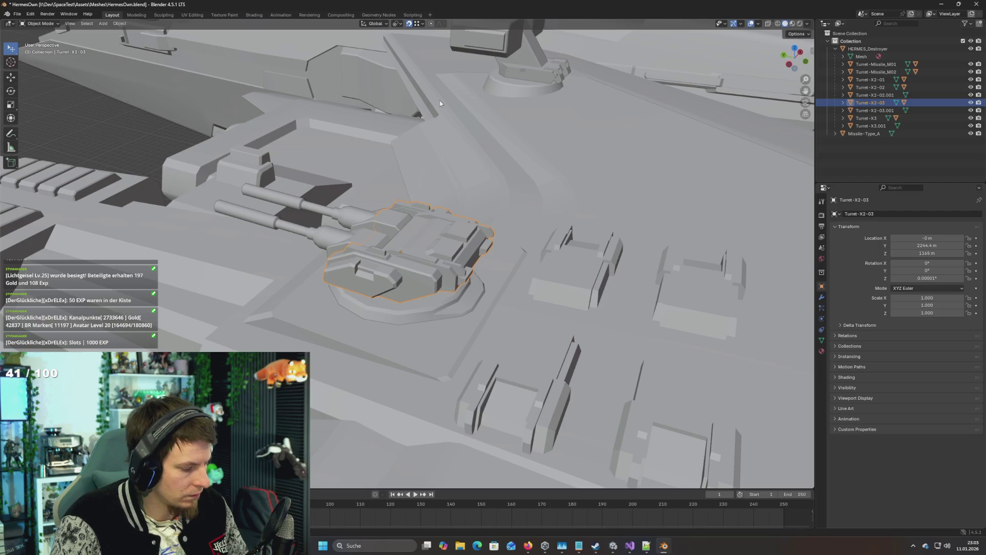
Step: Rotate Turret-X2-03 180° about Z with R Z 180 and save HermesOwn.blend
type("rz1")
type("80")
left_click(439, 101)
key("ctrl+s")
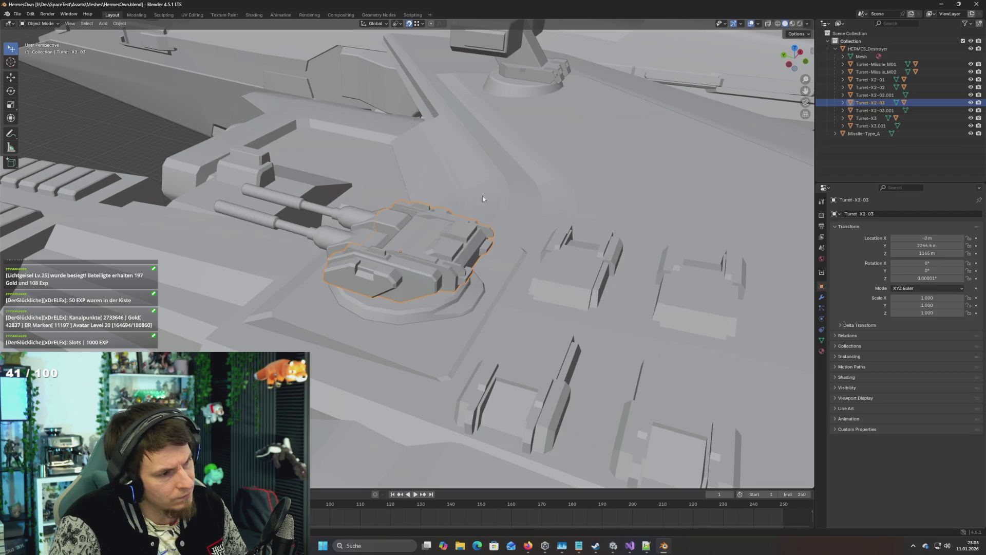
key("ctrl+a")
Step: Apply the turret's rotation and glance at Unity before returning to Blender
left_click(427, 209)
key("alt+Tab")
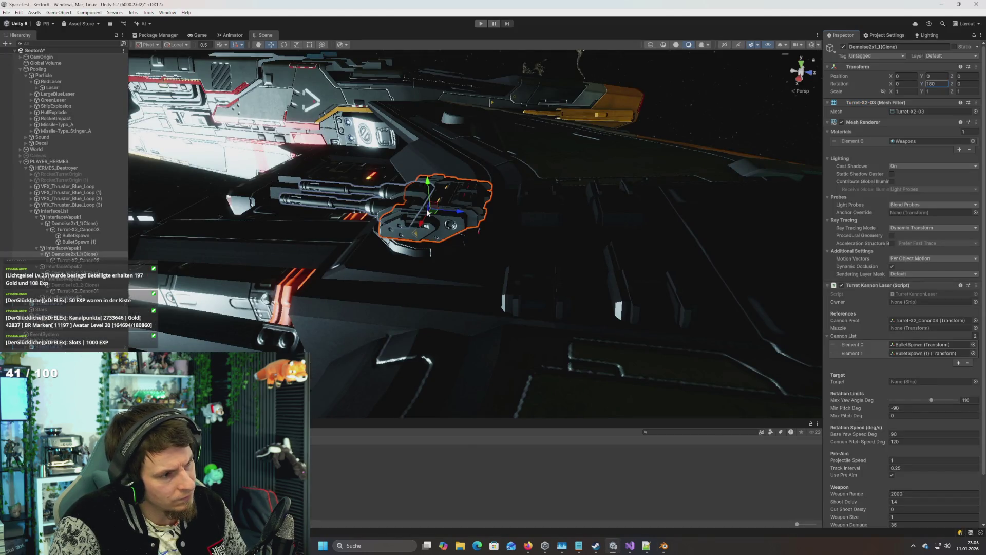
key("alt+Tab")
Step: Turn the whole Turret-X2-03 mesh 180° about Z in Edit Mode as two 90° rotations
key("Tab")
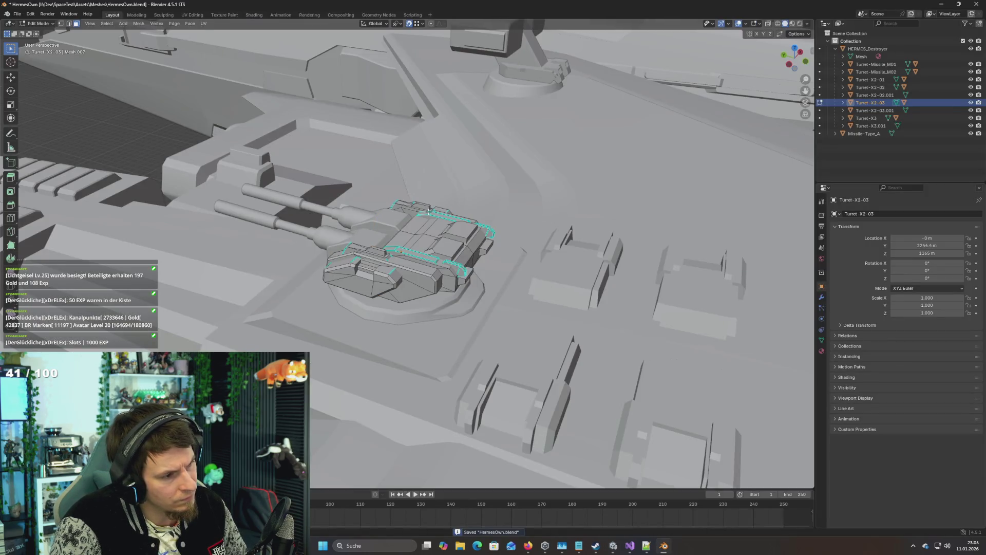
key("a")
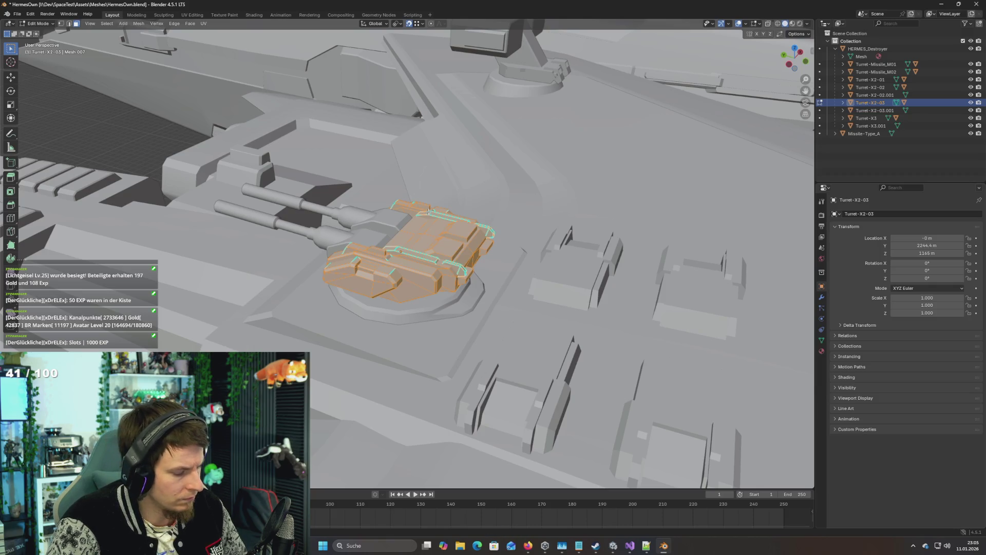
type("rz90")
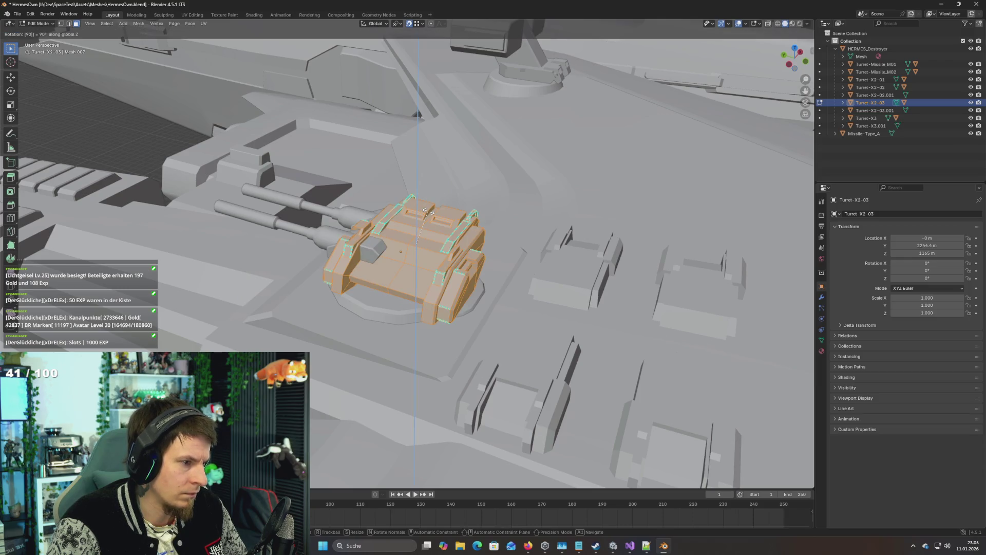
key("Return")
key("r")
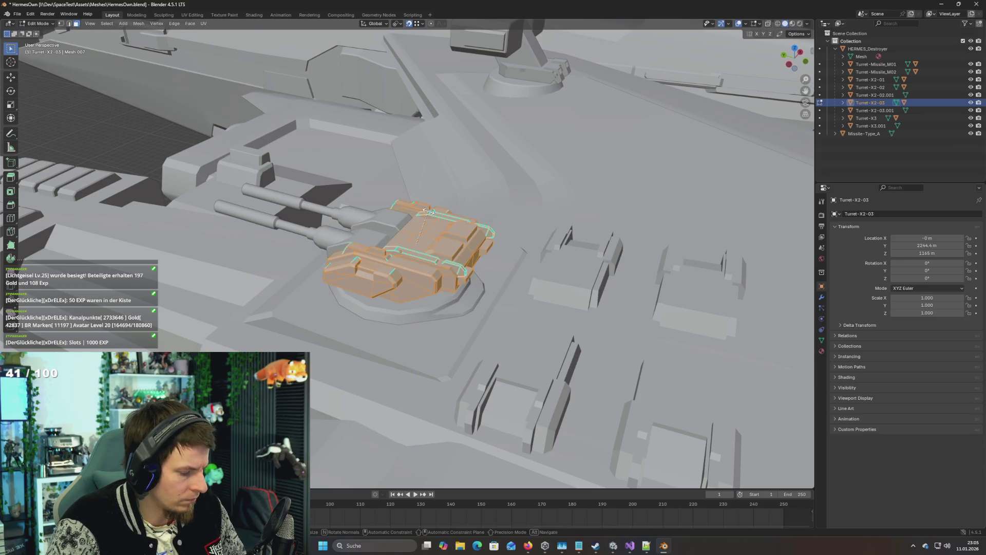
key("z")
key("Escape")
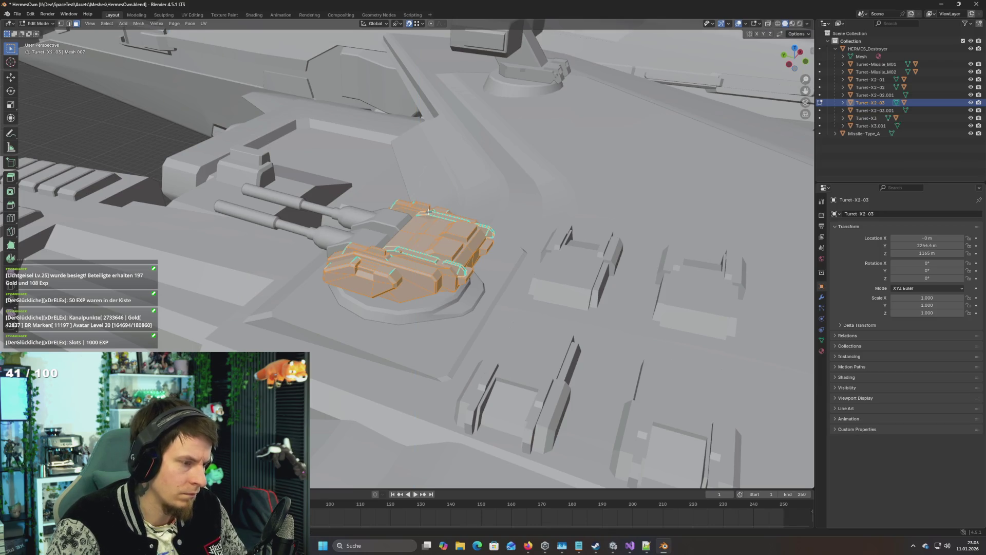
type("rz")
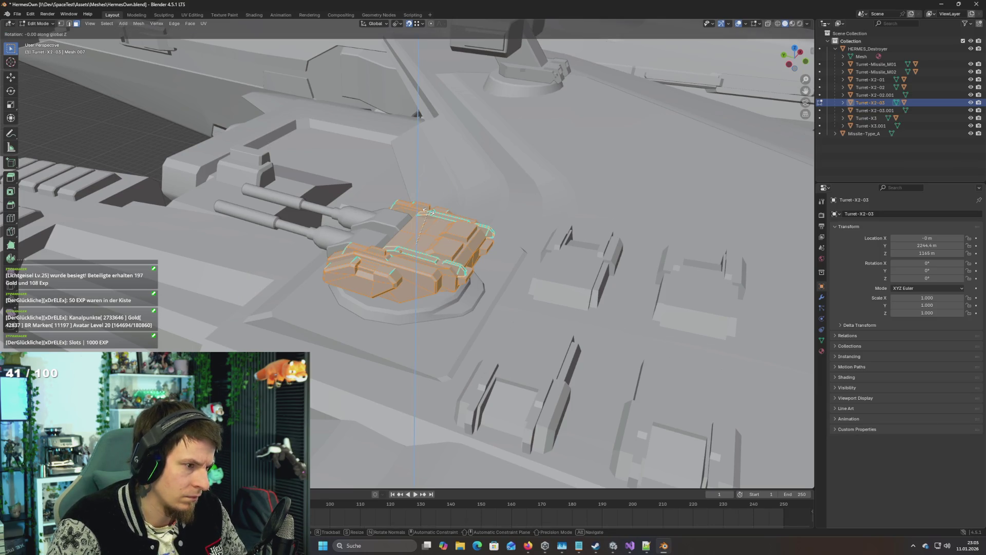
type("90")
key("Return")
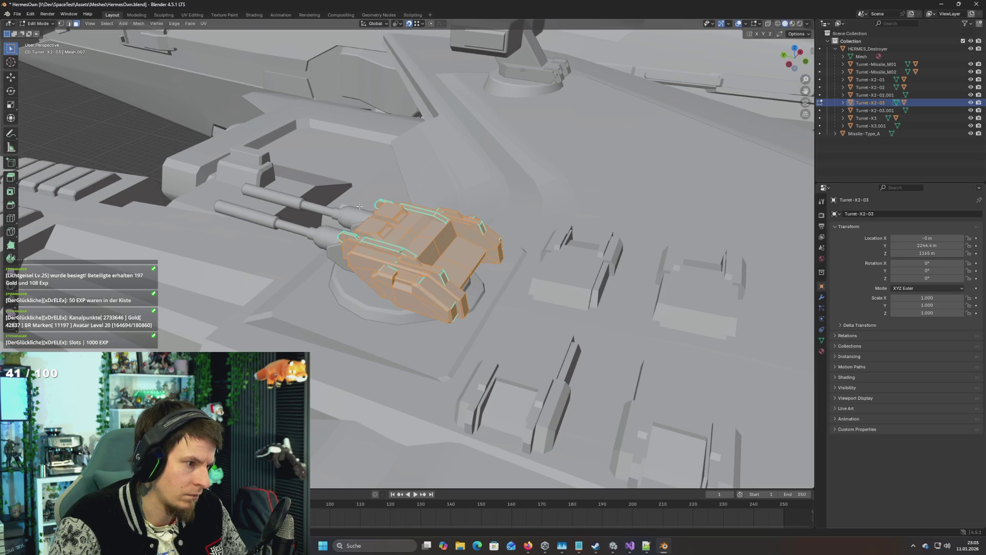
Step: Return to Object Mode, save HermesOwn.blend, and switch to Unity
key("Tab")
key("ctrl+s")
key("alt+Tab")
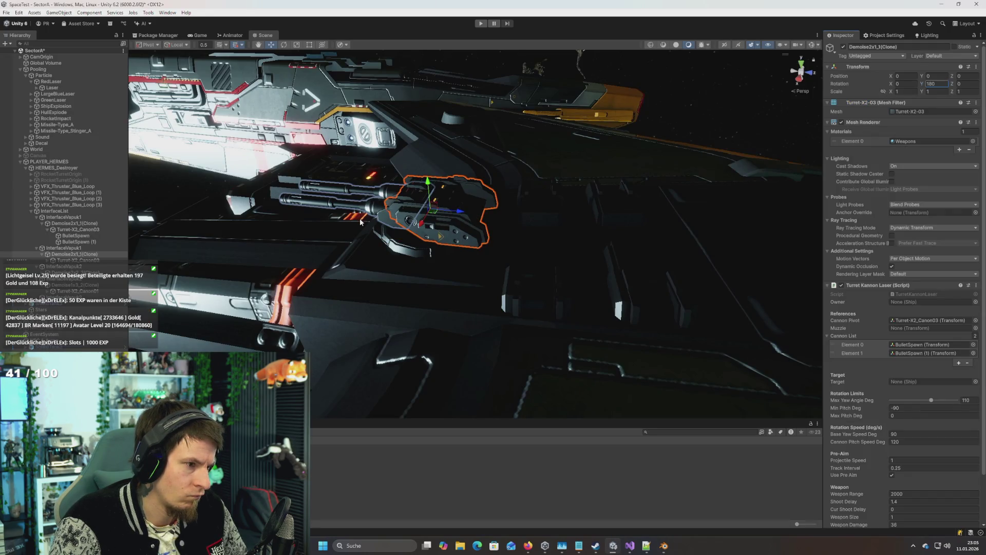
Step: Fly the Scene view around the rotated turret to inspect it from several angles
key("w")
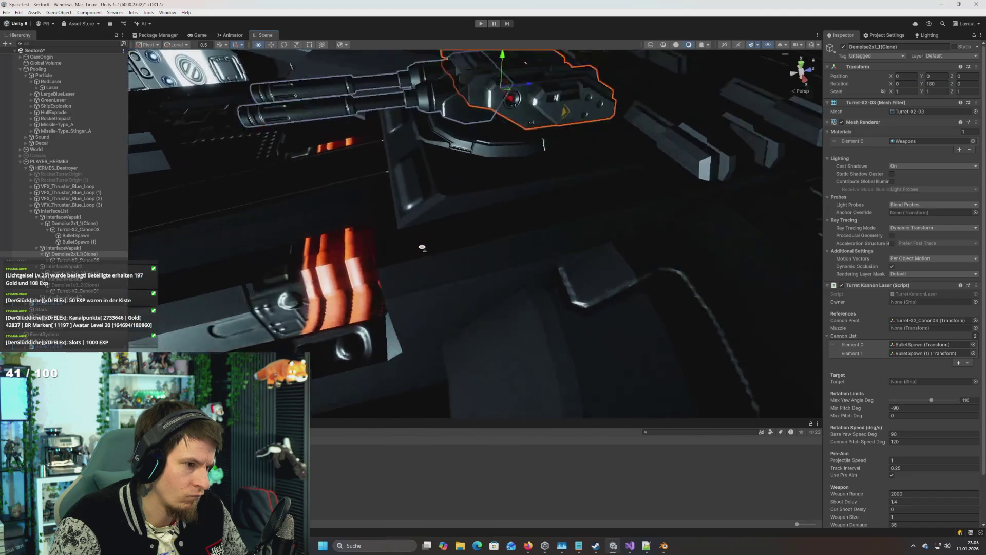
key("s")
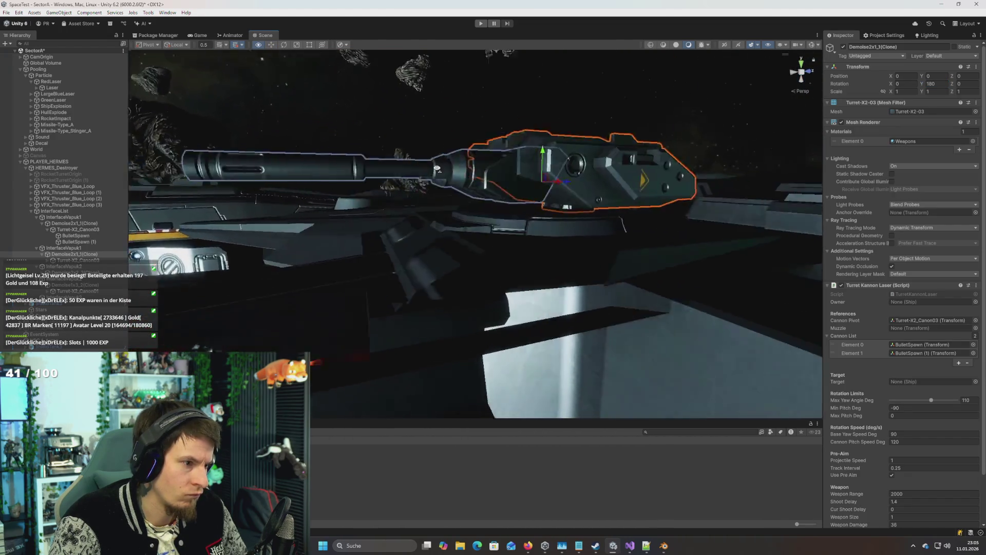
key("s")
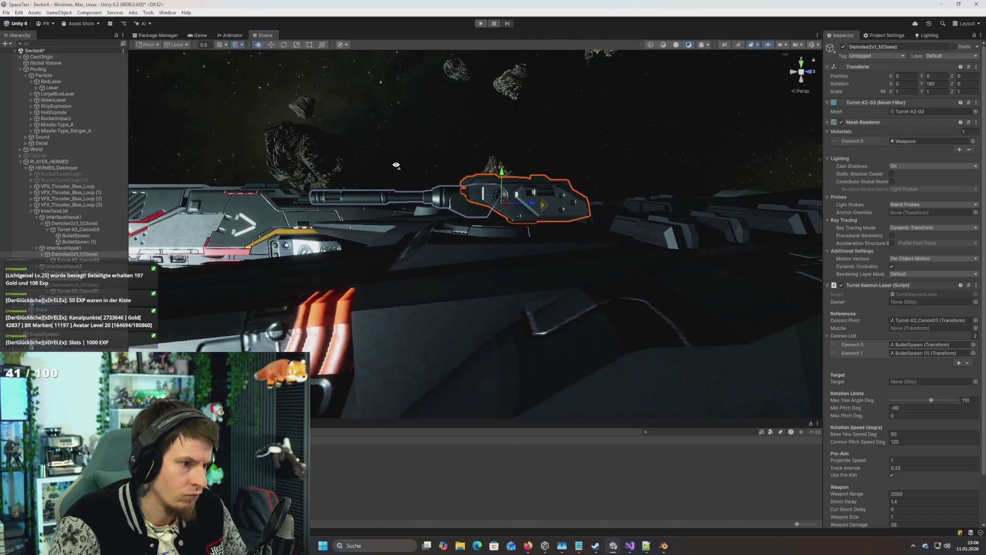
key("w")
key("s")
key("w")
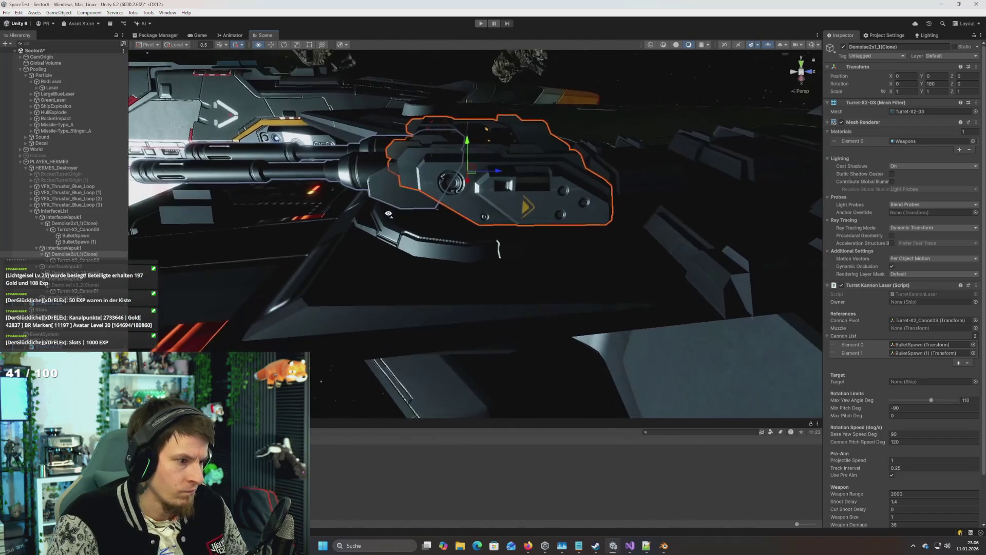
Step: Back in Blender, open the turret's object context menu and orbit to a low side angle
key("alt+Tab")
right_click(396, 217)
left_click(396, 218)
right_click(442, 221)
left_click(445, 224)
mouse_move(497, 183)
left_mouse_down()
mouse_move(537, 148)
mouse_move(407, 217)
left_mouse_up()
Step: Select all of Turret-X2_Canon03's geometry in Edit Mode and rotate it 180° about Z
left_click(327, 252)
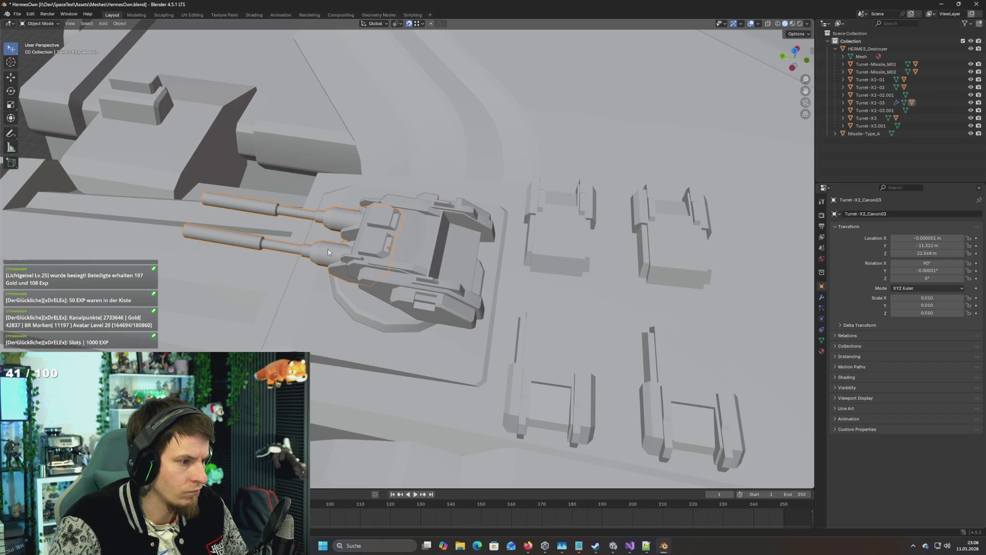
key("Tab")
key("Tab")
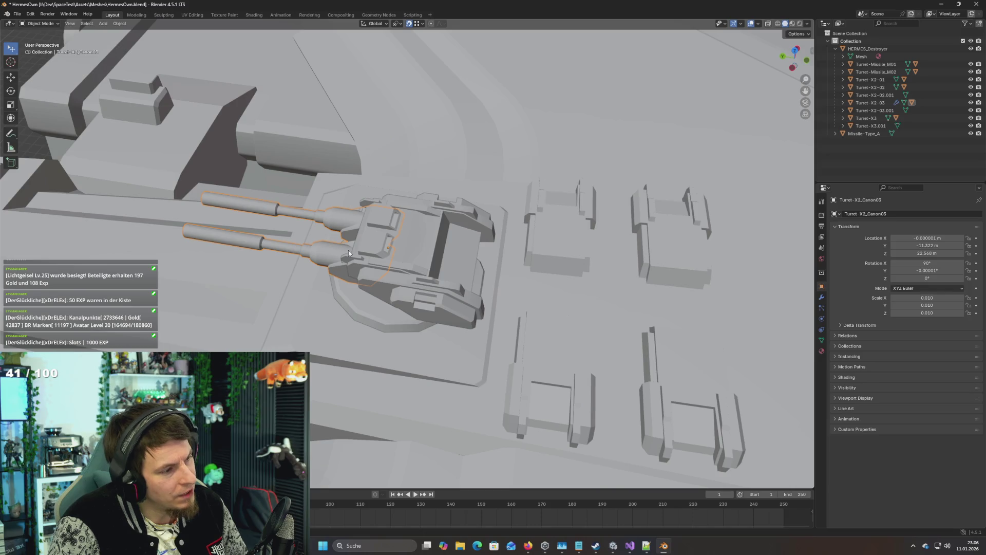
key("Tab")
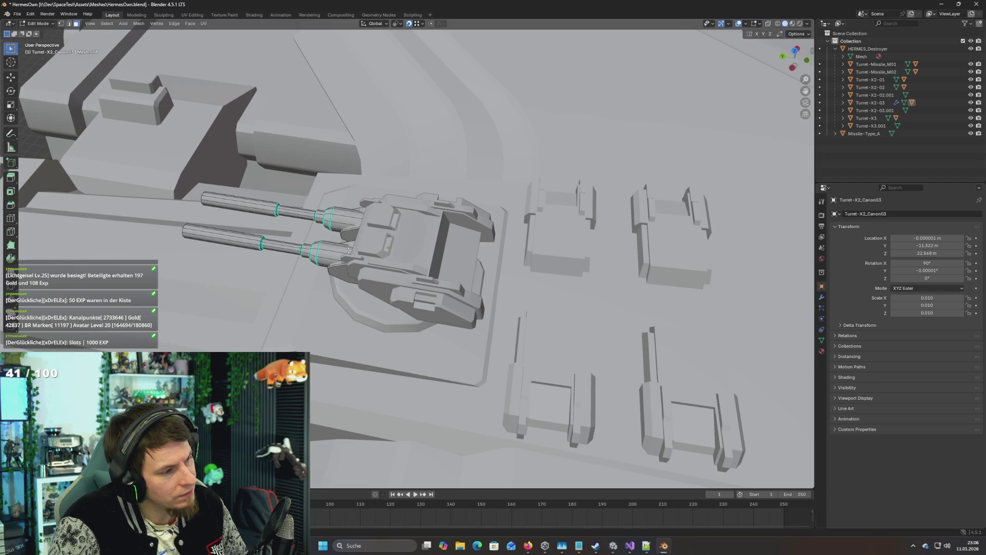
key("a")
type("r")
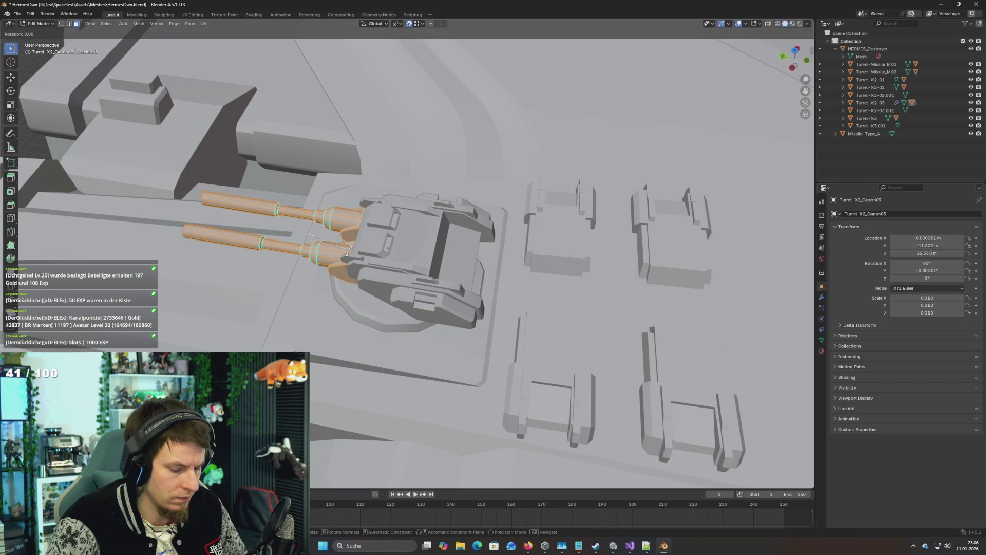
type("z180")
key("Return")
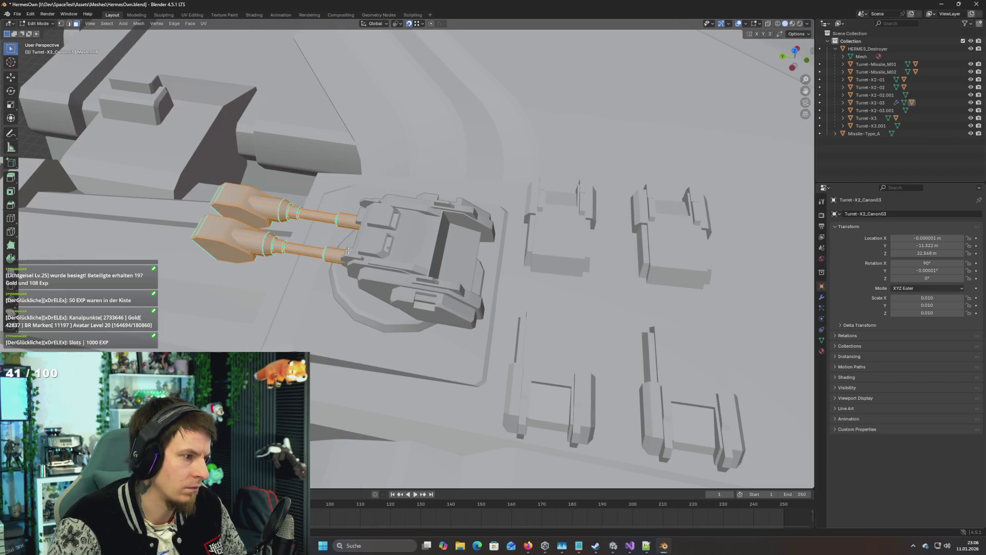
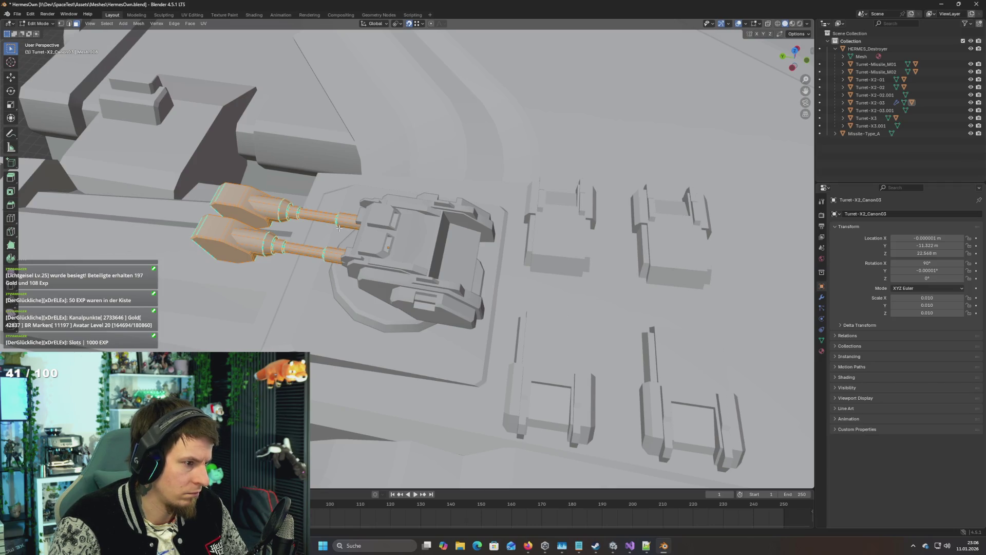
Step: Undo the cannon barrel rotation and return to Object Mode with the turret body visible
key("ctrl+z")
left_click_drag(338, 228, 425, 244)
key("Tab")
left_click(425, 247)
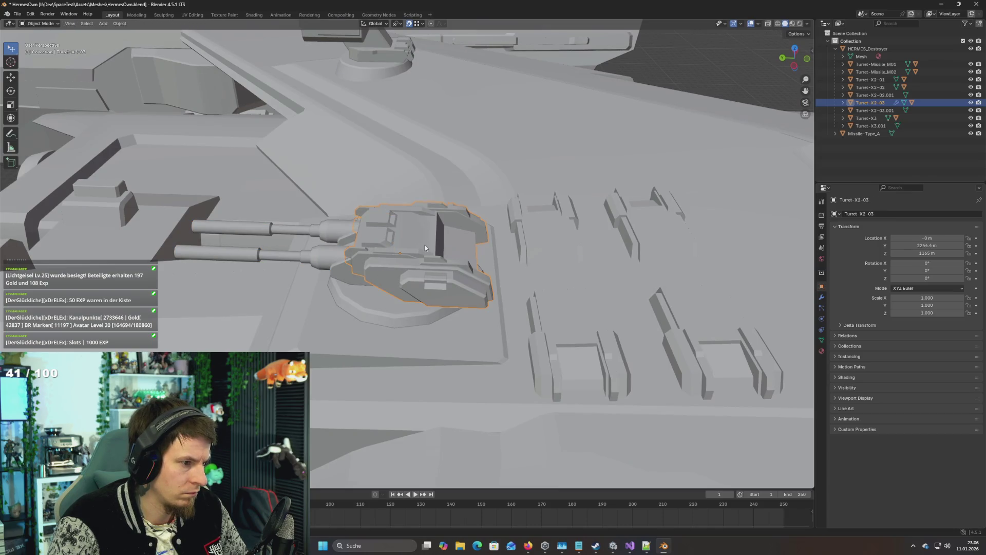
key("h")
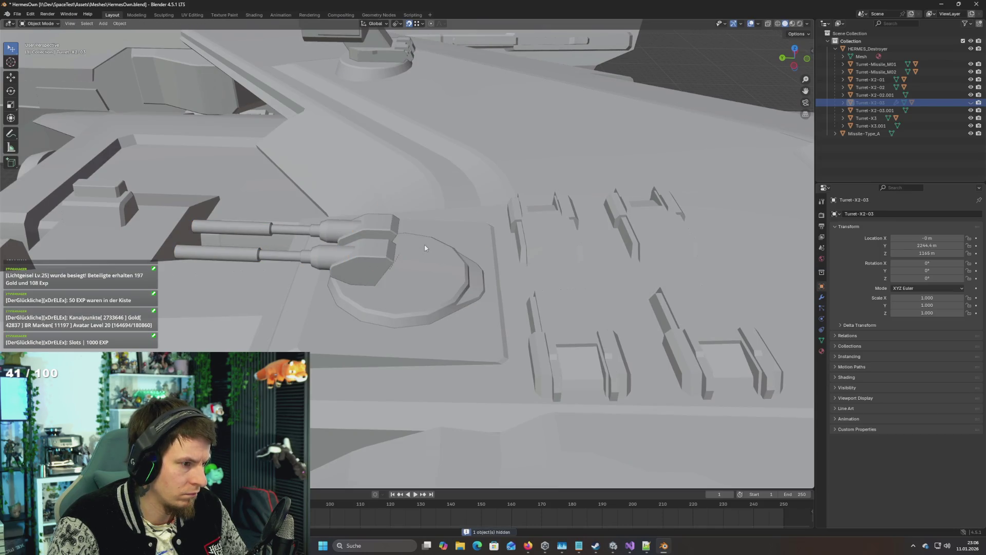
key("alt+h")
left_click_drag(424, 247, 429, 206)
scroll(430, 206, "up", 5)
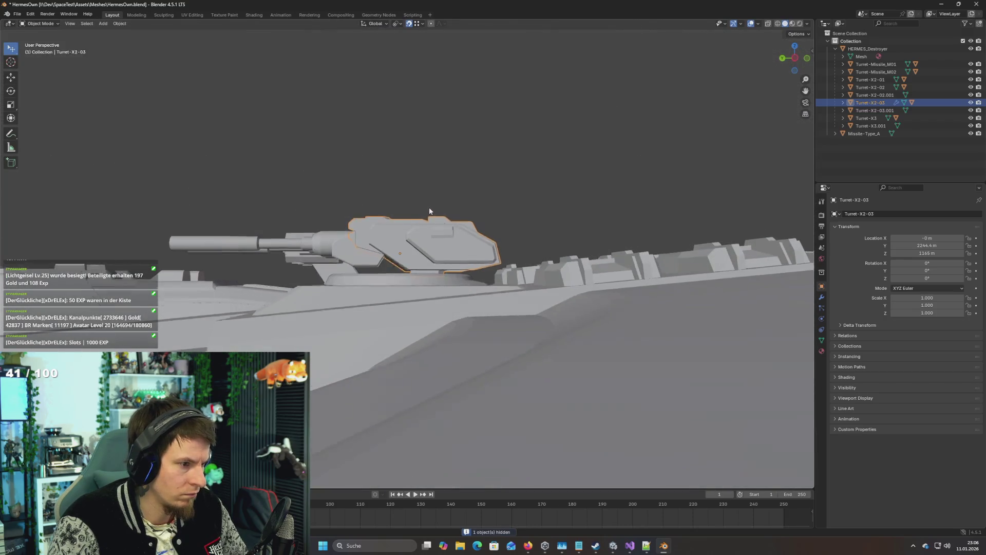
scroll(429, 216, "up", 8)
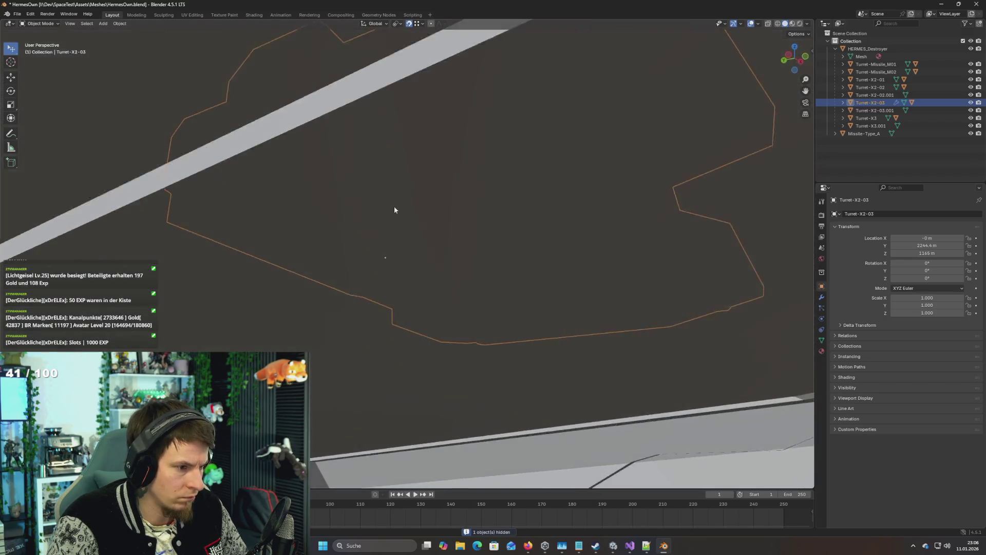
scroll(394, 209, "down", 8)
scroll(322, 330, "down", 4)
Step: Hide the HERMES_Destroyer hull and the Turret-X2-03.001 base ring
left_click(319, 347)
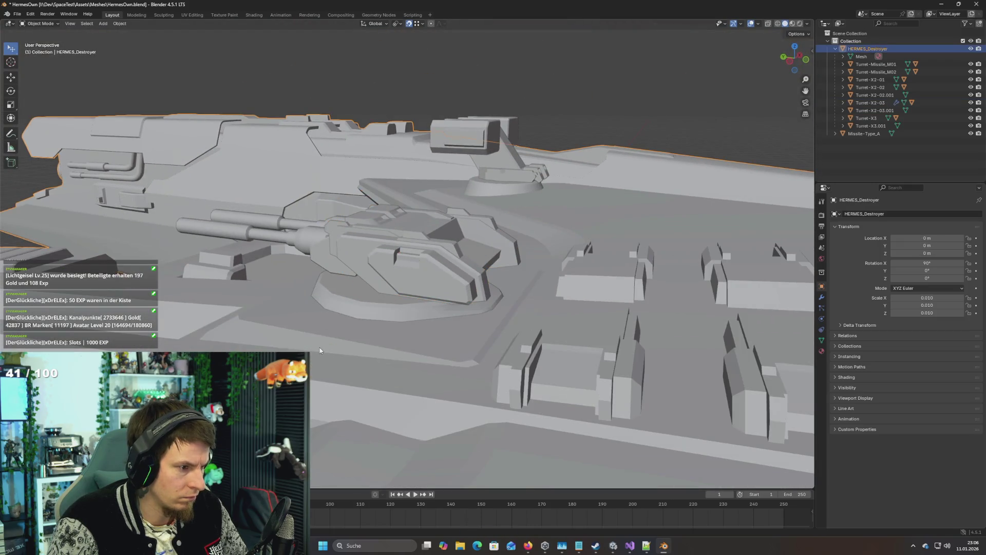
key("Tab")
left_click(314, 339)
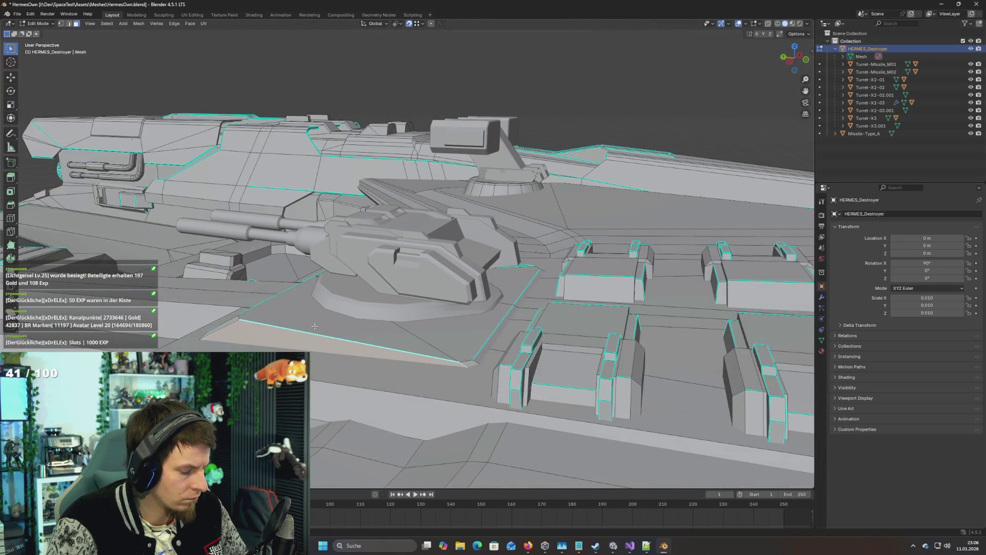
key("Tab")
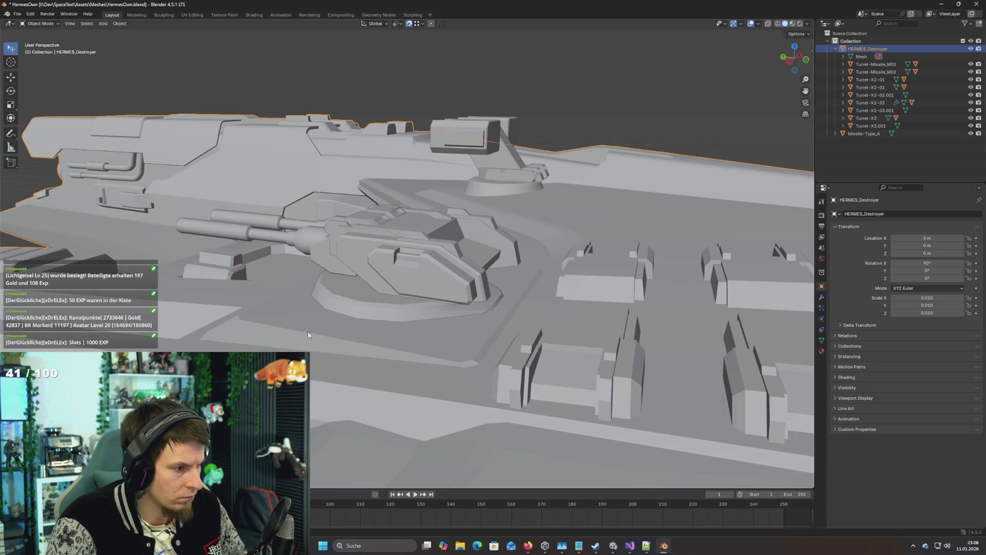
key("h")
left_click(349, 299)
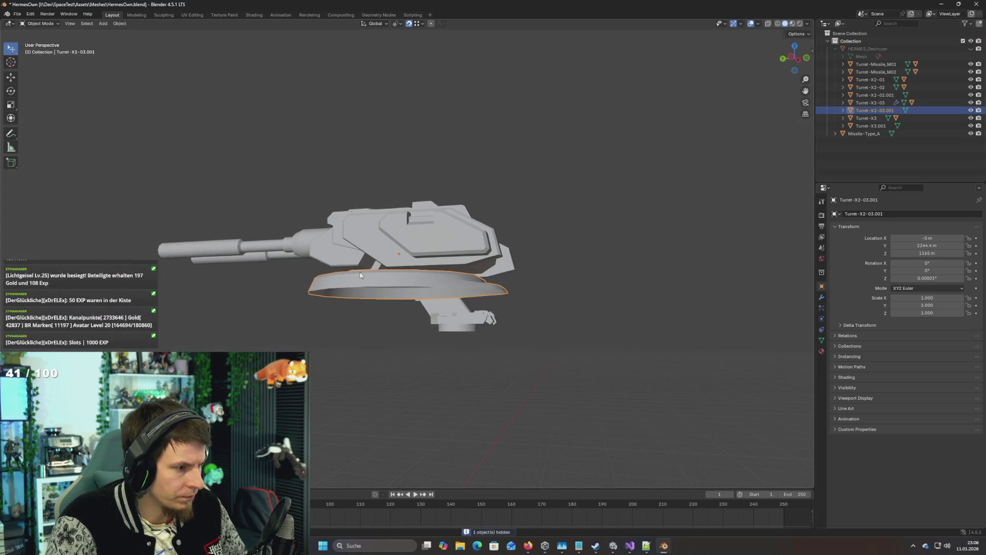
key("h")
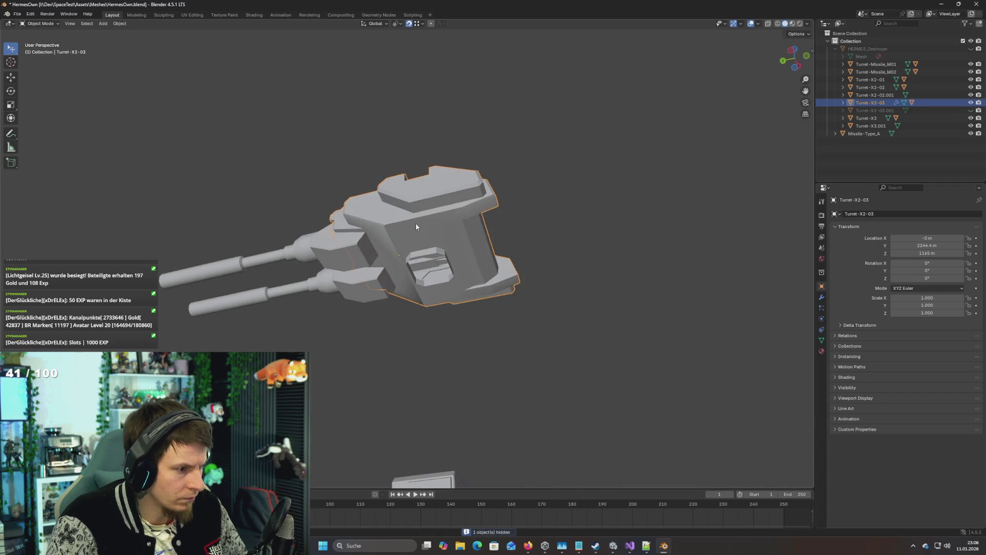
Step: Frame the Turret-X2-03 body and view it from the front
left_click(416, 224)
key("KP_Decimal")
key("KP_1")
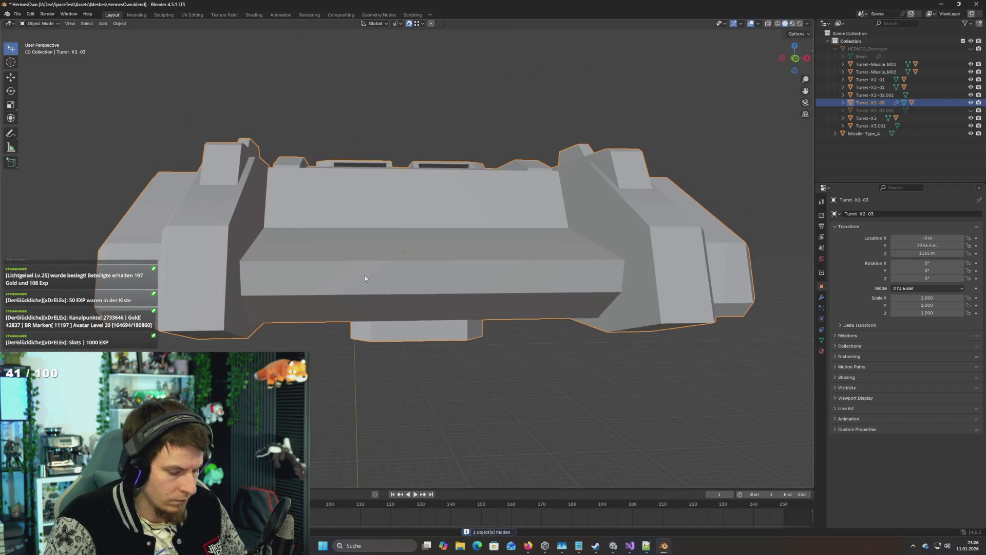
Step: Switch the viewport to wireframe shading
key("z")
left_click(303, 276)
scroll(376, 271, "up", 3)
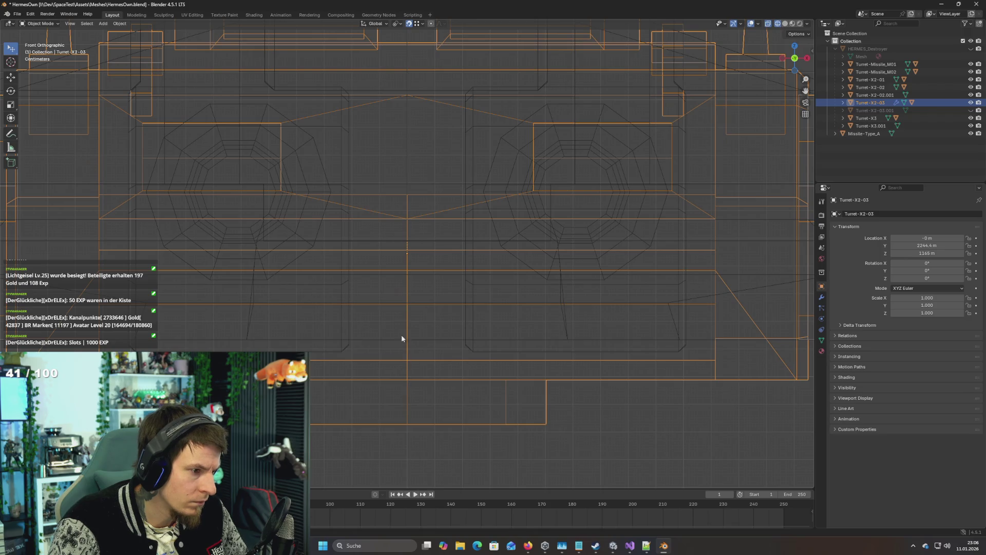
left_click(398, 313)
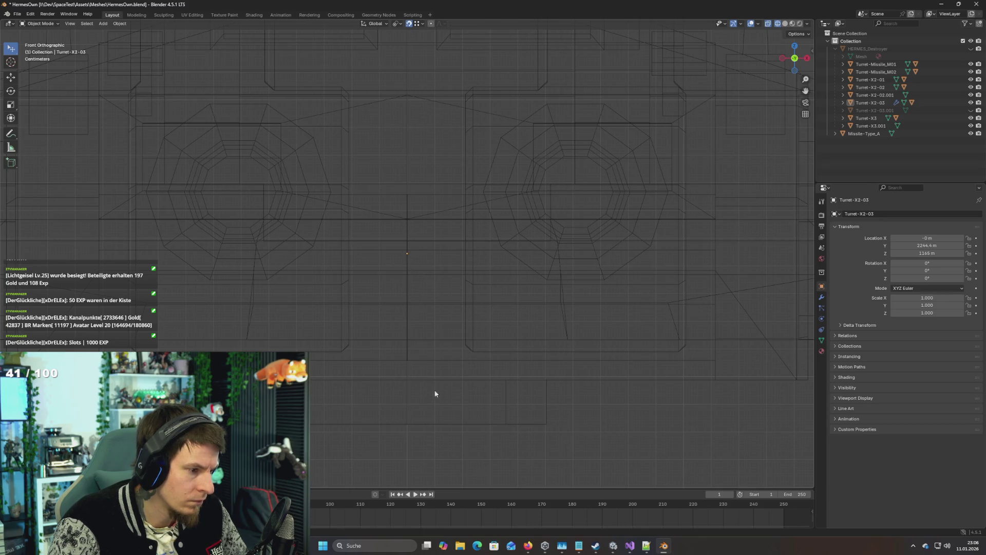
Step: Enter Edit Mode on Turret-X2-03, deselect all, and use vertex select mode
key("Tab")
key("alt+a")
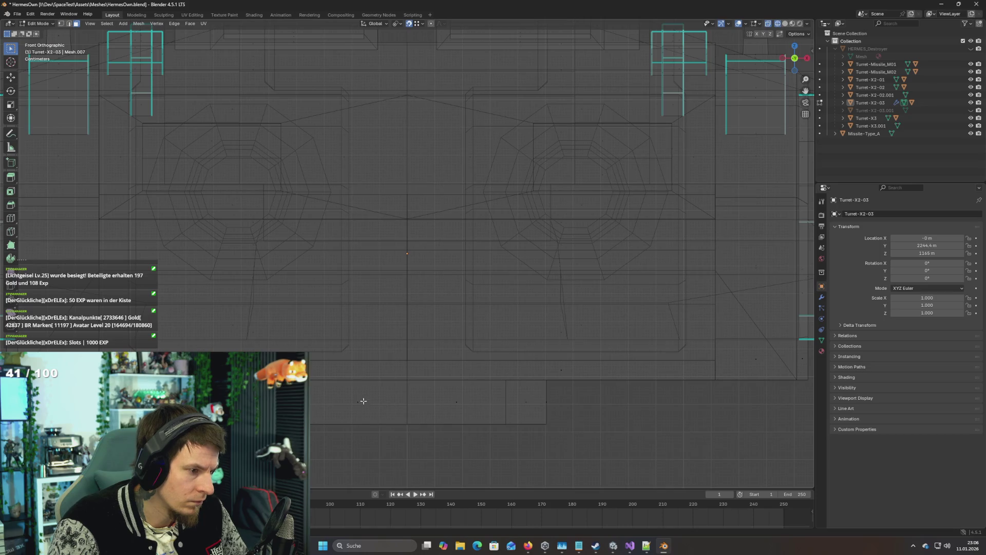
key("2")
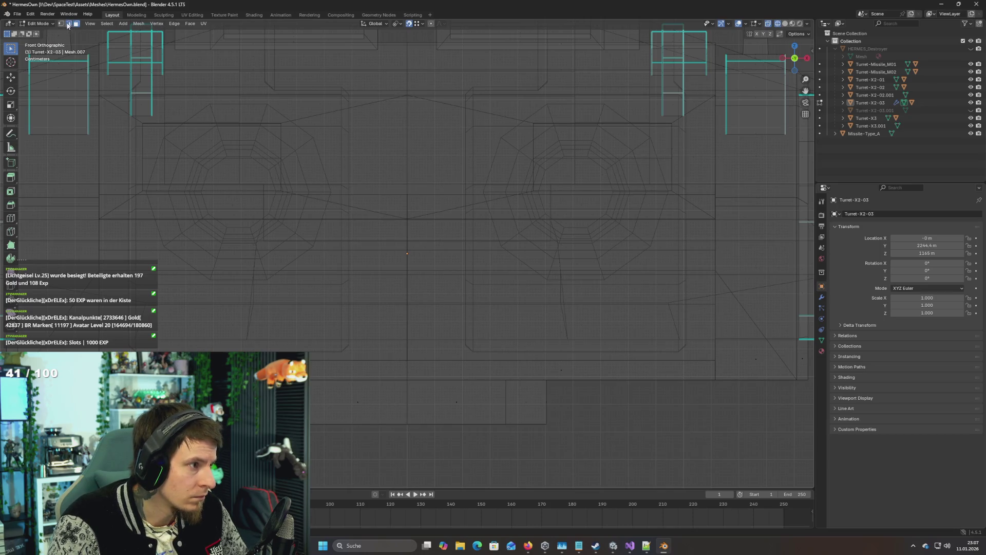
left_click(61, 24)
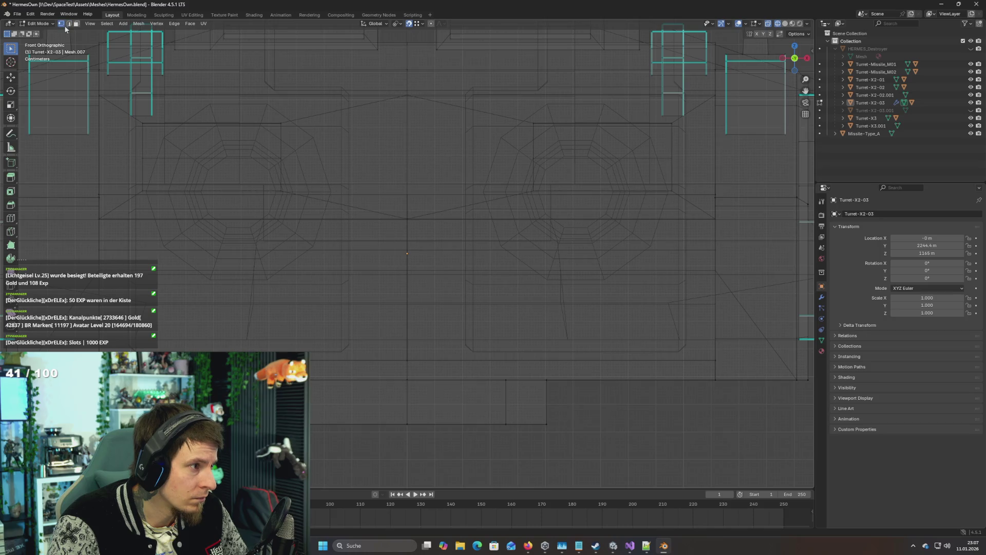
left_click(407, 254)
mouse_move(395, 269)
left_mouse_down()
mouse_move(411, 257)
mouse_move(462, 265)
mouse_move(520, 288)
mouse_move(514, 303)
mouse_move(413, 337)
left_mouse_up()
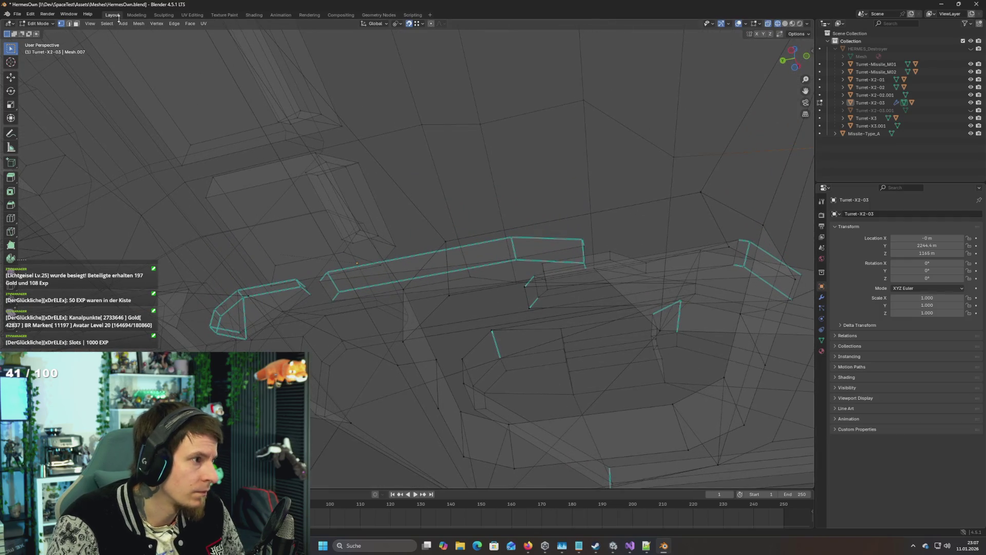
Step: In edge select mode, select the turret's lower edge loop
left_click(69, 23)
left_click(513, 283)
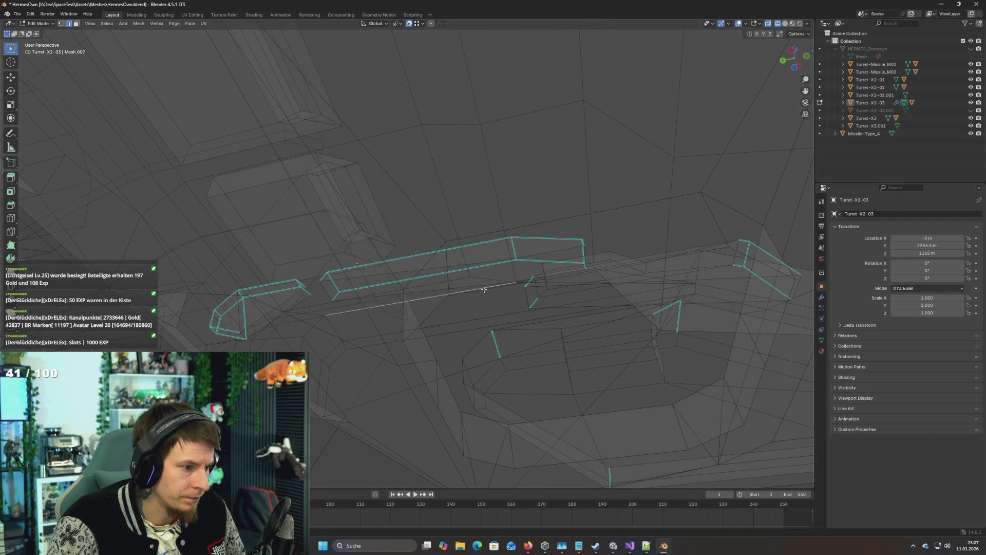
left_click_drag(514, 284, 485, 299)
left_click(502, 358)
left_click(481, 355)
left_click(481, 355, "alt")
scroll(487, 348, "down", 5)
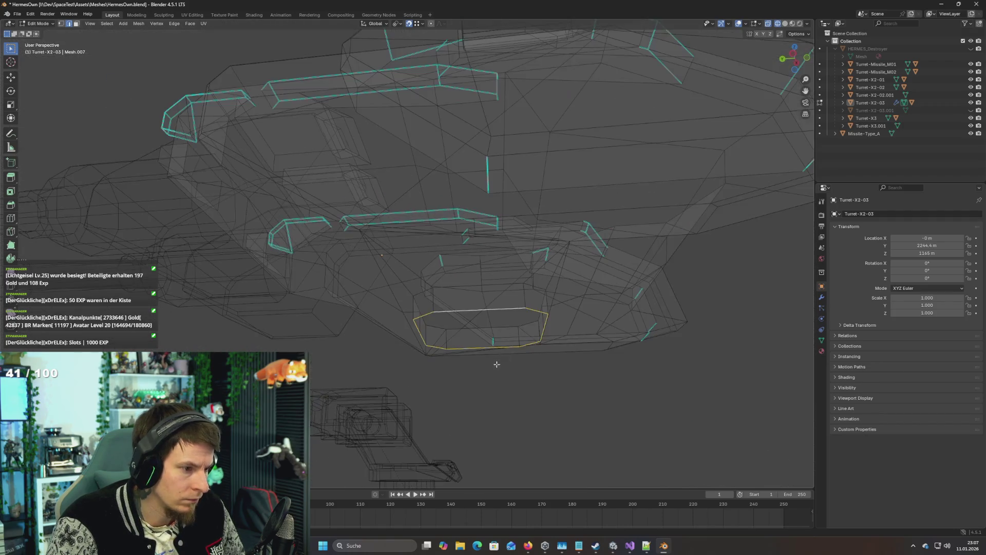
mouse_move(538, 350)
left_mouse_down()
mouse_move(528, 357)
mouse_move(540, 345)
left_mouse_up()
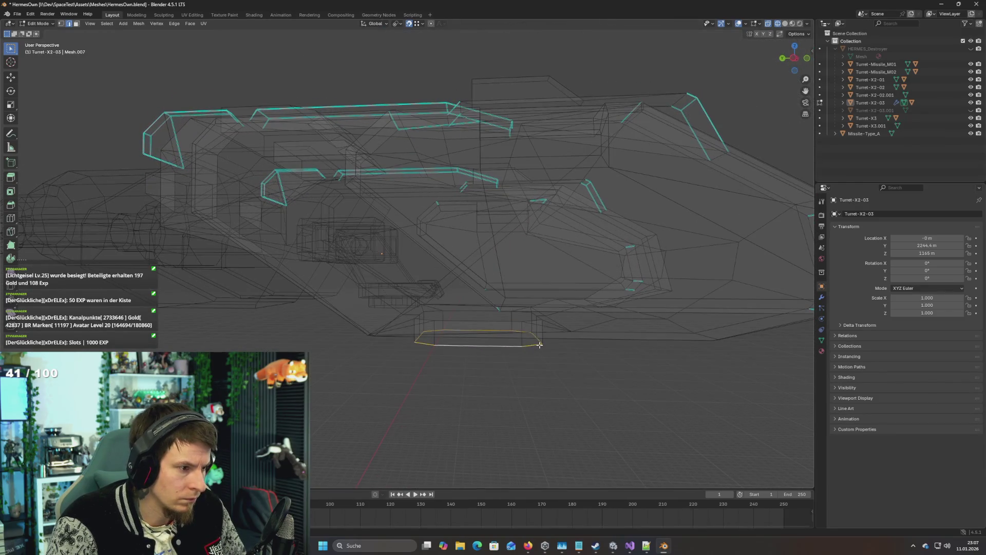
Step: Move the selected edge loop up along Z, refining it in front view
key("g")
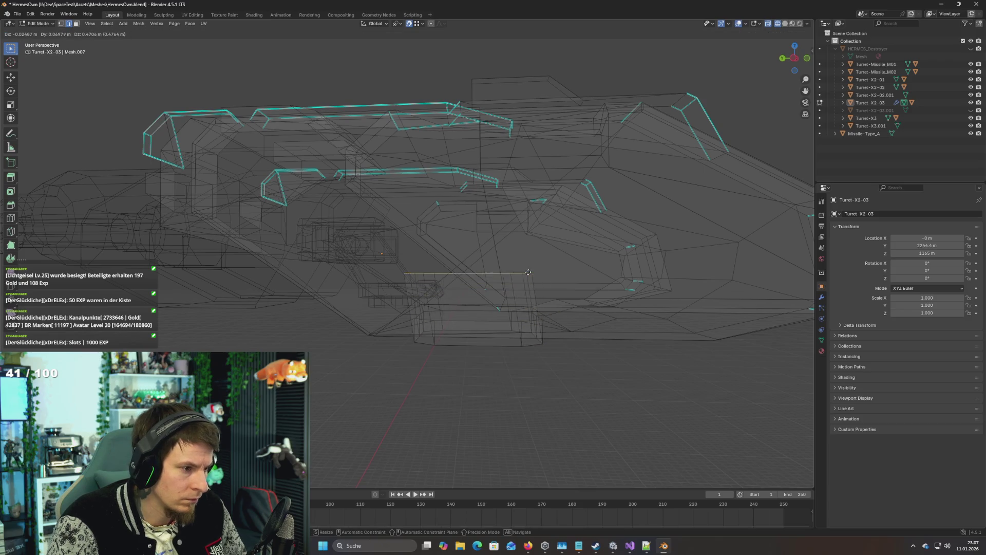
key("z")
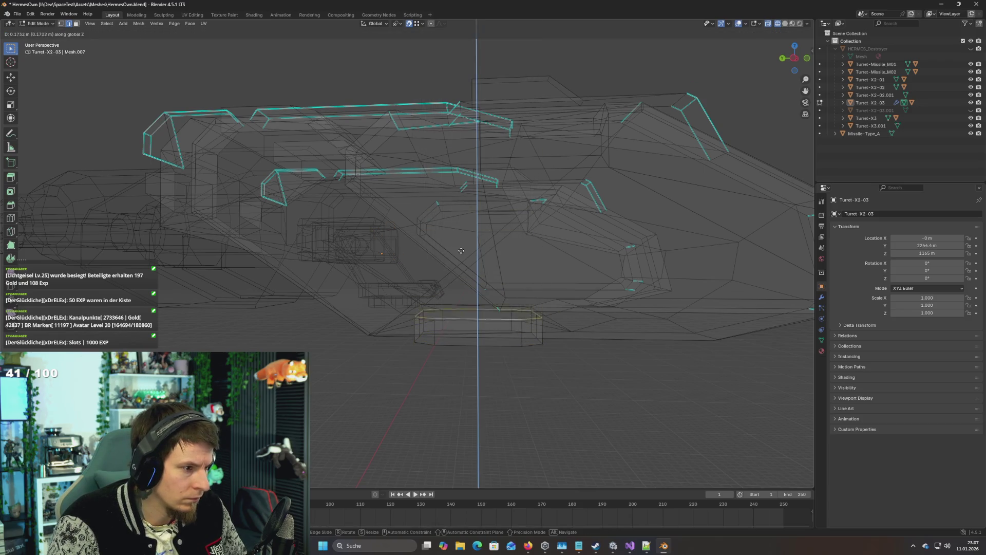
left_click(525, 192)
key("KP_1")
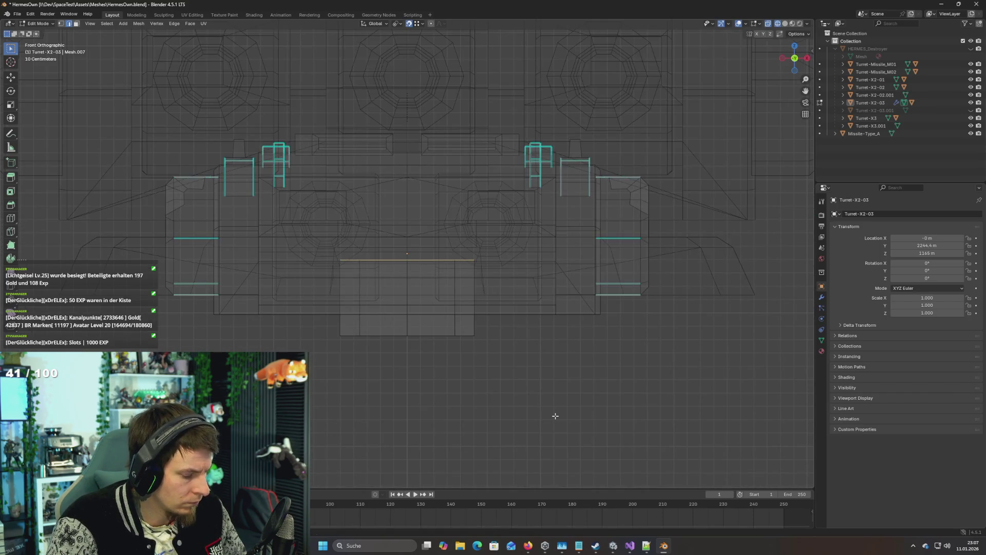
key("g")
key("z")
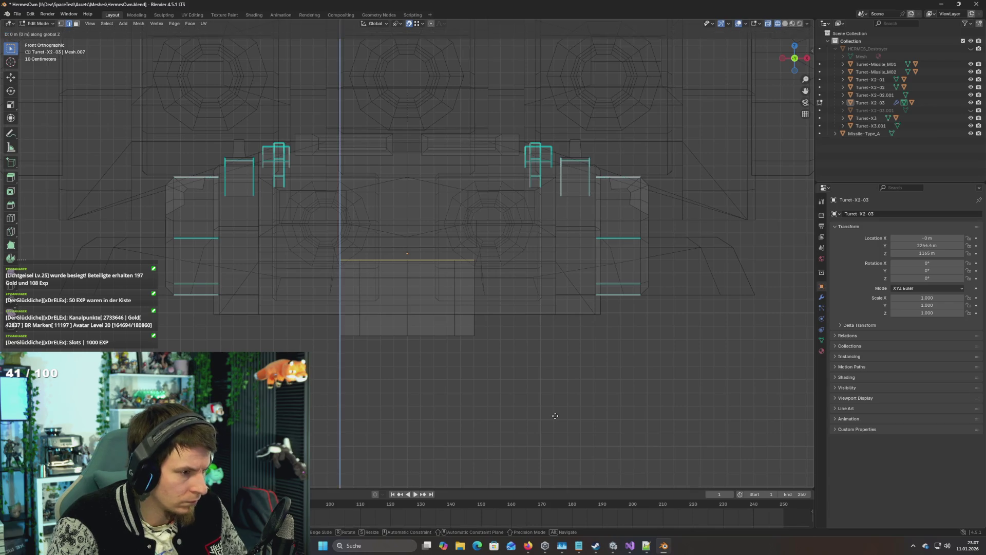
left_click(558, 409)
mouse_move(464, 378)
left_mouse_down()
mouse_move(584, 383)
mouse_move(575, 402)
left_mouse_up()
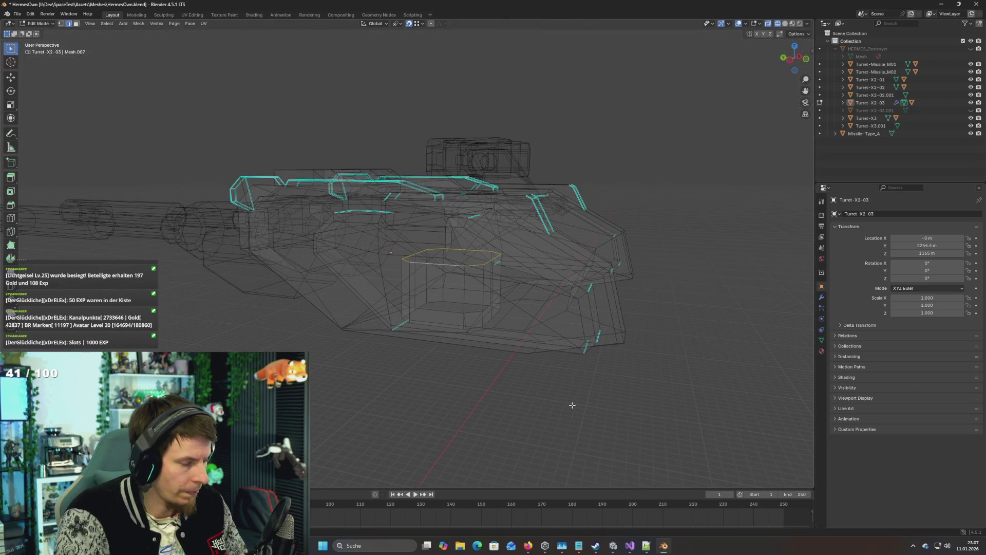
key("F3")
key("Escape")
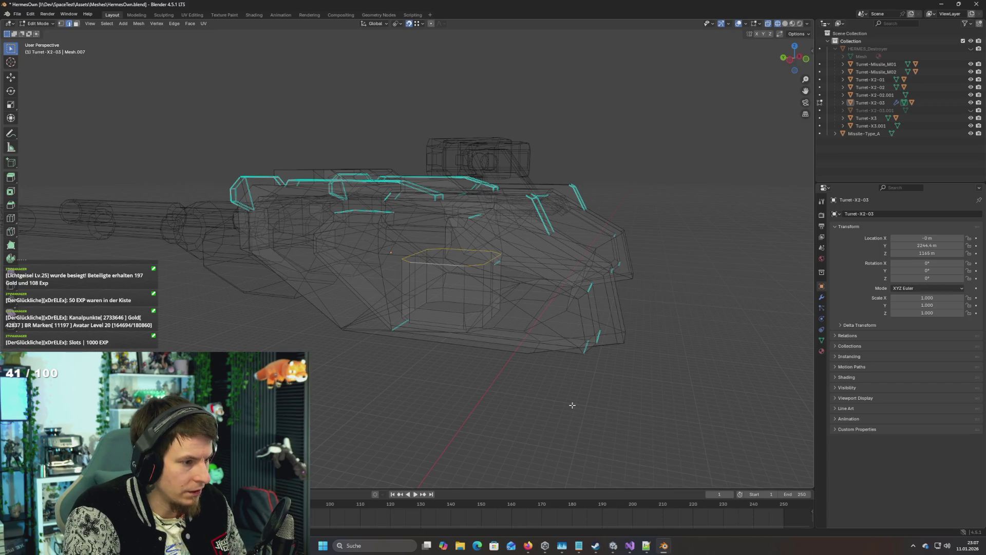
mouse_move(572, 406)
left_mouse_down()
mouse_move(605, 399)
mouse_move(592, 412)
left_mouse_up()
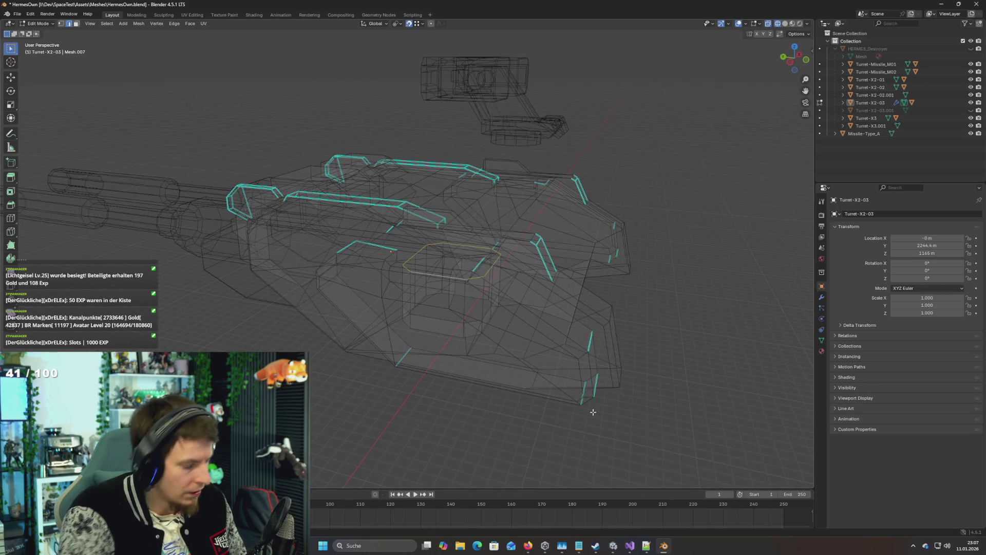
Step: Snap the 3D cursor to the centre of the selected edge ring
key("F3")
type("set curso")
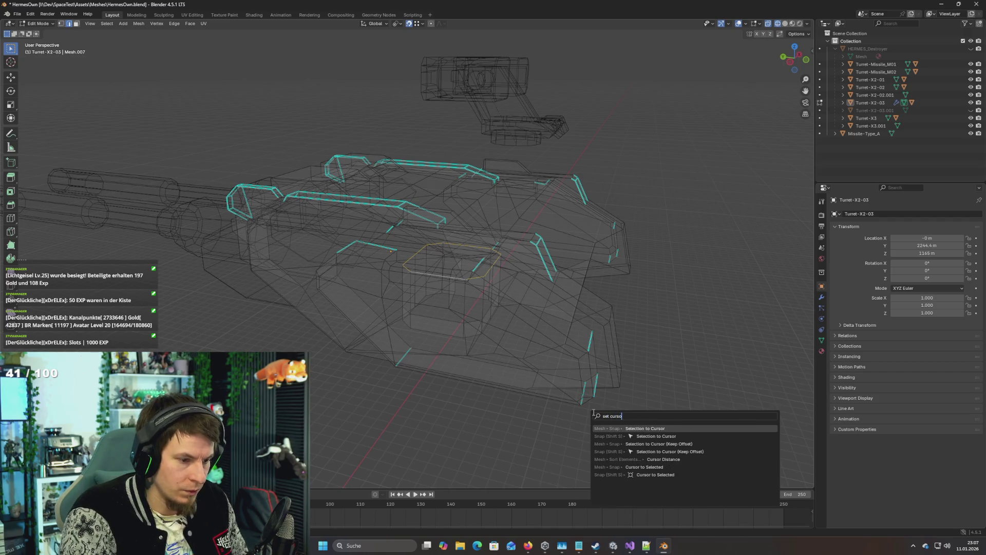
key("Down")
key("Down")
key("Up")
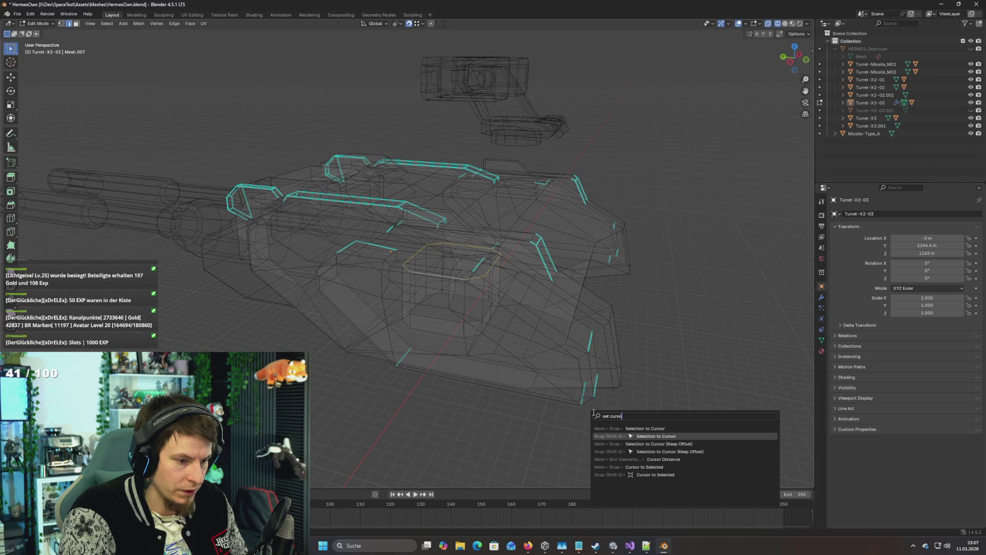
key("Down")
key("Down")
key("Down")
key("Return")
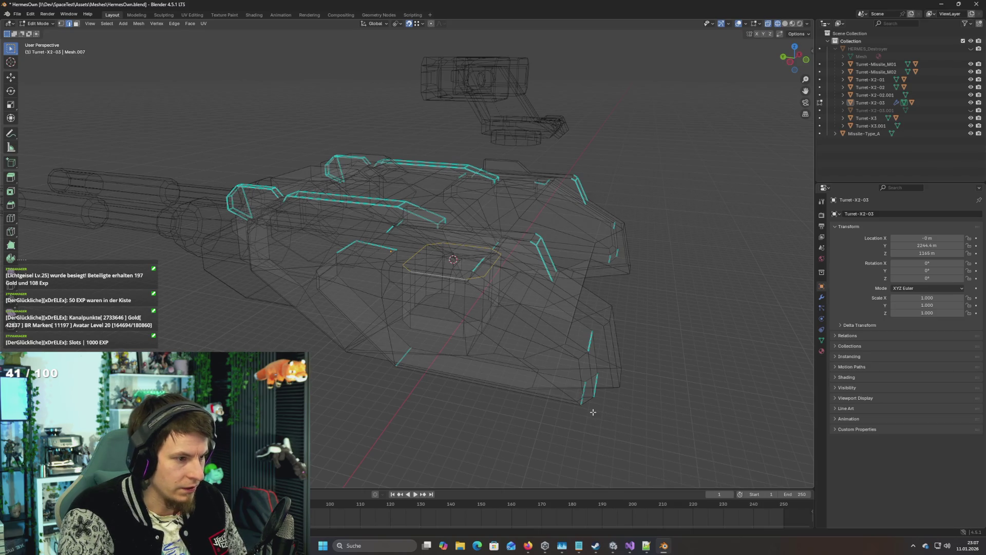
Step: In solid shading, set the Turret-X2-03 origin to the 3D cursor and save HermesOwn.blend
key("Tab")
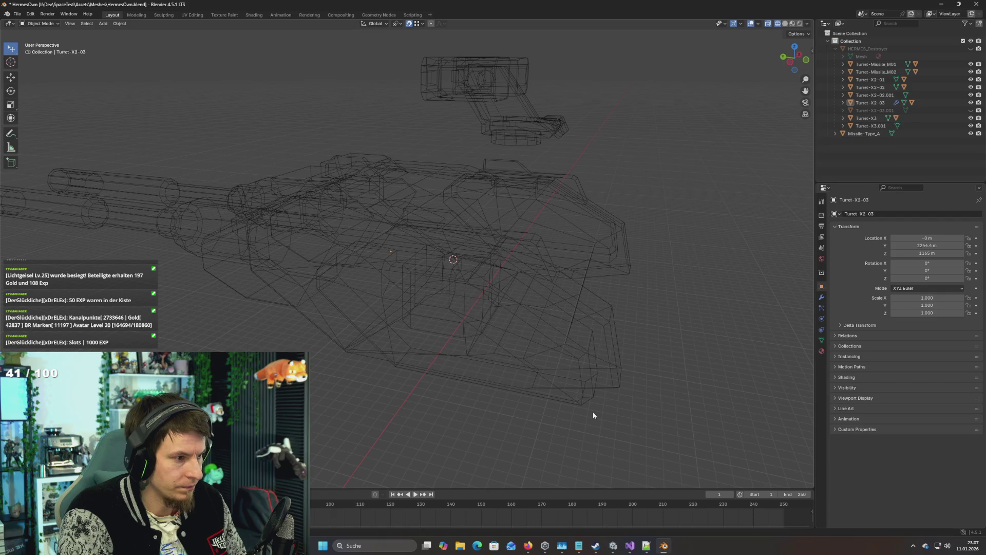
key("z")
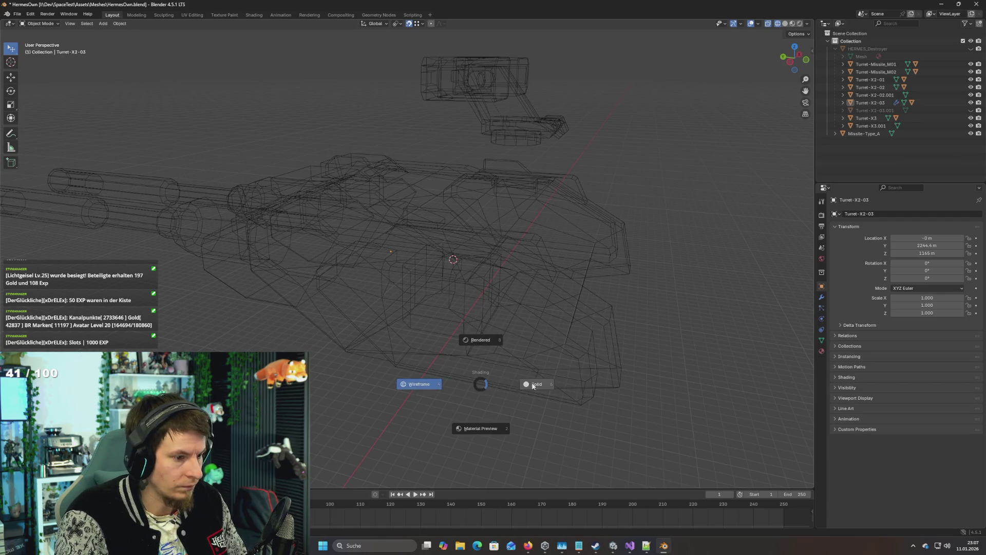
left_click(536, 385)
left_click(480, 353)
key("F3")
type("set ")
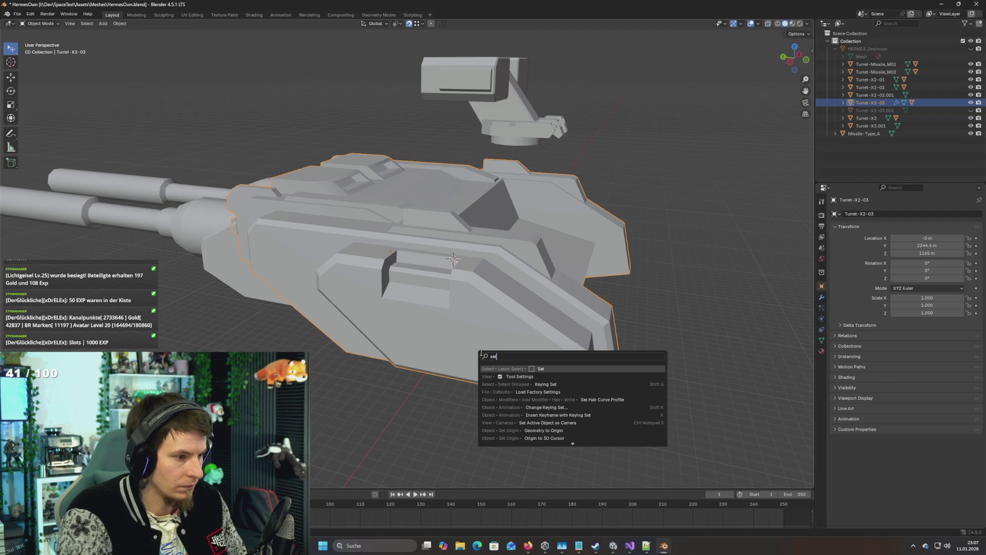
type("or")
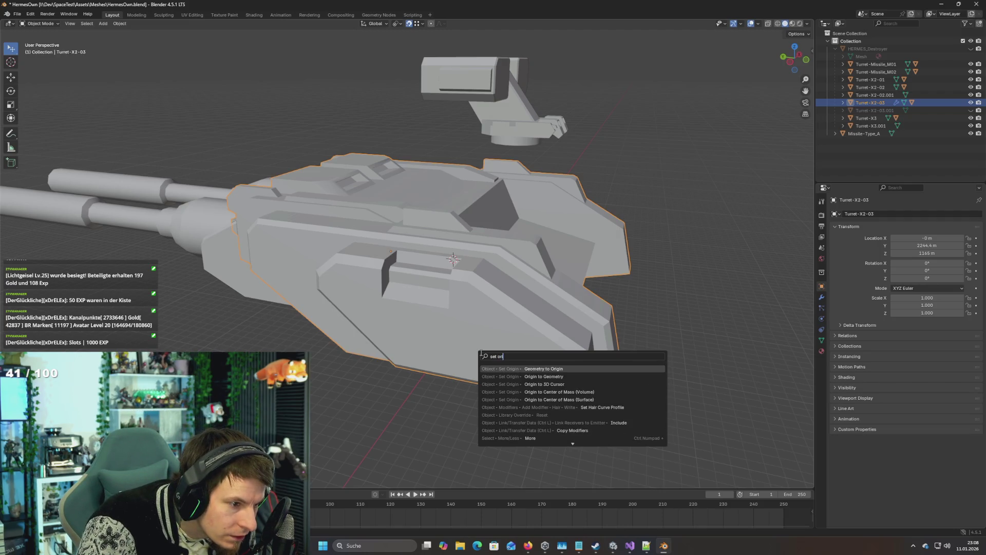
key("Down")
key("Down")
key("Down")
key("Up")
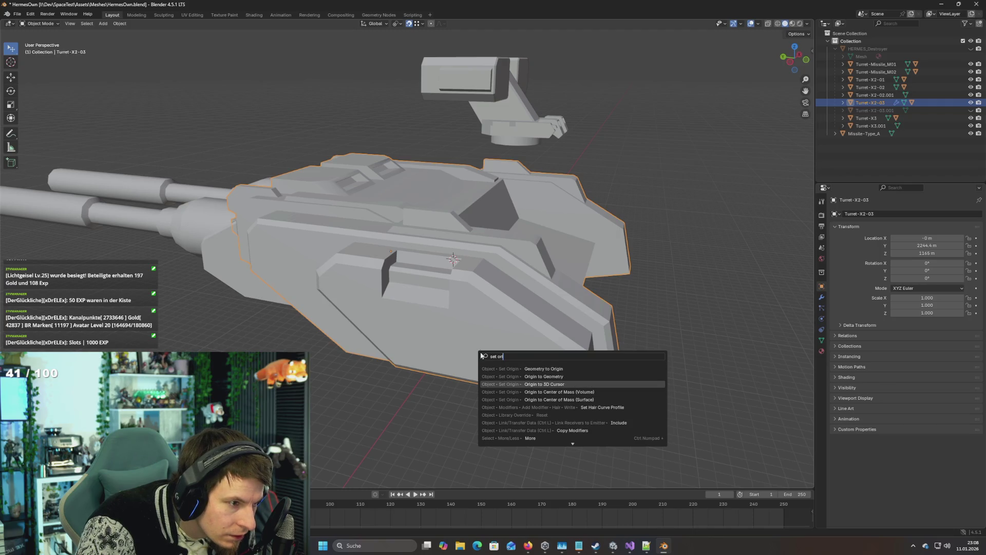
key("Return")
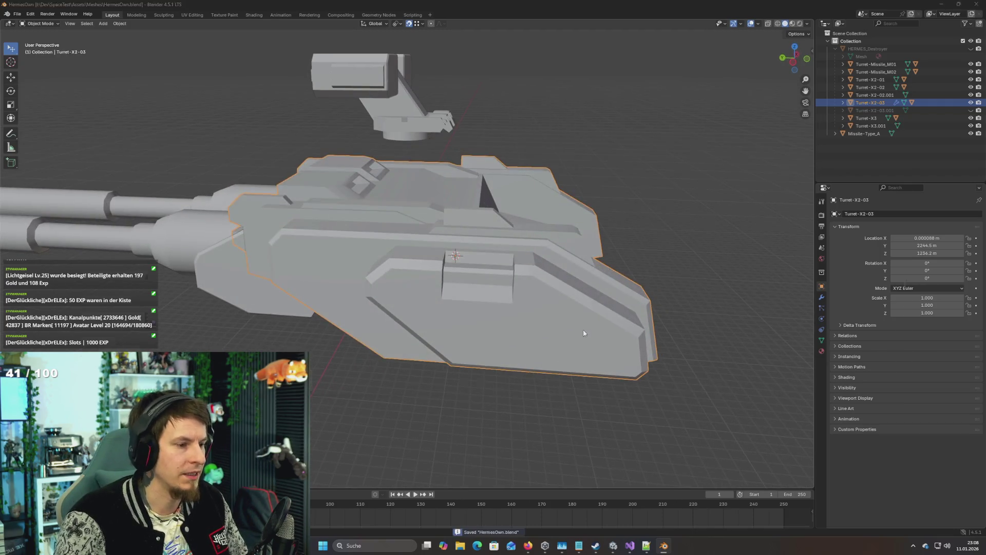
key("alt+Tab")
Step: Try rotating the turret to 225°, undo it, and select Demoise2x1_1(Clone)
key("e")
mouse_move(495, 180)
left_mouse_down()
mouse_move(396, 193)
mouse_move(462, 222)
left_mouse_up()
key("ctrl+z")
left_click(353, 194)
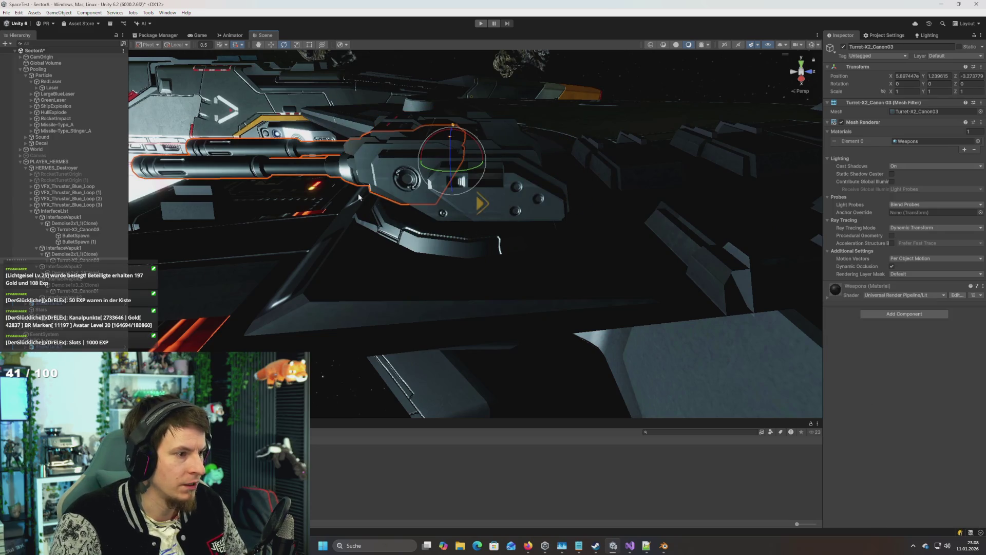
left_click(502, 202)
left_click_drag(510, 219, 514, 217)
scroll(512, 220, "down", 5)
scroll(513, 219, "up", 6)
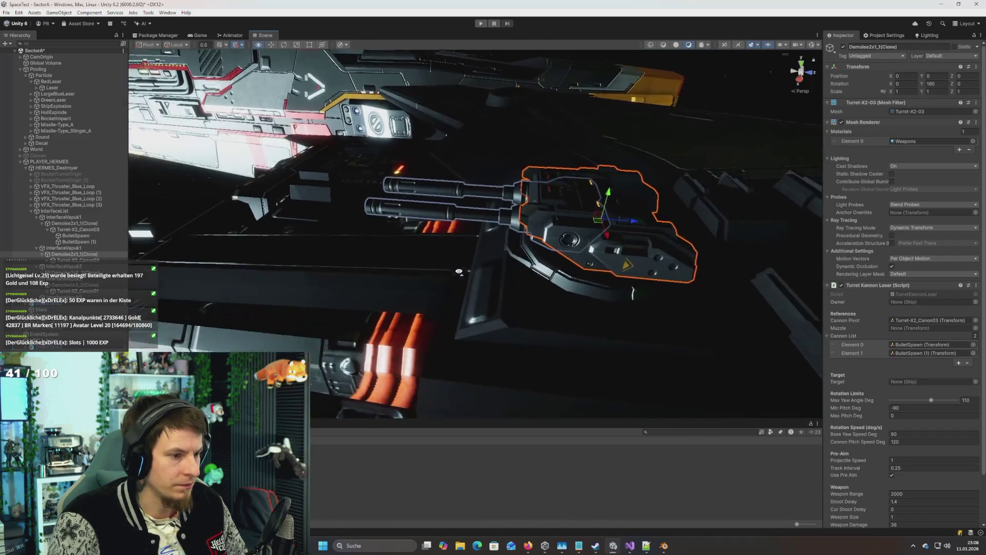
scroll(445, 253, "up", 2)
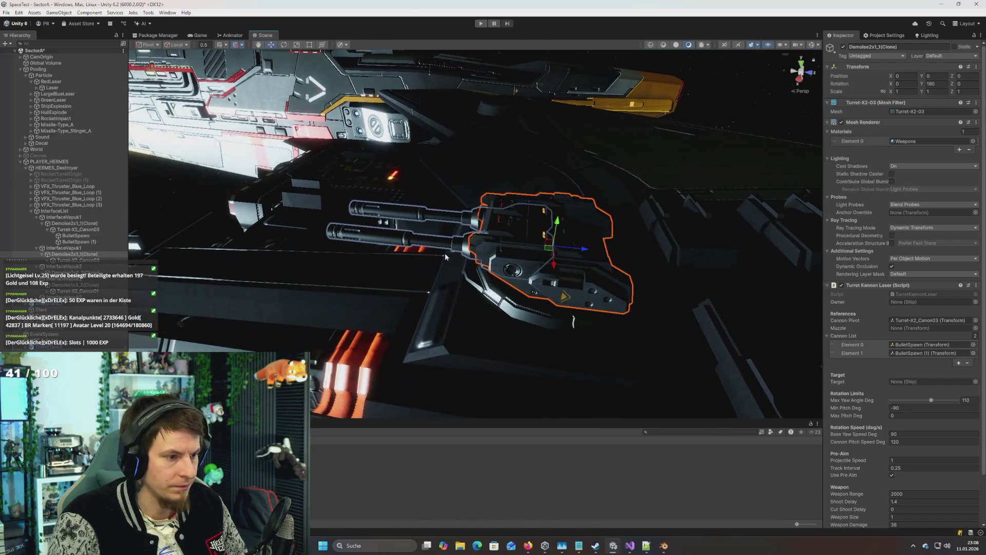
Step: Set Demoise2x1_1(Clone) Rotation Y to 0, then select the Turret-X2_Canon03 barrels
left_click(523, 304)
left_click(588, 294)
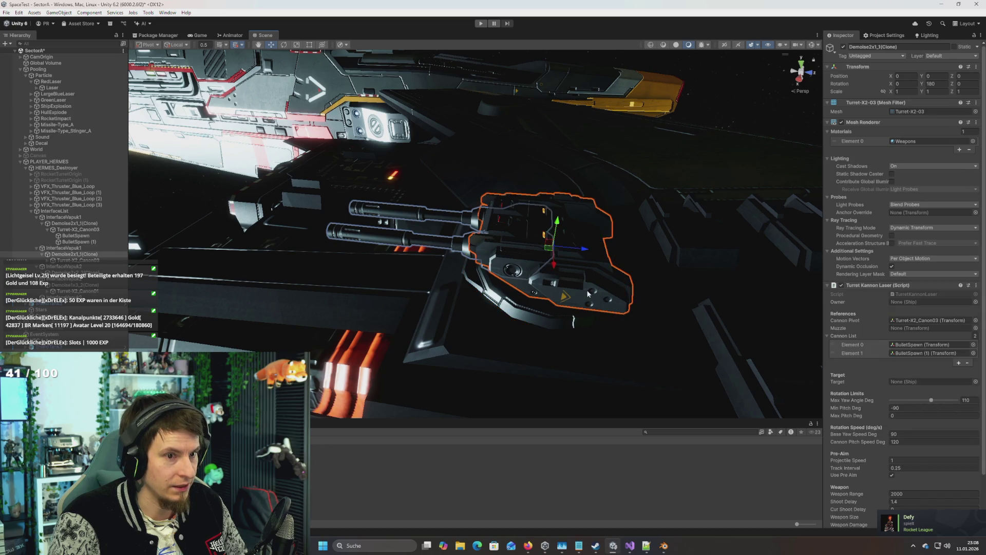
left_click(939, 83)
type("0")
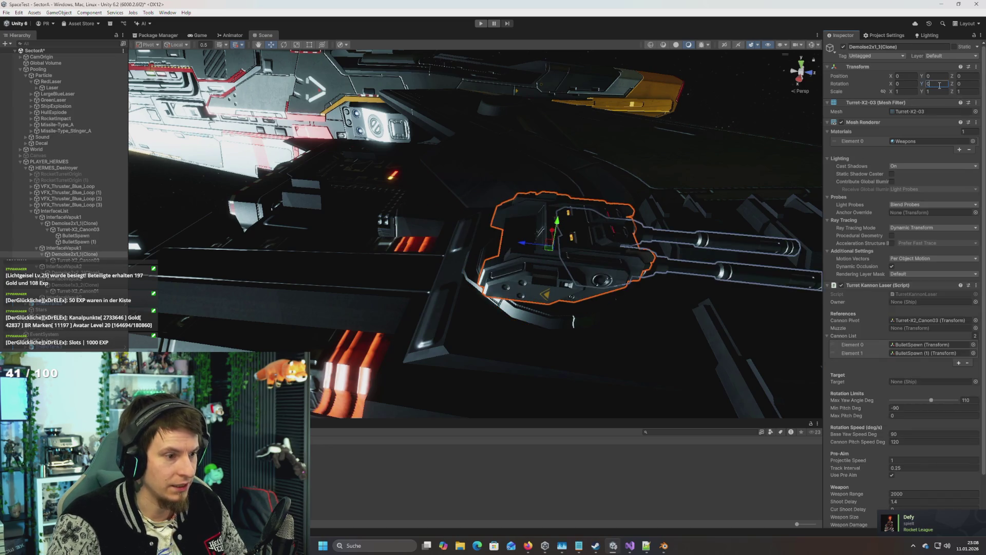
mouse_move(616, 257)
left_mouse_down()
mouse_move(574, 258)
mouse_move(595, 256)
mouse_move(496, 294)
mouse_move(545, 267)
mouse_move(514, 278)
left_mouse_up()
left_click(596, 257)
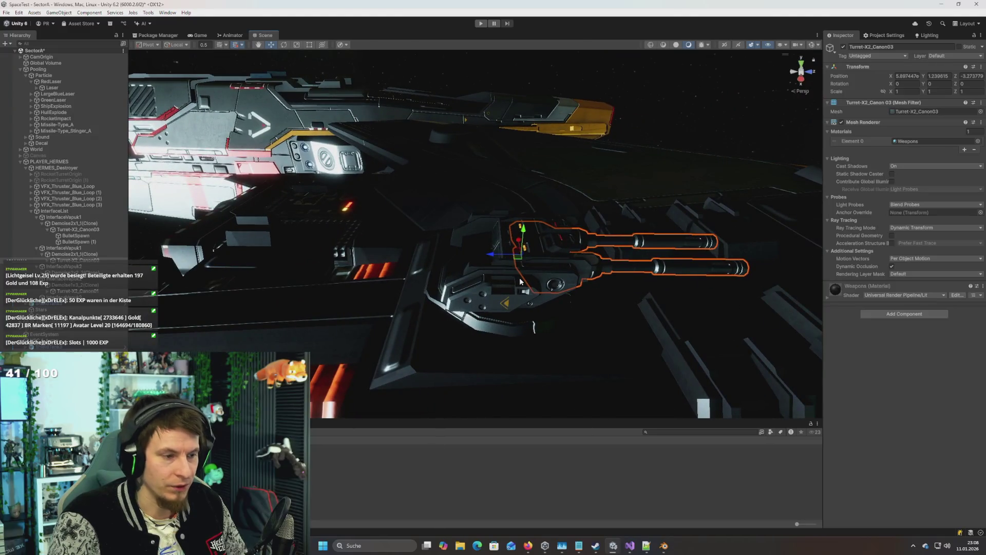
key("alt+Tab")
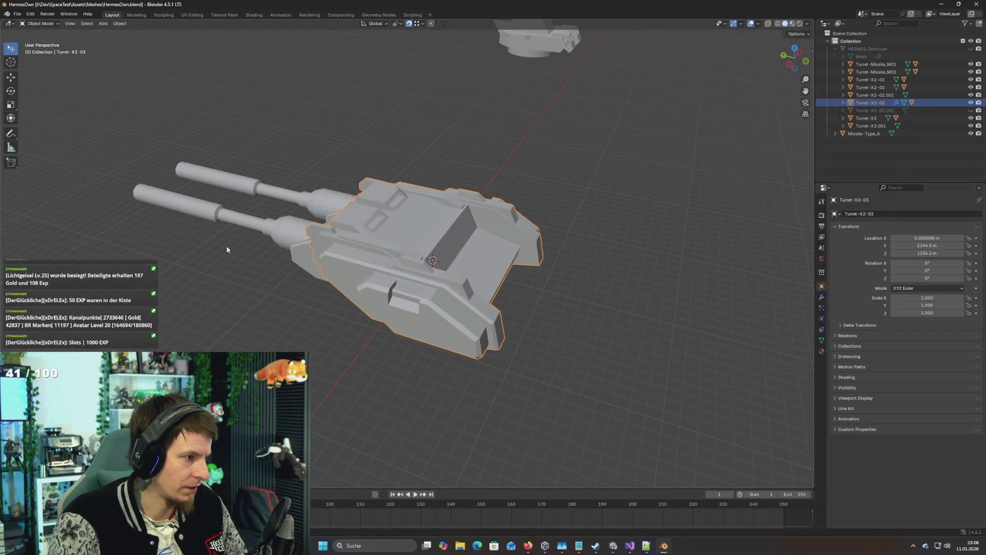
Step: Mirror all of the Turret-X2_Canon03 barrel geometry by scaling Y by -1
key("alt+q")
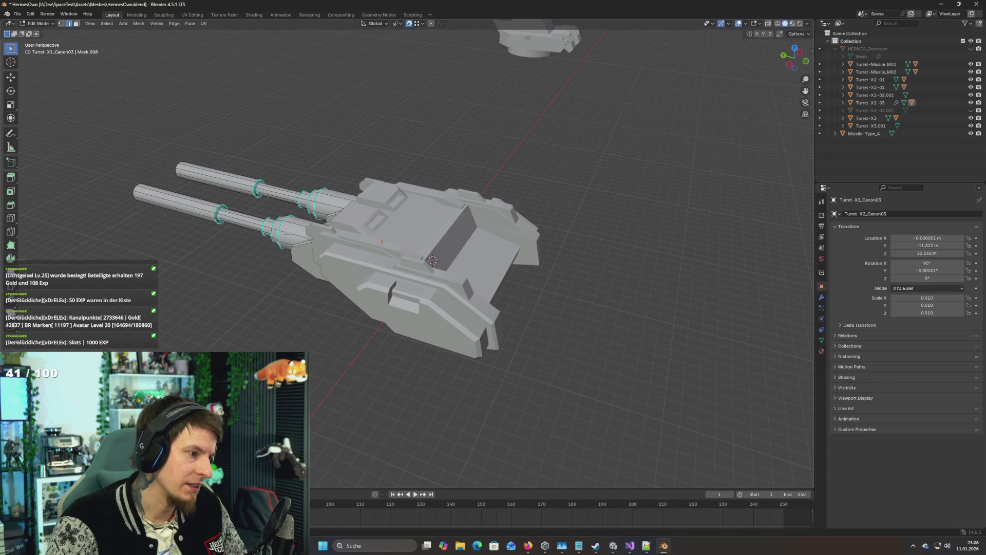
key("a")
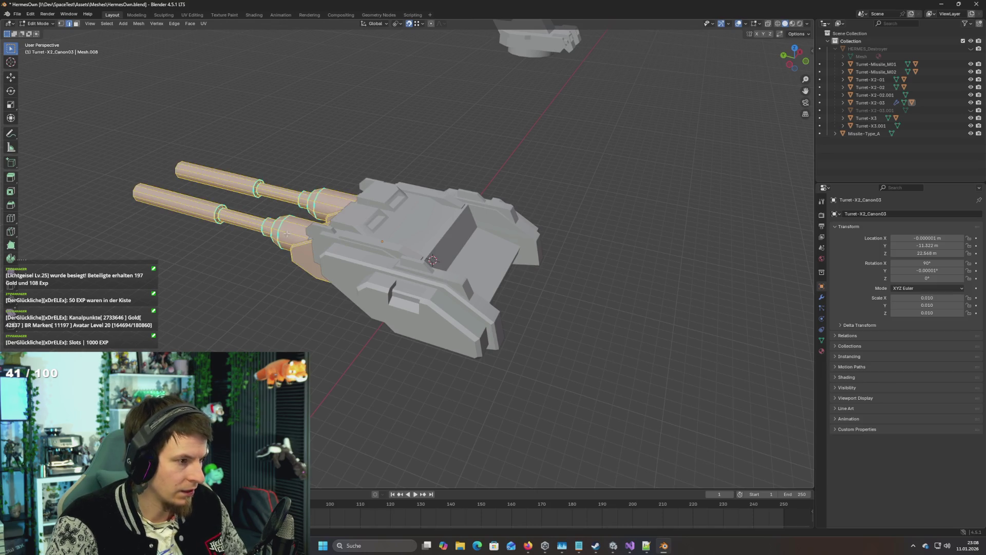
key("s")
type("y")
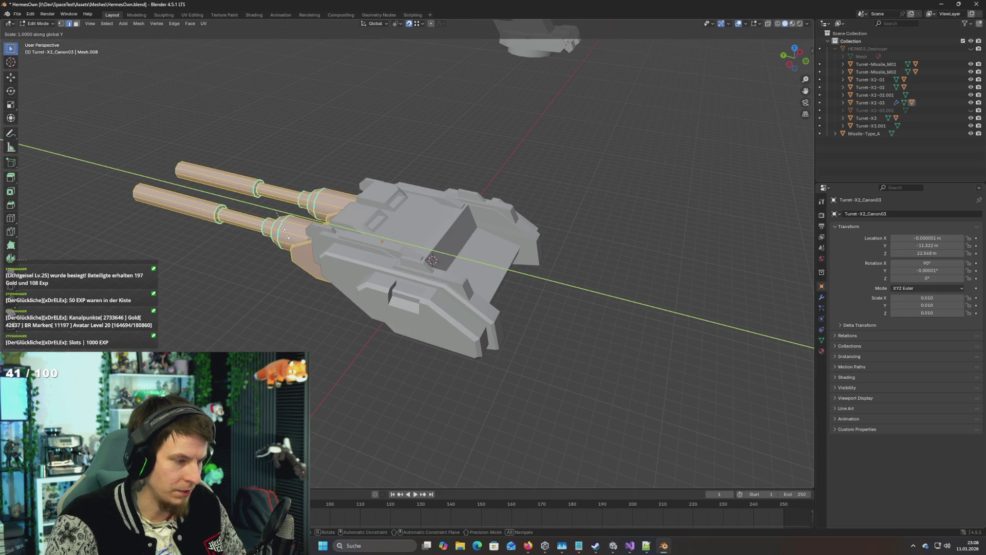
type("-1")
key("Return")
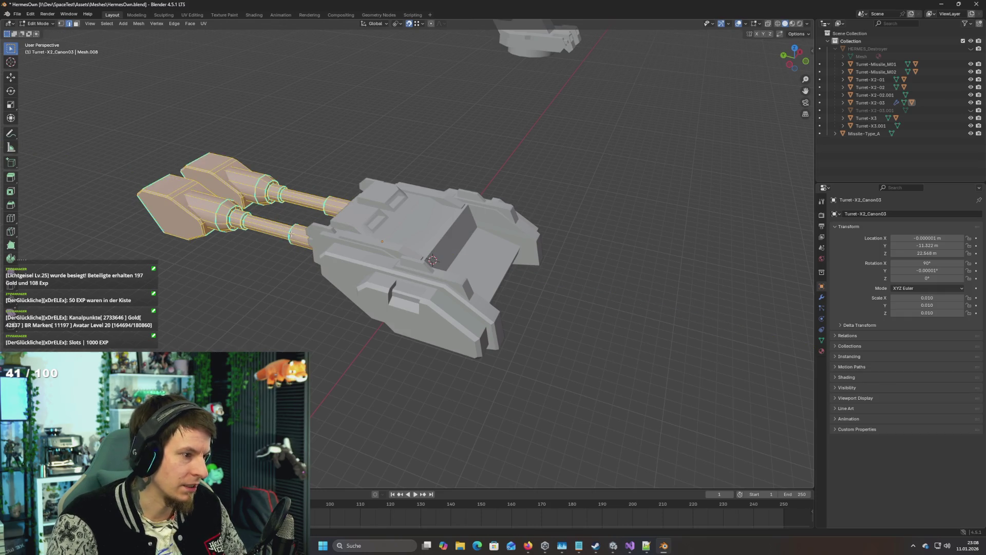
left_click_drag(258, 231, 266, 228)
Step: Hide the Turret-X2-03 body and reopen the barrel mesh in Edit Mode
key("Tab")
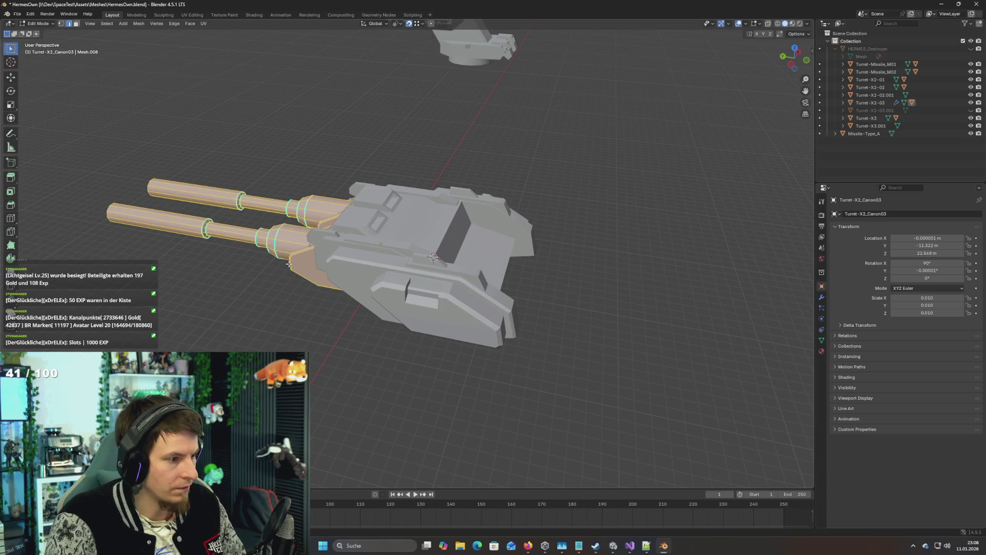
left_click(447, 302)
key("h")
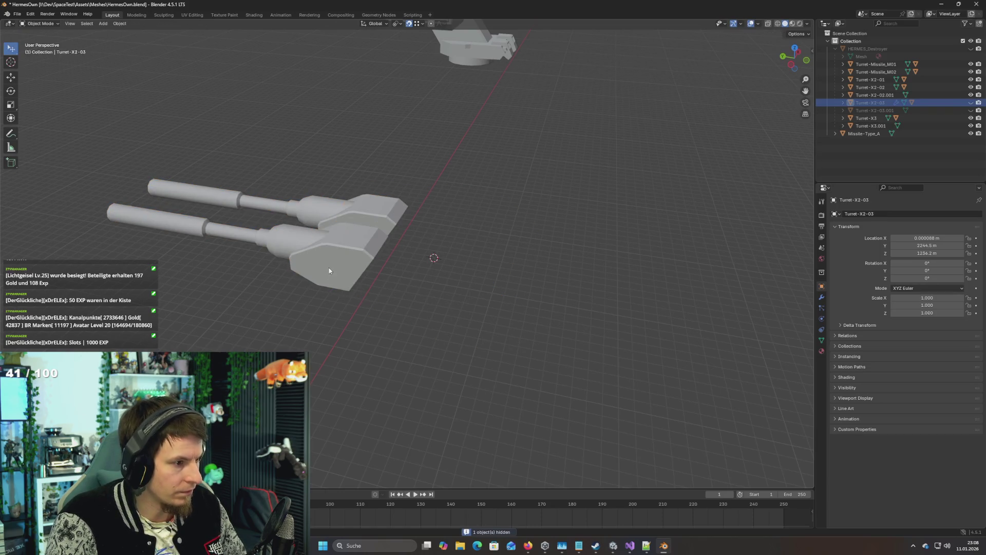
left_click(330, 271)
key("Tab")
mouse_move(329, 270)
left_mouse_down()
mouse_move(242, 230)
mouse_move(262, 239)
left_mouse_up()
scroll(271, 243, "up", 3)
mouse_move(335, 265)
left_mouse_down()
mouse_move(362, 255)
mouse_move(468, 284)
mouse_move(529, 270)
mouse_move(451, 269)
mouse_move(472, 266)
mouse_move(452, 257)
mouse_move(535, 282)
mouse_move(595, 280)
left_mouse_up()
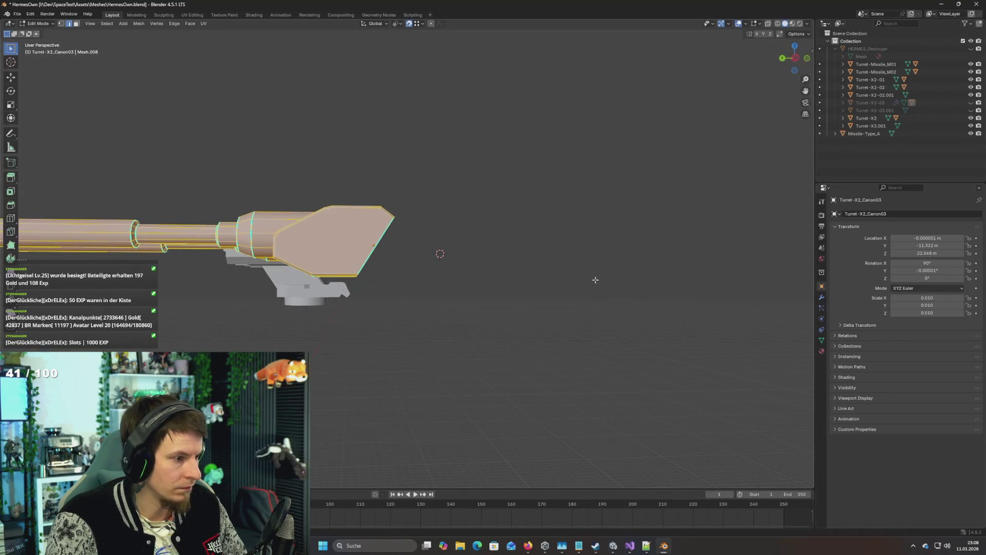
Step: In right side view, flip the barrel back by scaling Y by -1
key("KP_1")
key("KP_3")
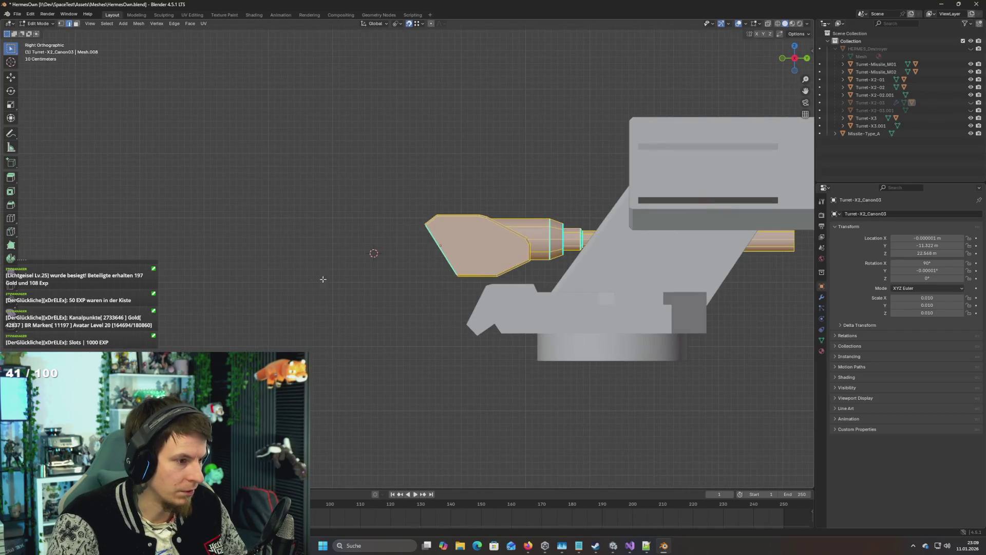
key("s")
type("y")
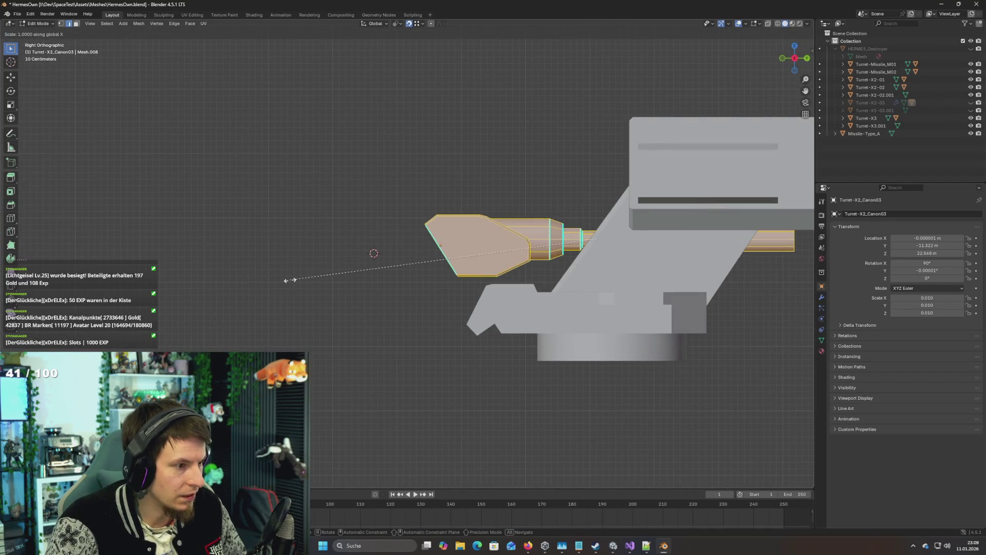
type("-1")
key("Return")
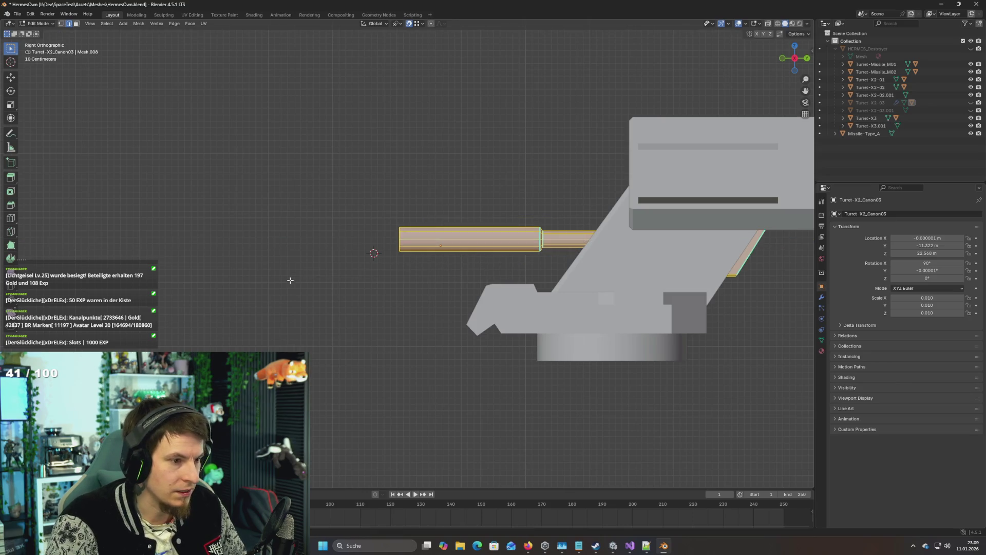
Step: Slide the barrel about 4.887 m along Y and return to Unity
key("g")
key("y")
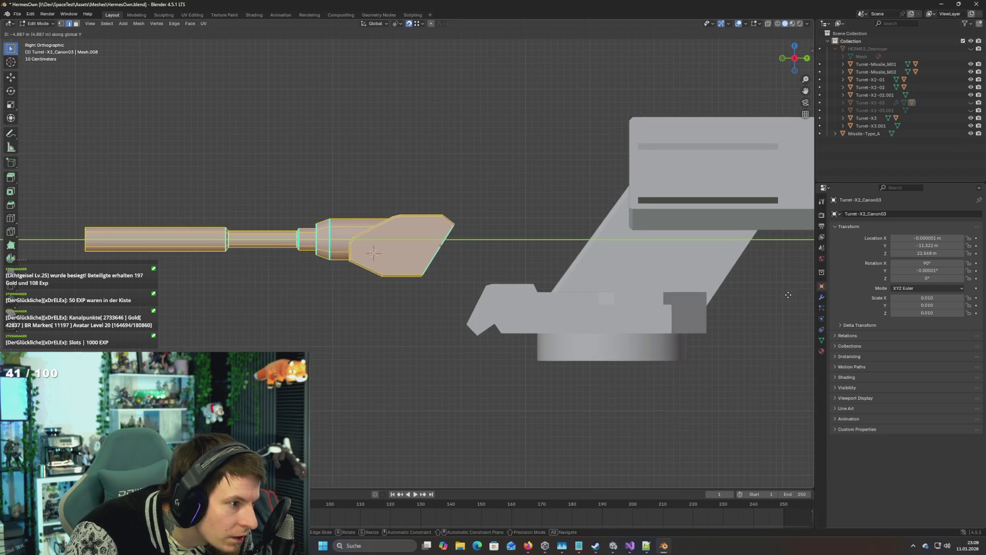
key("Return")
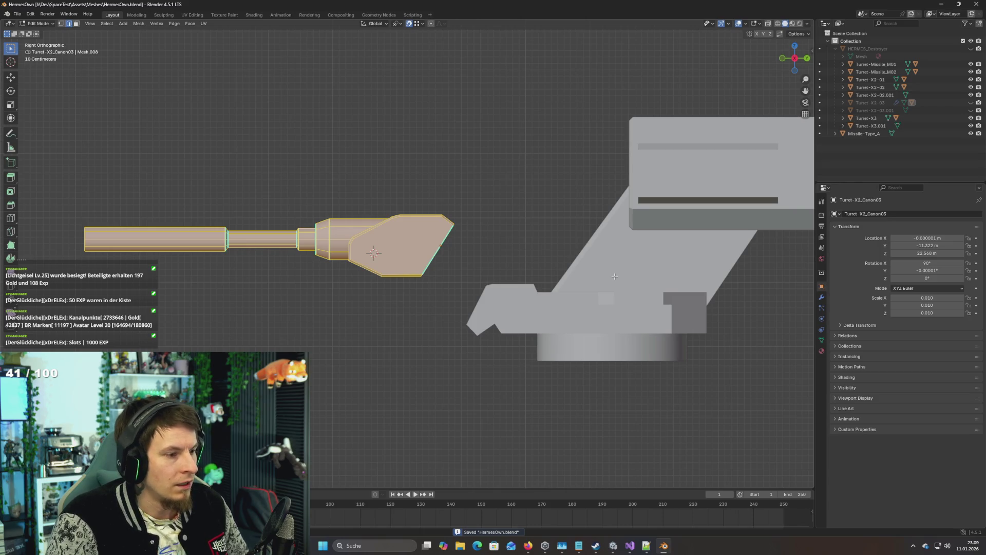
key("alt+Tab")
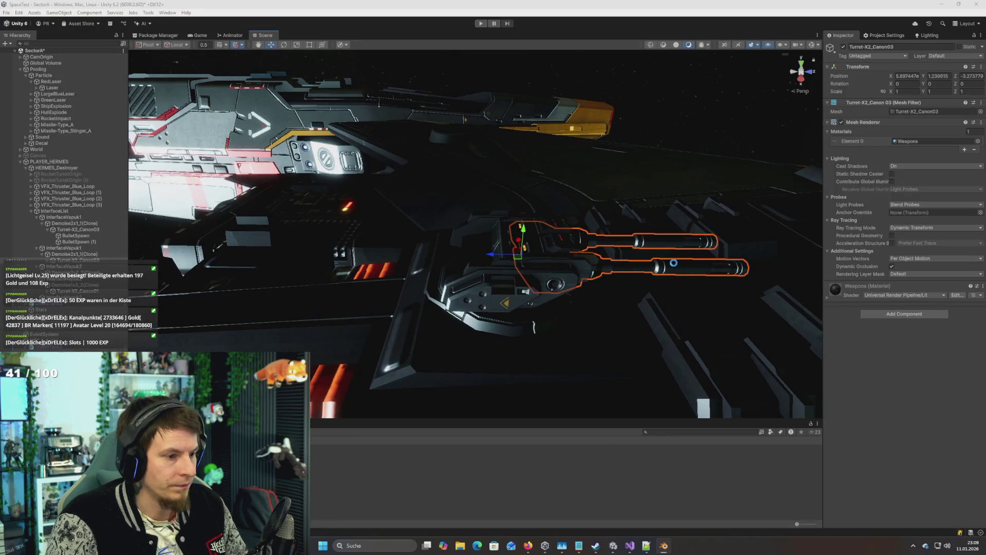
Step: Inspect the reimported barrels in Unity by test-tilting them around their pivot
left_click_drag(645, 262, 574, 258)
mouse_move(481, 236)
left_mouse_down()
mouse_move(538, 231)
mouse_move(482, 236)
left_mouse_up()
mouse_move(523, 263)
left_mouse_down()
mouse_move(656, 263)
mouse_move(567, 260)
mouse_move(779, 229)
mouse_move(515, 279)
mouse_move(393, 273)
mouse_move(581, 298)
mouse_move(537, 292)
left_mouse_up()
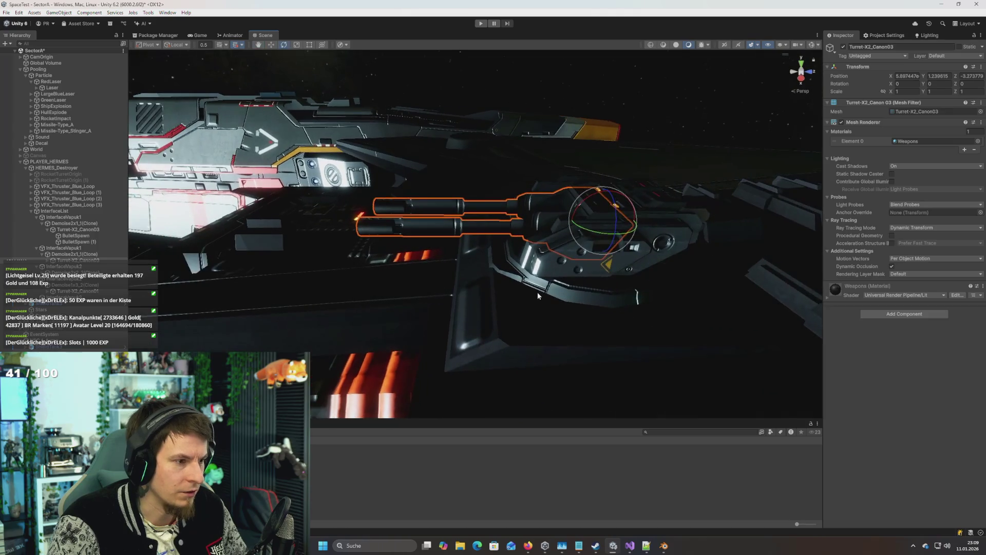
Step: Back in Blender, rotate the cannon mesh 180° around Z
key("alt+Tab")
type("rz180")
key("Return")
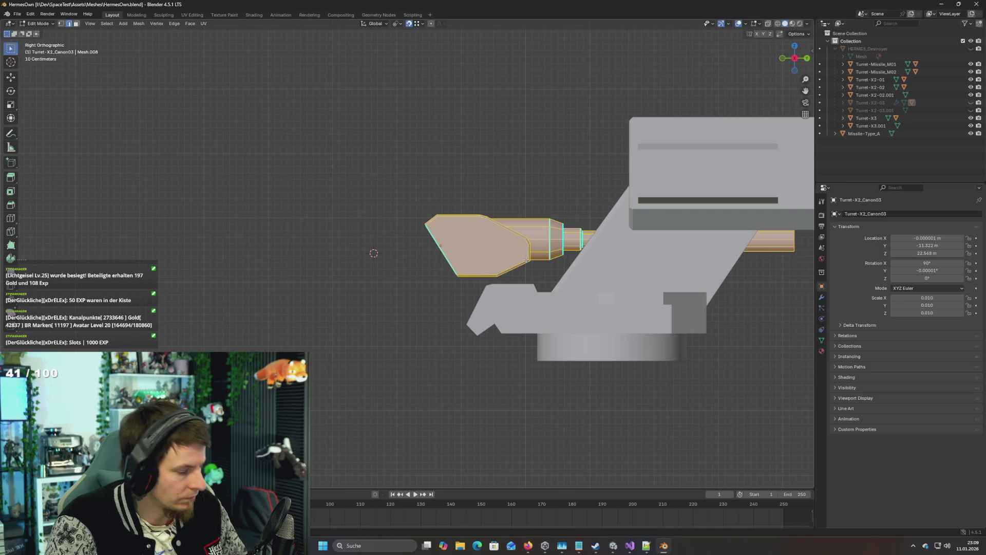
Step: Rotate the barrel mesh 90°, shift it about 4.917 m along Y, and save
type("r")
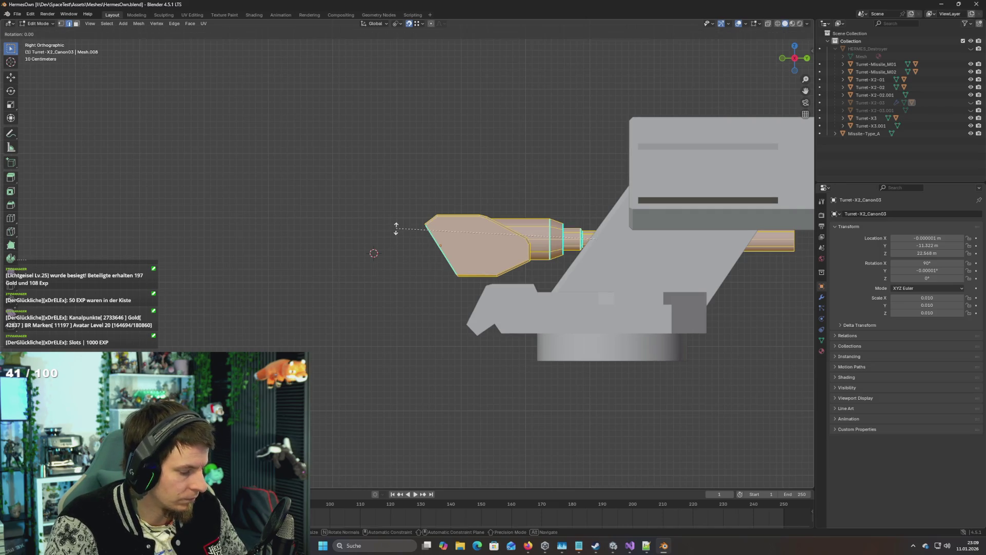
type("90")
key("Return")
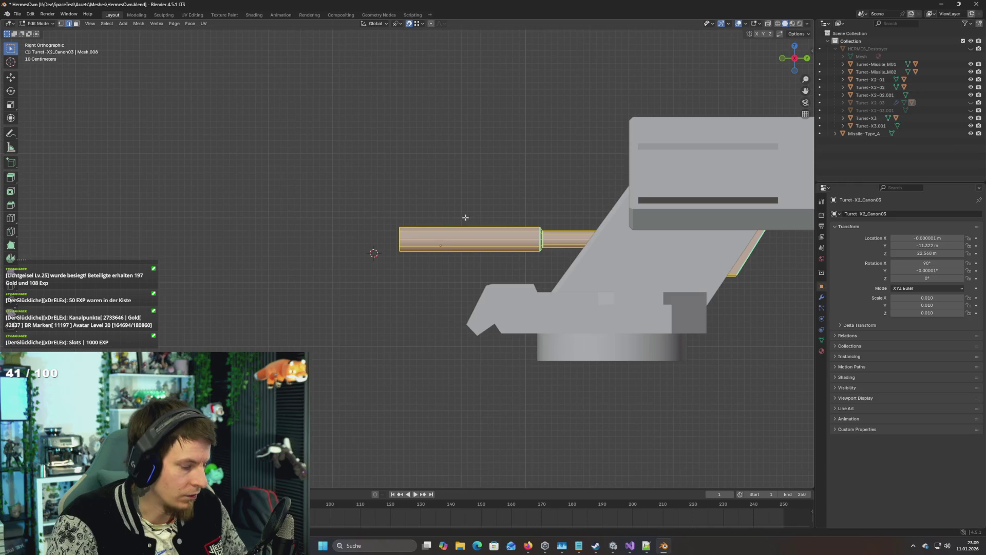
key("g")
key("y")
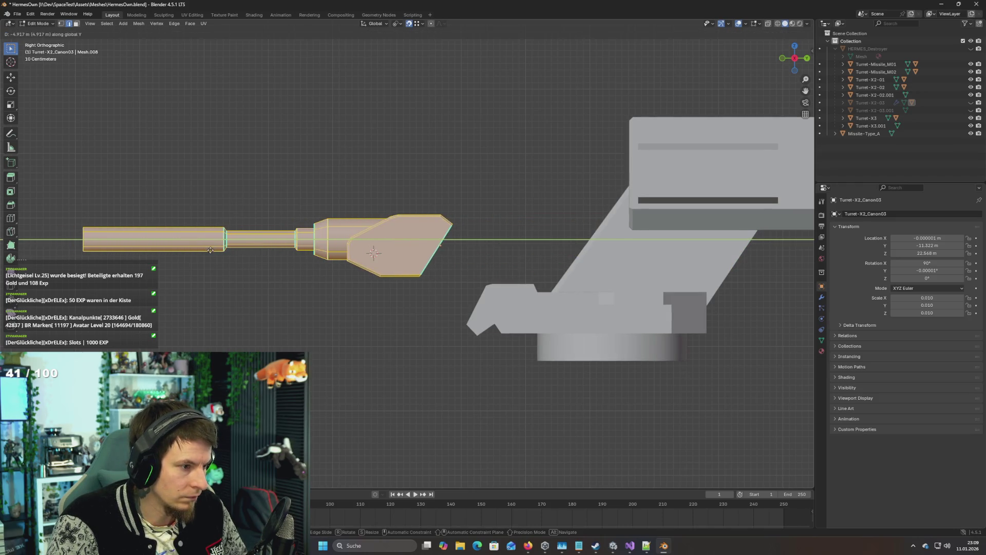
left_click(211, 250)
key("ctrl+s")
key("alt+Tab")
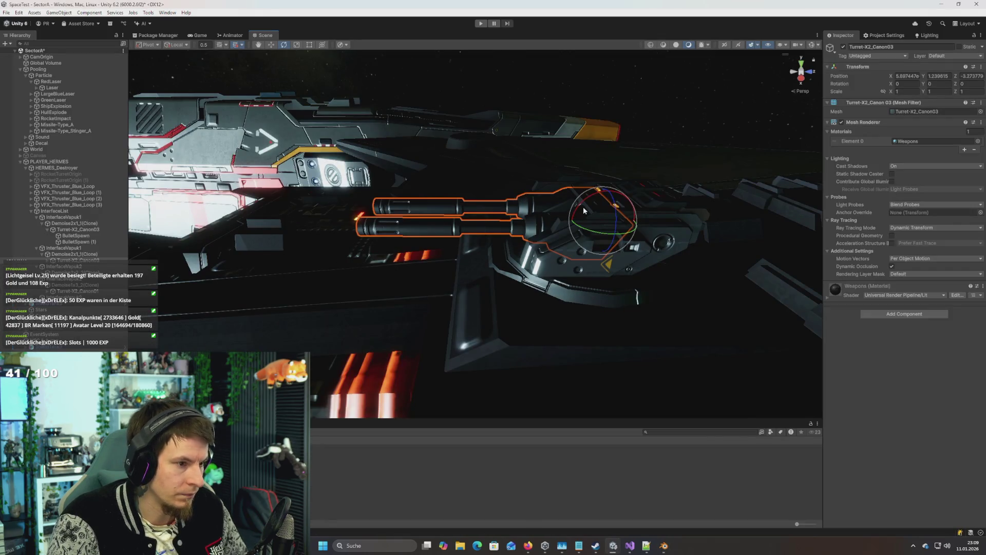
Step: Test-rotate the turret and the Turret-X2_Canon01 barrel to check their pivots
mouse_move(586, 204)
left_mouse_down()
mouse_move(612, 194)
mouse_move(563, 253)
mouse_move(429, 222)
left_mouse_up()
key("ctrl+z")
key("ctrl+z")
left_click(425, 221)
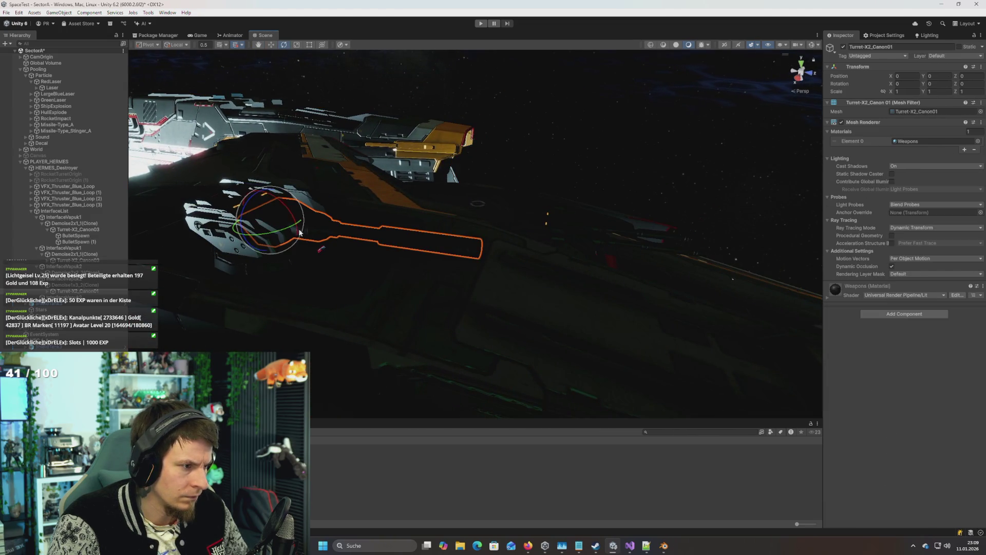
mouse_move(288, 212)
left_mouse_down()
mouse_move(281, 204)
mouse_move(300, 219)
mouse_move(269, 211)
mouse_move(343, 216)
mouse_move(272, 151)
mouse_move(412, 147)
mouse_move(396, 170)
mouse_move(435, 174)
left_mouse_up()
Step: Select the Demoise2x1_1(Clone) mount and set its Rotation Y to 0
left_click(380, 170)
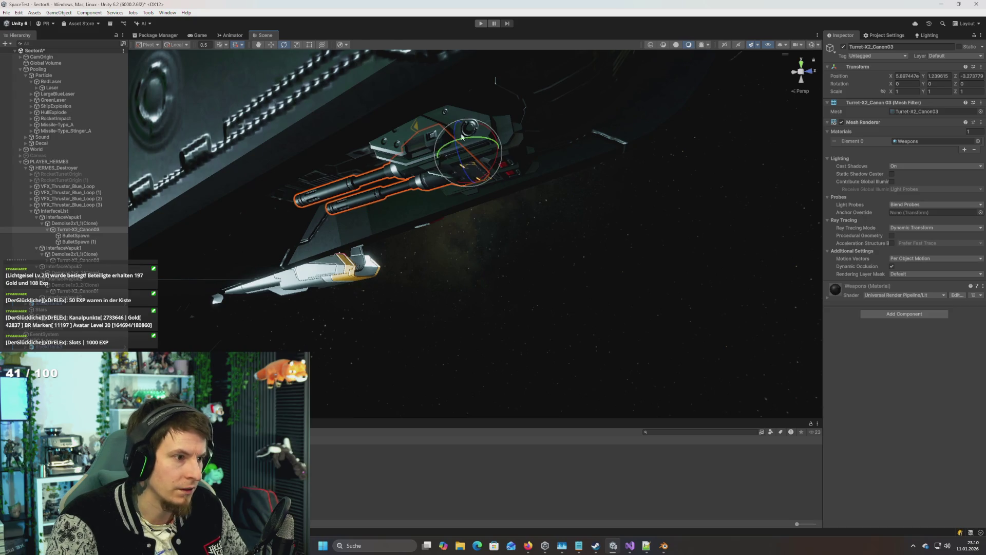
left_click(396, 145)
left_click_drag(420, 152, 529, 157)
left_click(532, 157)
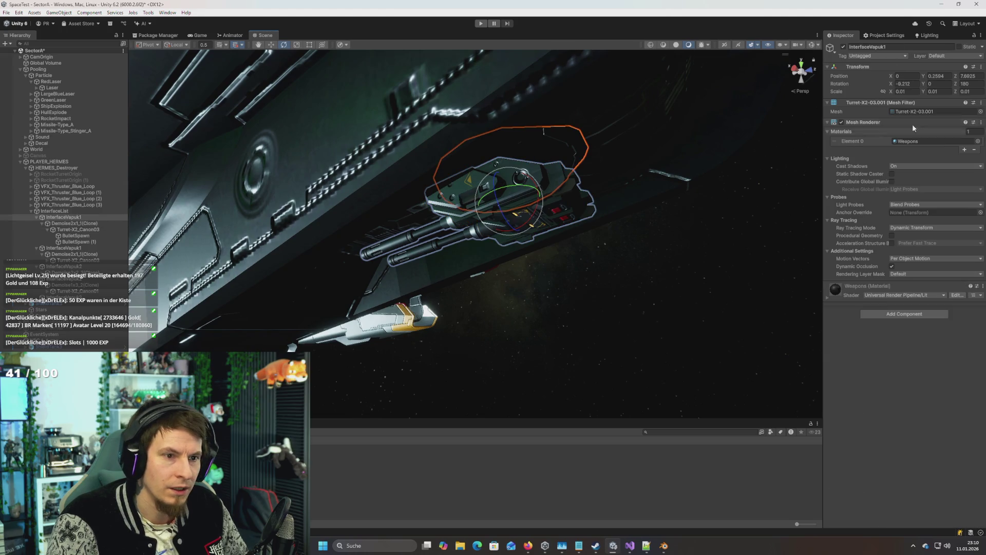
key("w")
key("f")
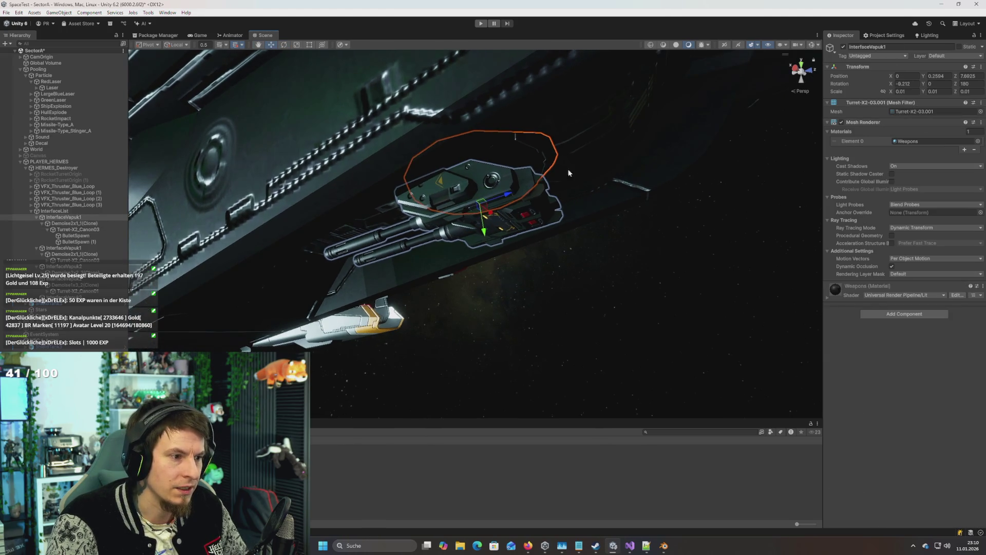
left_click(531, 194)
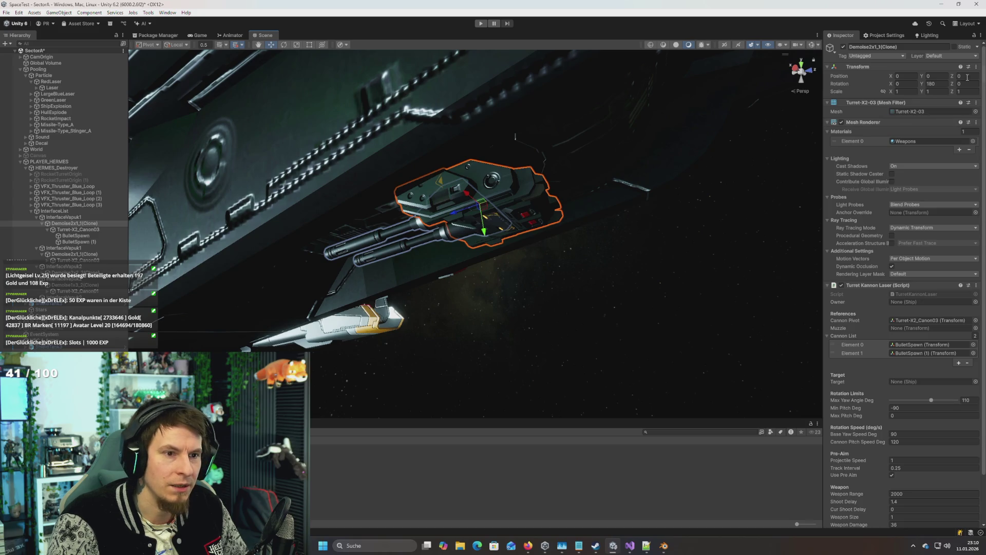
type("0")
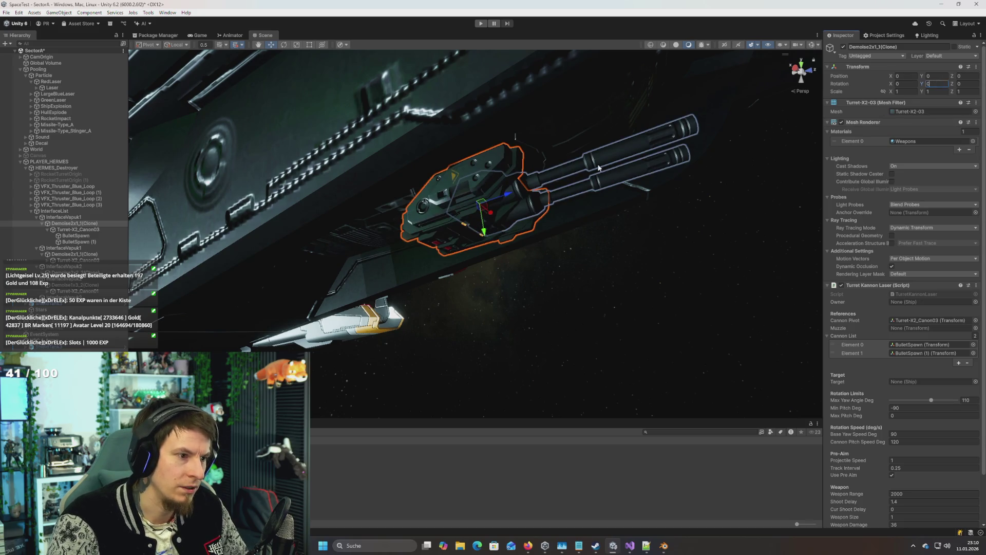
Step: Test-rotate the Turret-X2_Canon03 barrels and revert them
left_click(599, 168)
key("e")
mouse_move(494, 226)
left_mouse_down()
mouse_move(482, 249)
mouse_move(488, 235)
mouse_move(486, 292)
mouse_move(406, 142)
mouse_move(396, 209)
mouse_move(445, 146)
left_mouse_up()
key("ctrl+z")
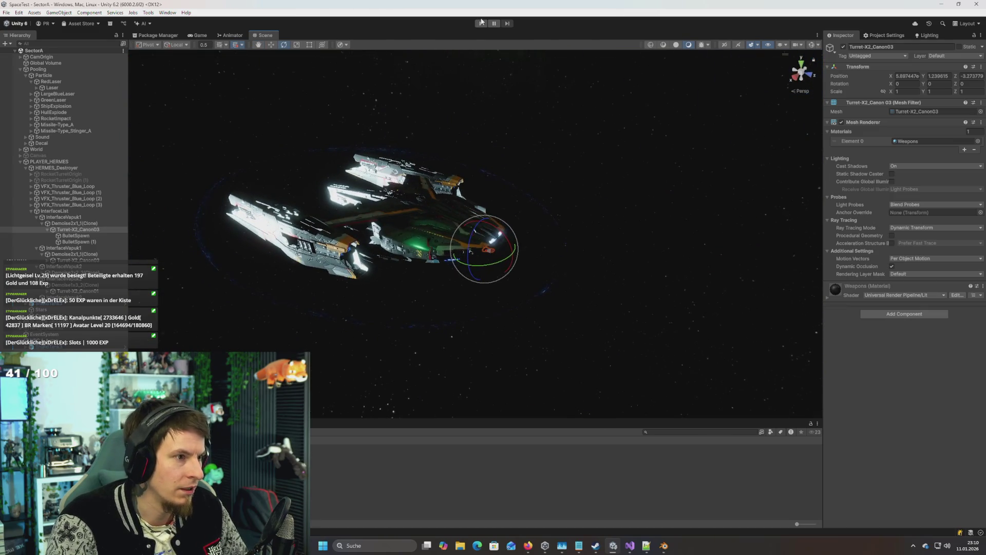
left_click(480, 23)
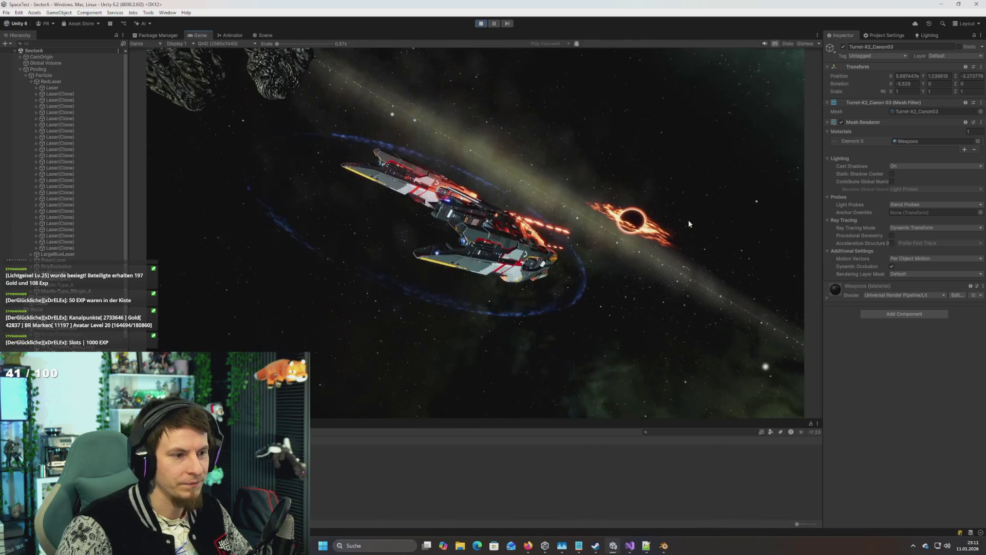
left_click(485, 27)
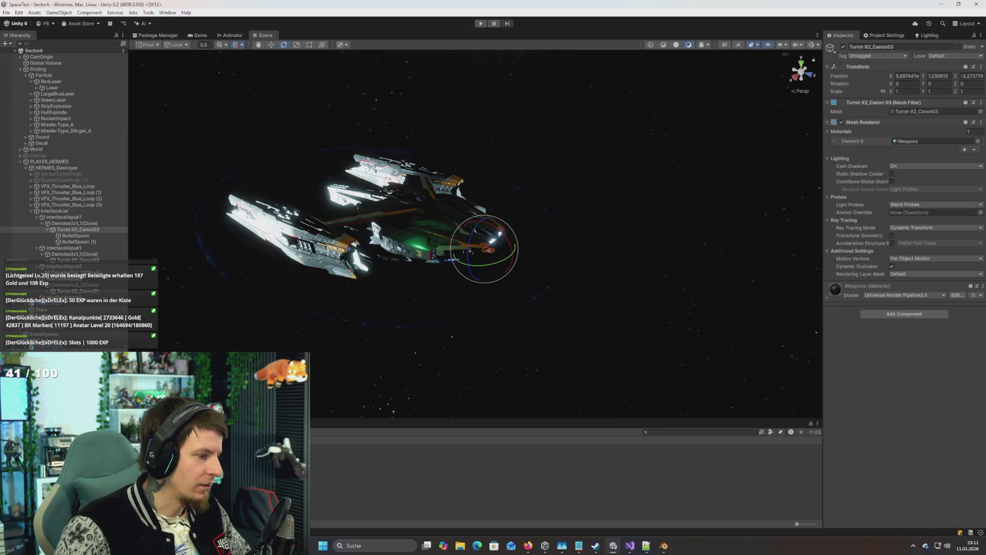
Step: Raise the laser weapon component's Projectile Speed, then test-fire the lasers in a quick play run
left_click(565, 456)
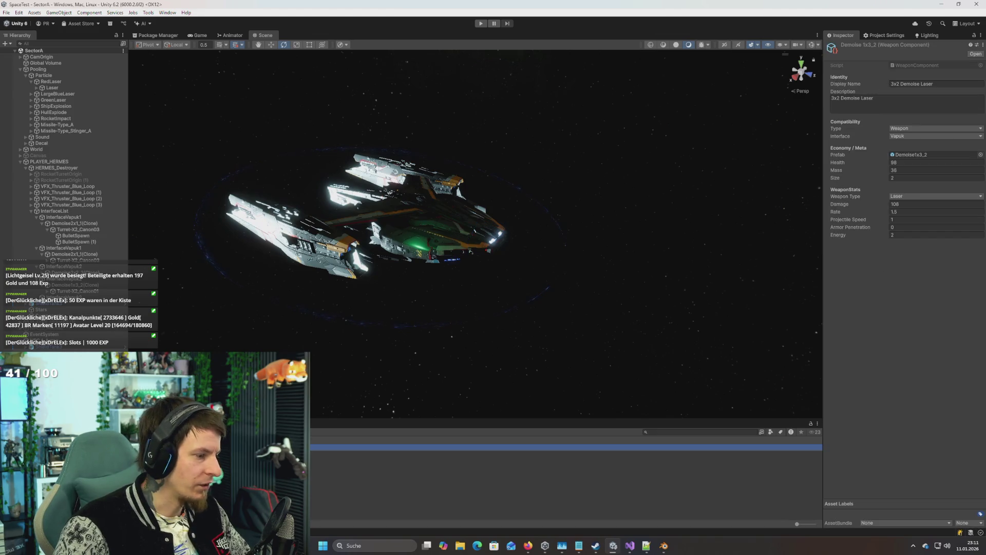
left_click(905, 218)
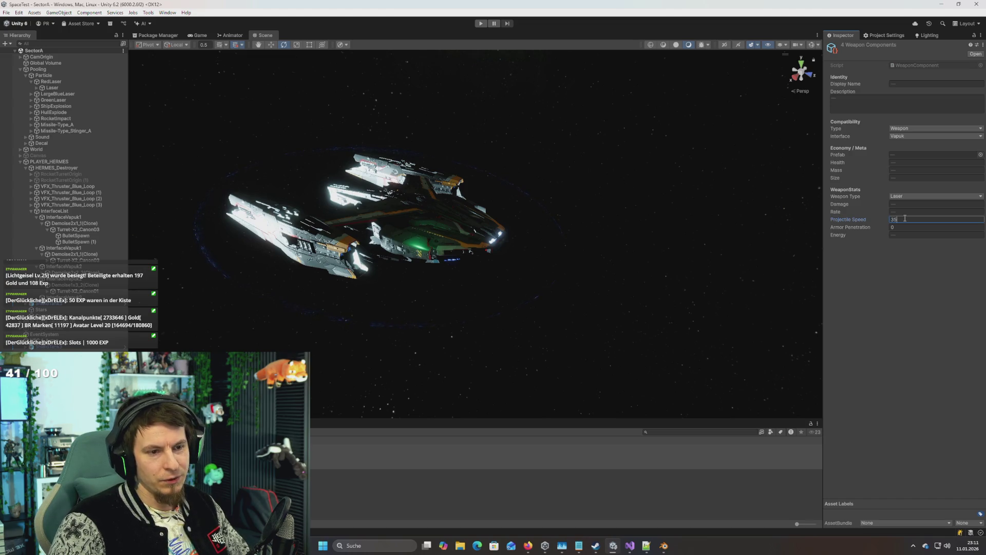
left_click(481, 25)
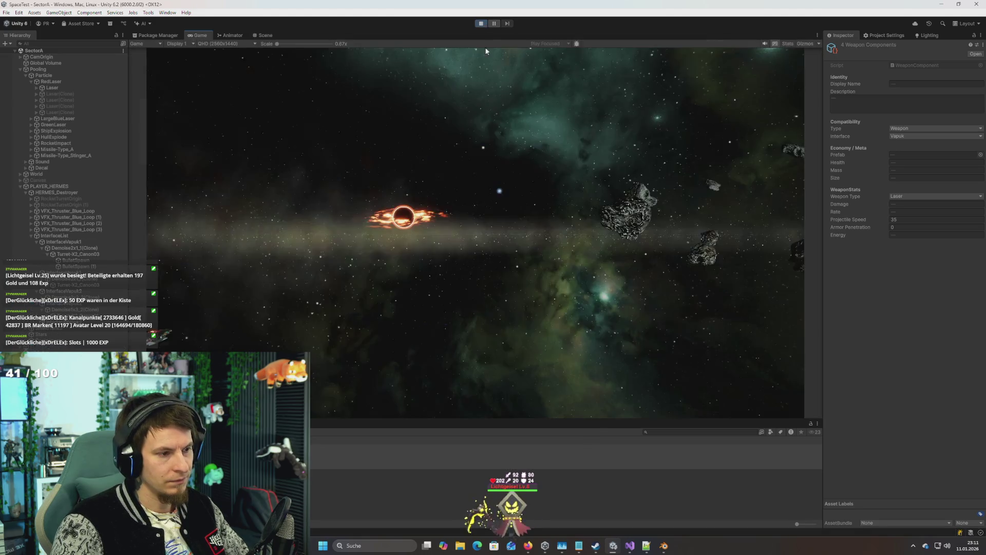
left_click(494, 112)
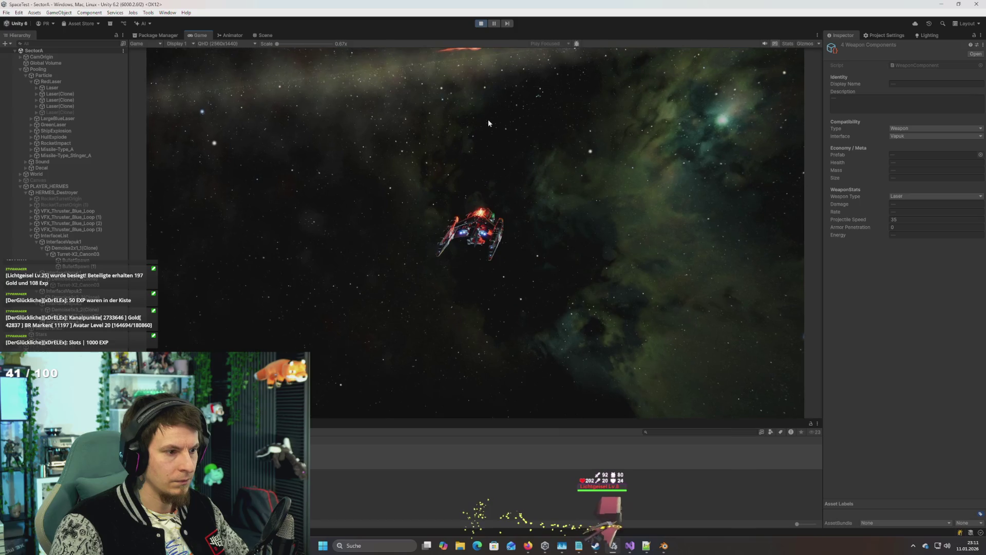
left_click(482, 23)
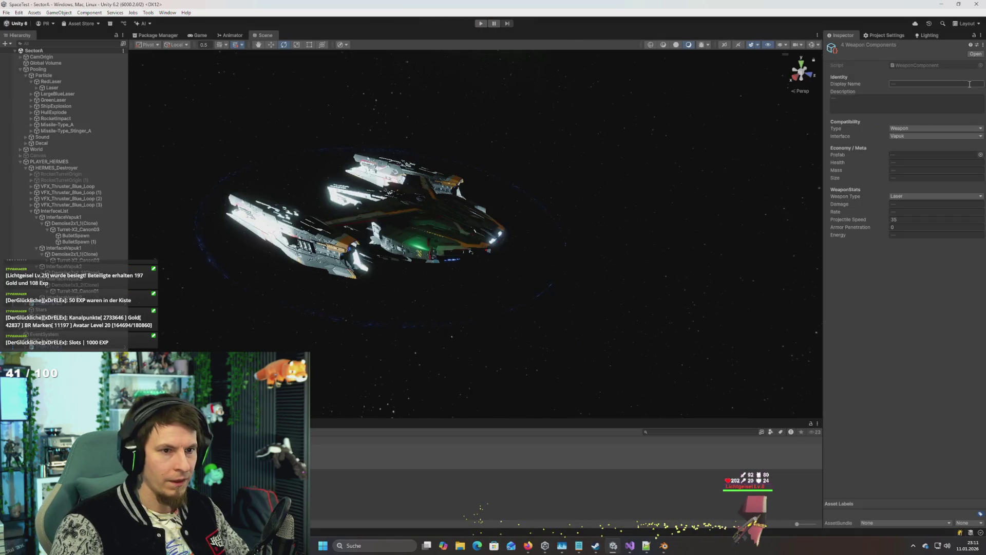
Step: Recalculate Components on PLAYER_HERMES's Ship script and run another test
left_click(52, 162)
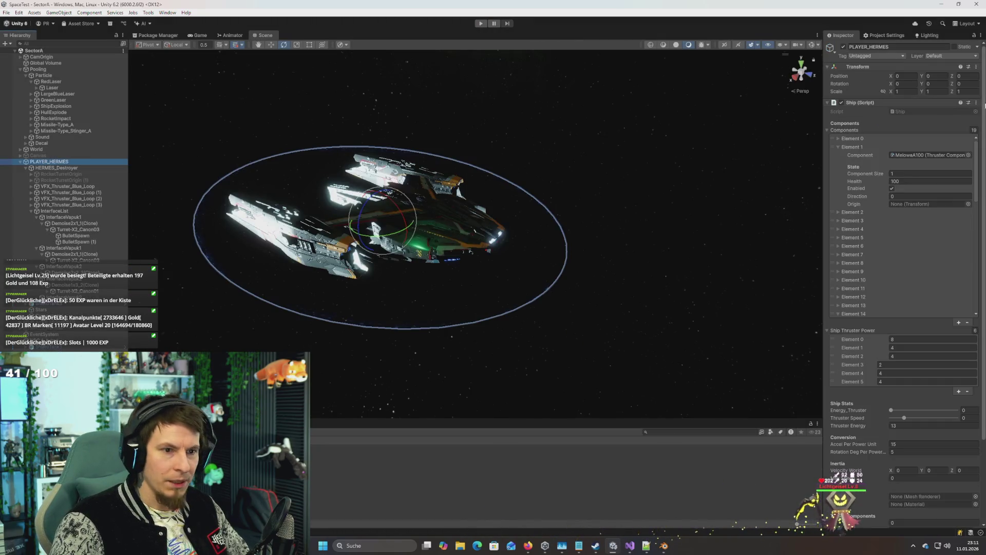
left_click(974, 105)
left_click(843, 192)
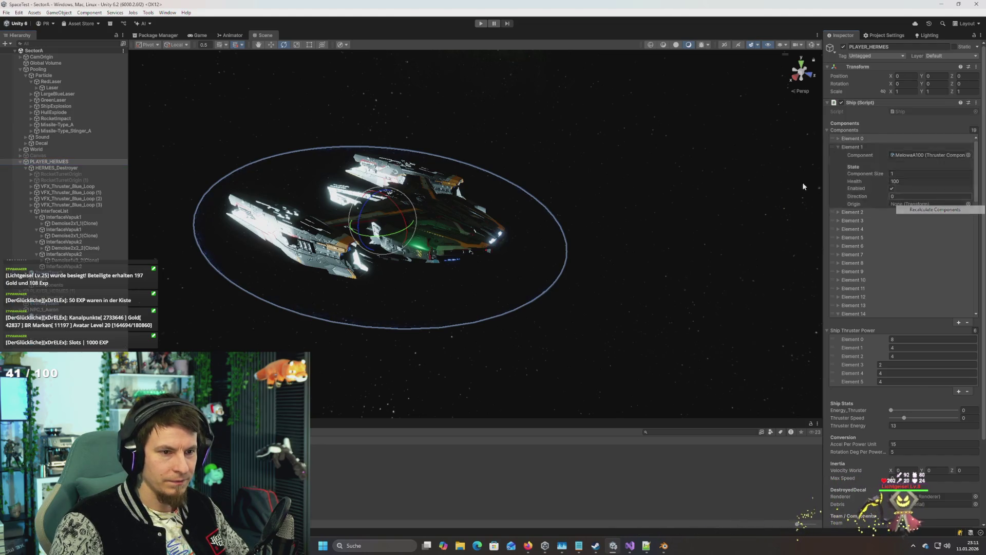
left_click(485, 24)
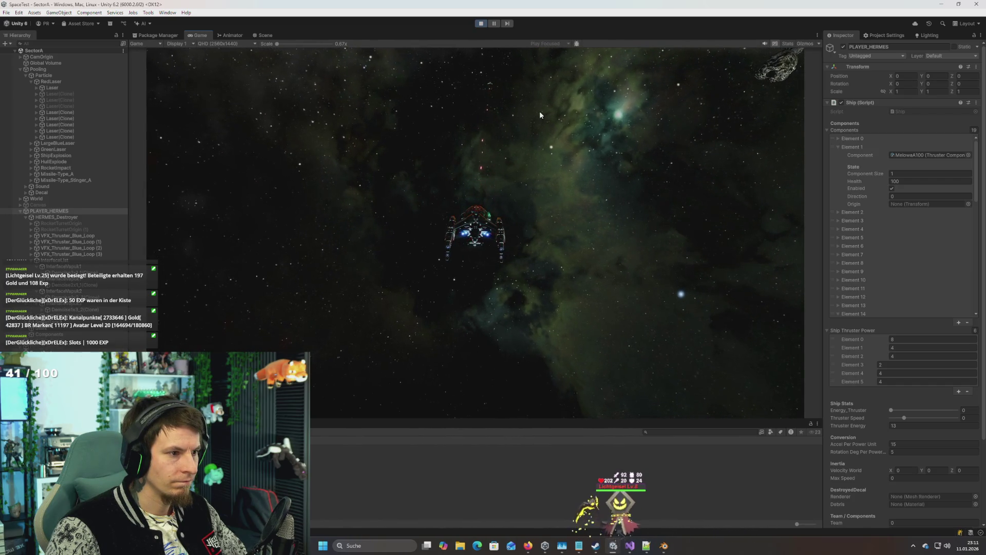
left_click(481, 24)
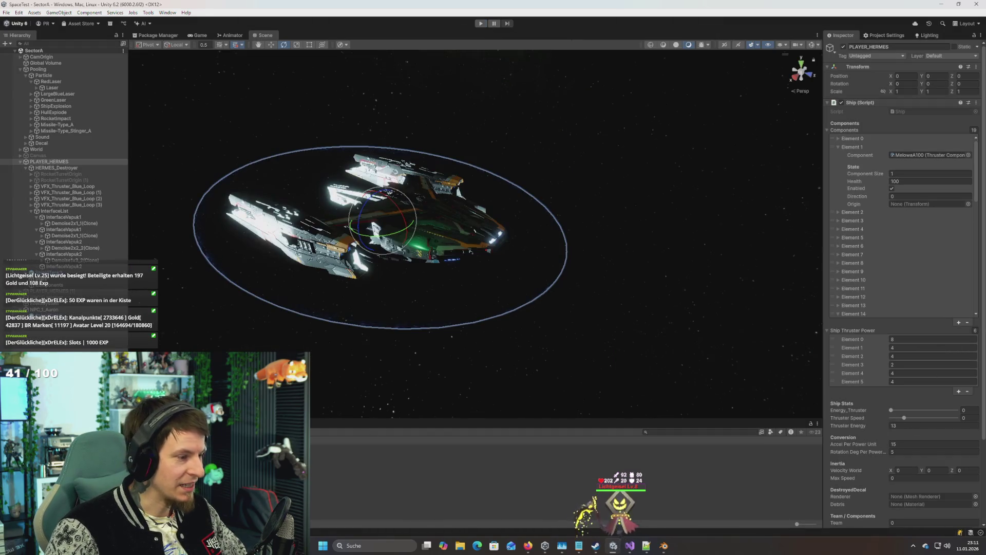
Step: Commit Projectile Speed 45 on the weapon asset, test the faster projectiles, then switch to Visual Studio
left_click(354, 447)
left_click(920, 218)
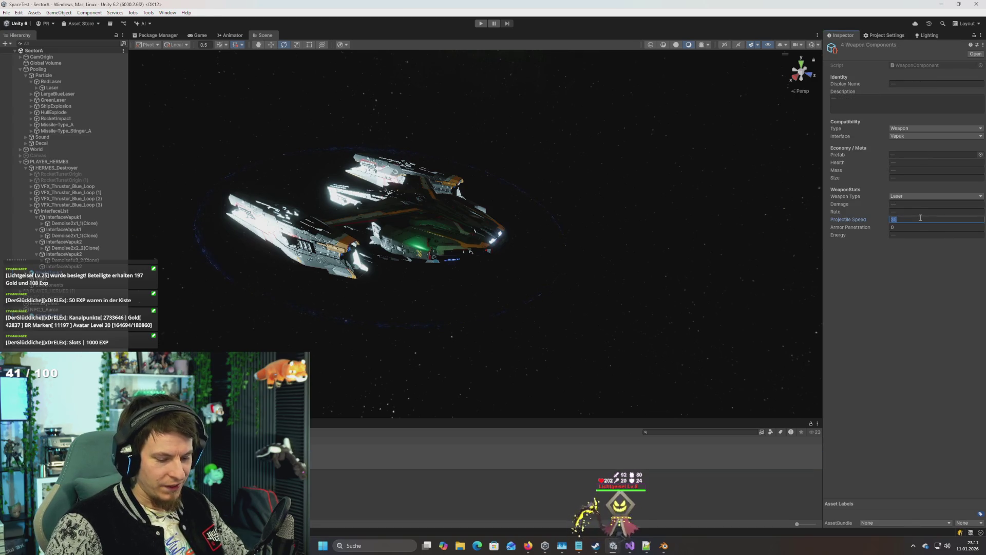
type("45")
left_click(684, 211)
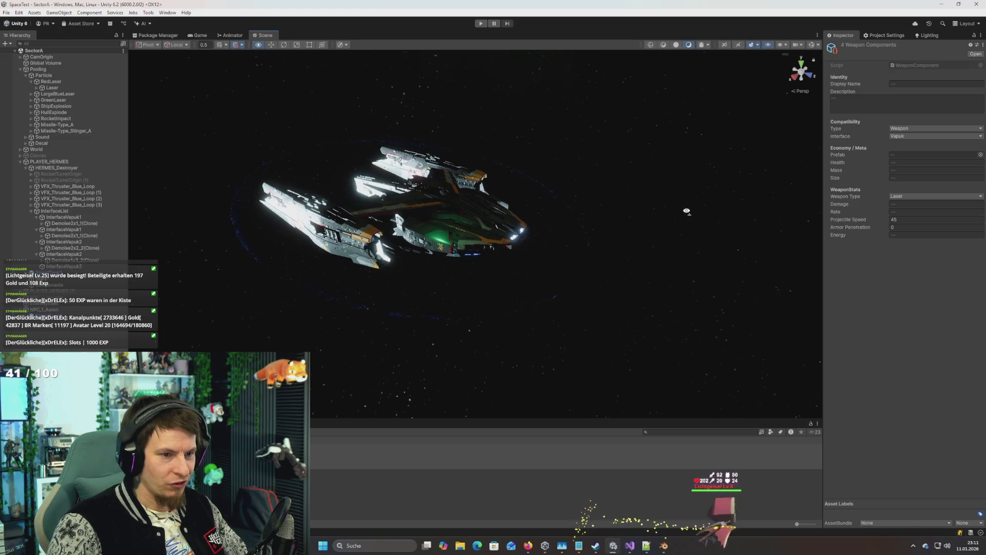
left_click(49, 161)
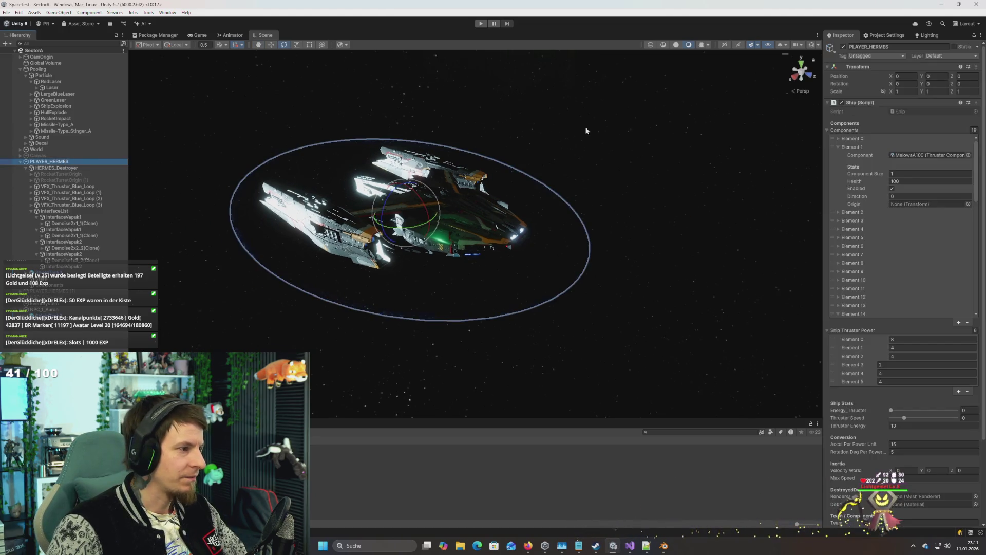
right_click(976, 90)
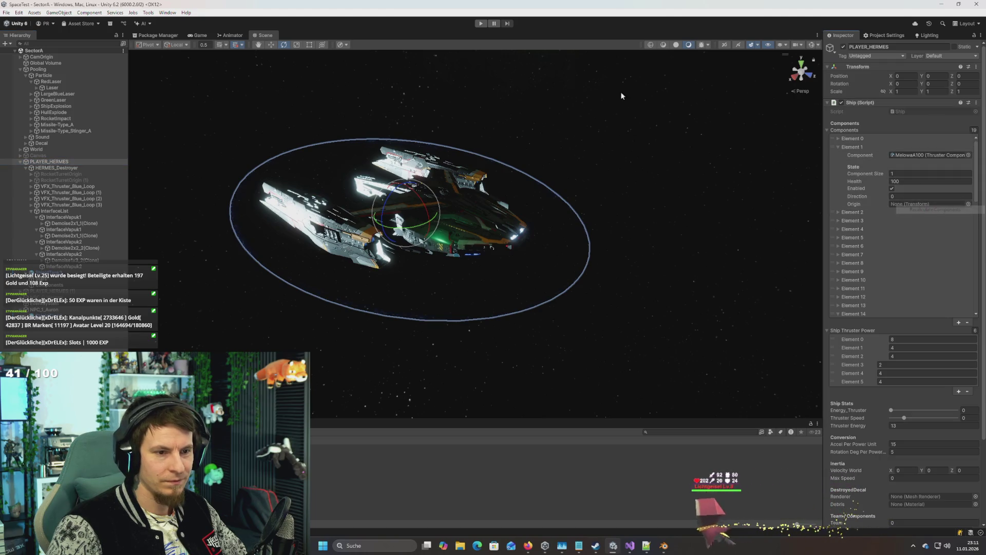
left_click(480, 23)
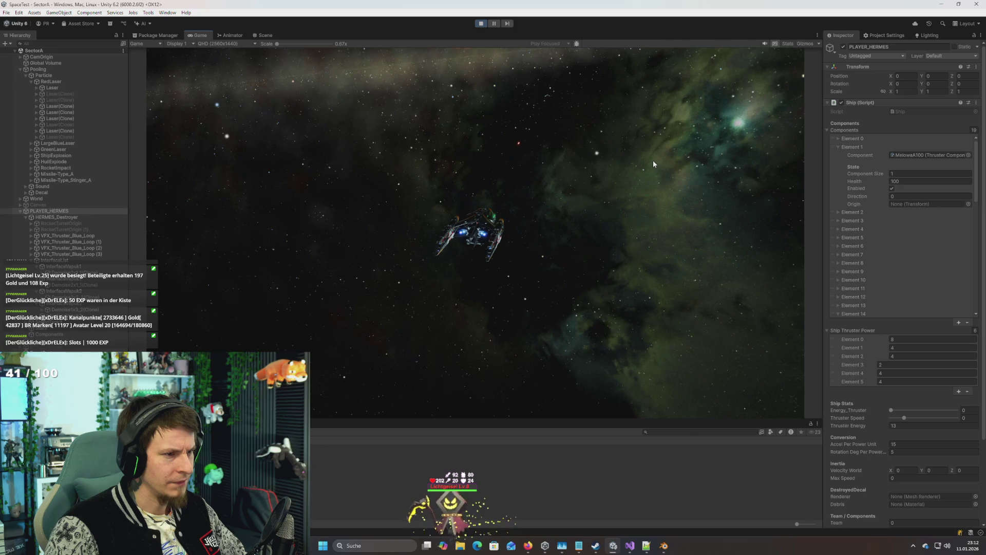
left_click(479, 23)
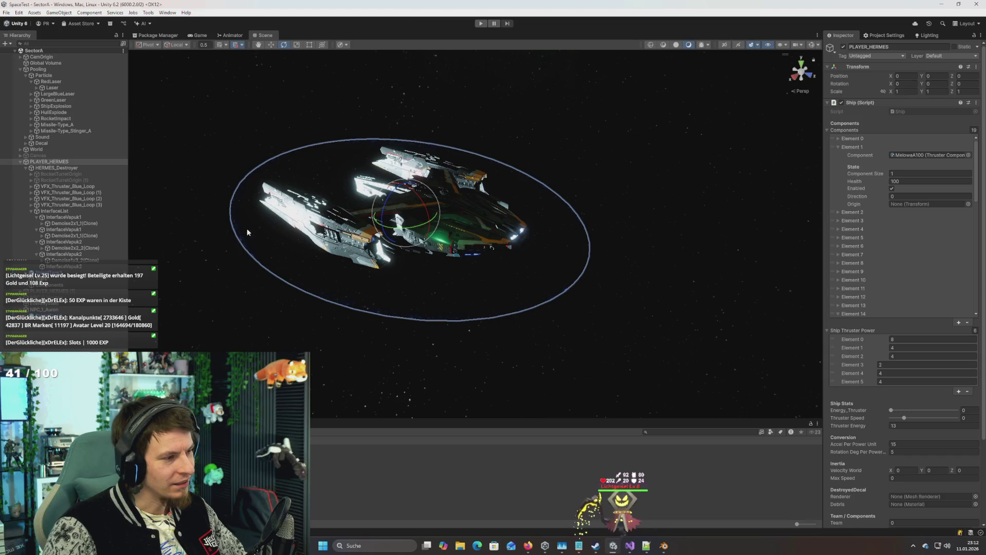
key("alt+Tab")
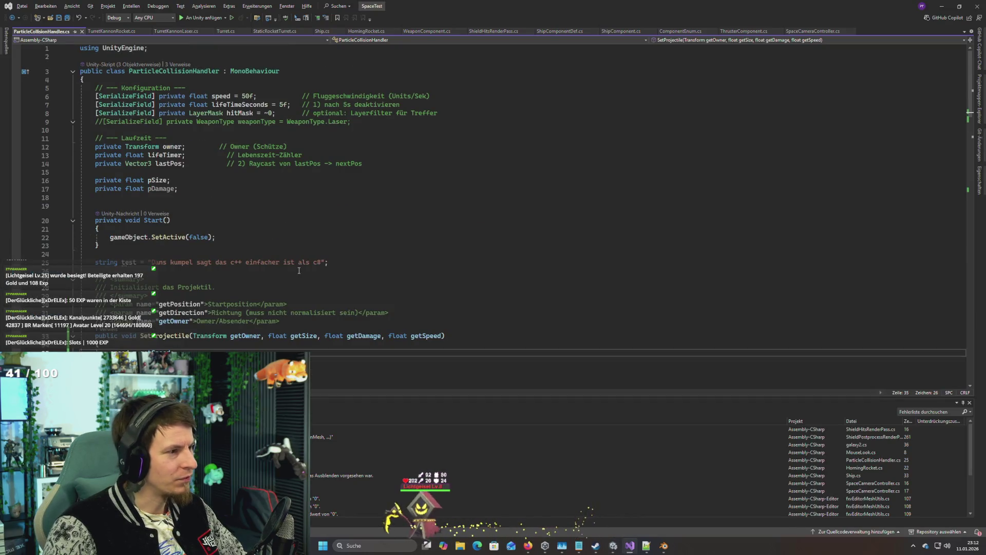
Step: Check the default projectile speed in ParticleCollisionHandler.cs, then return to Unity
left_click(251, 95)
scroll(281, 216, "down", 9)
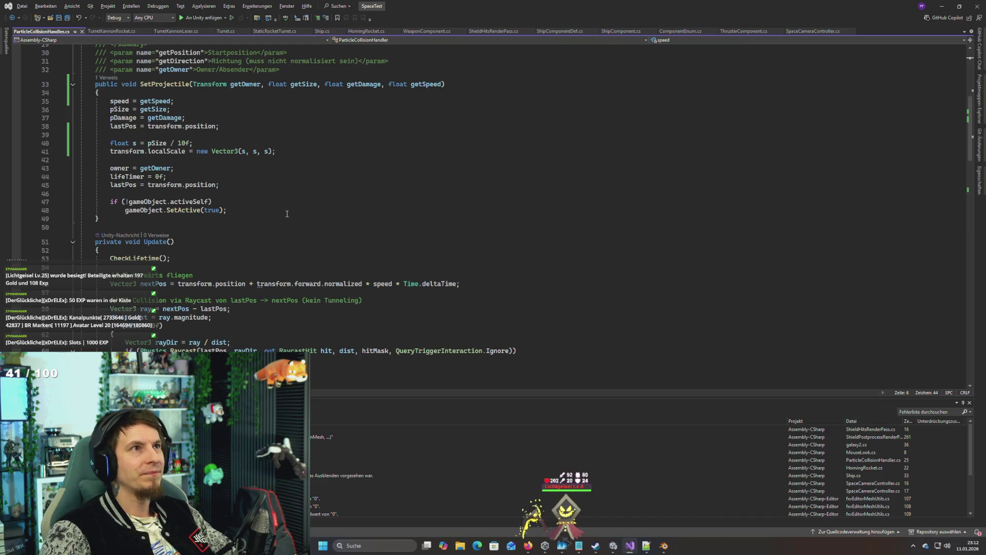
key("alt+Tab")
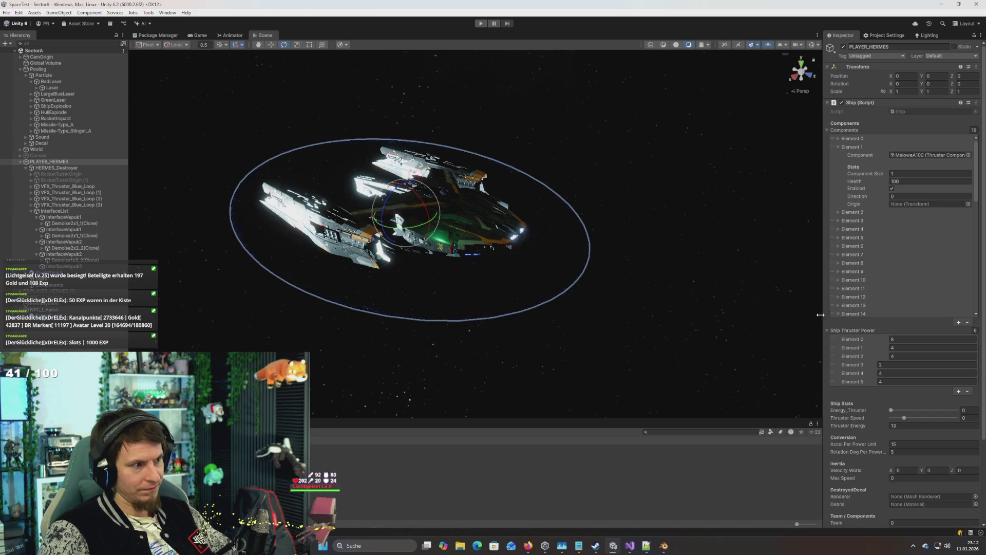
Step: Select the weapon component assets and edit their Projectile Speed field
scroll(877, 341, "down", 3)
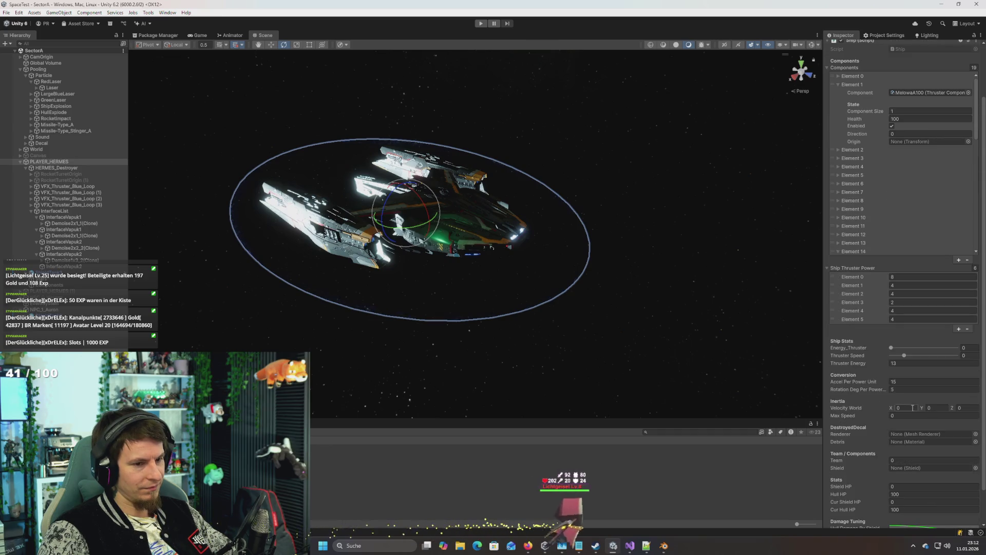
left_click(564, 457)
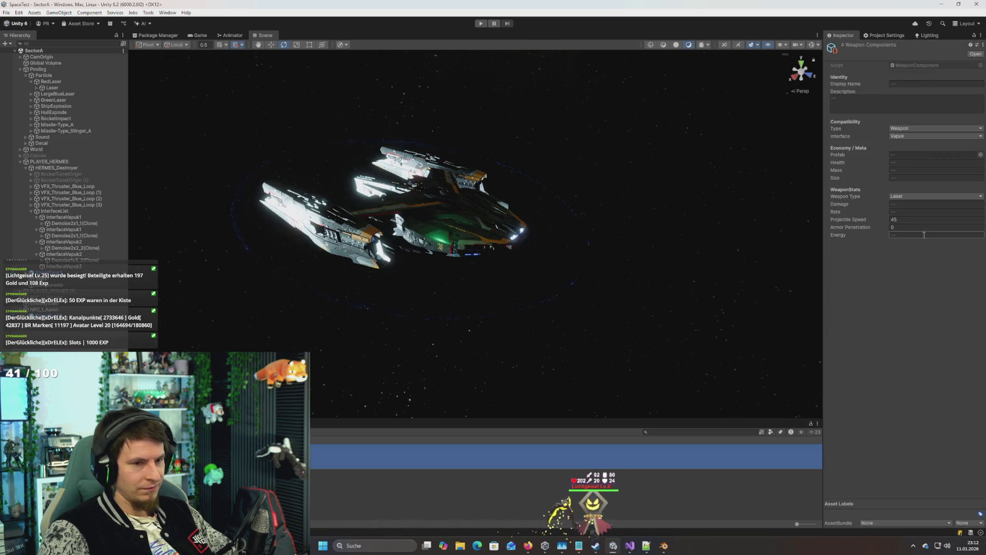
left_click(907, 221)
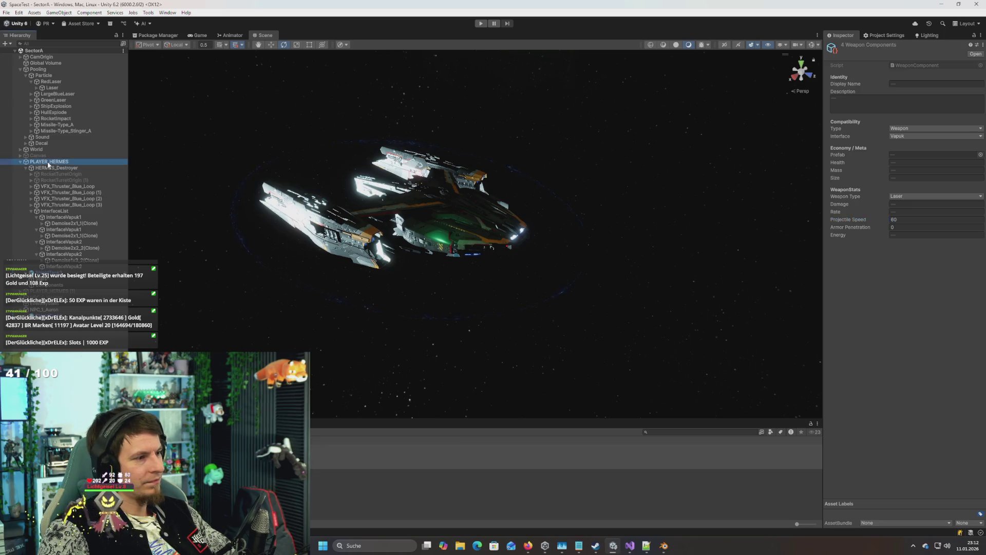
Step: Run Recalculate Components from PLAYER_HERMES's Ship (Script) options menu
left_click(49, 163)
left_click(976, 67)
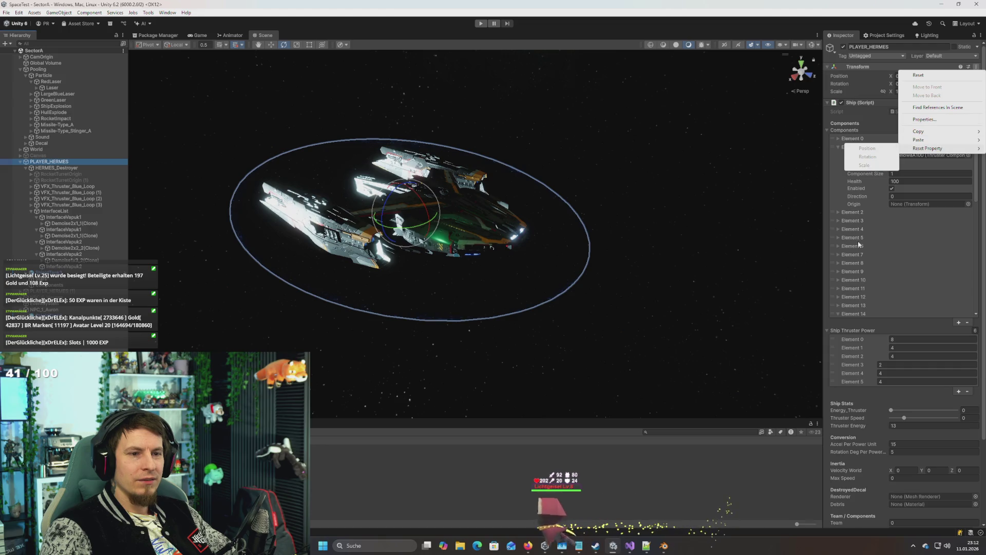
key("Escape")
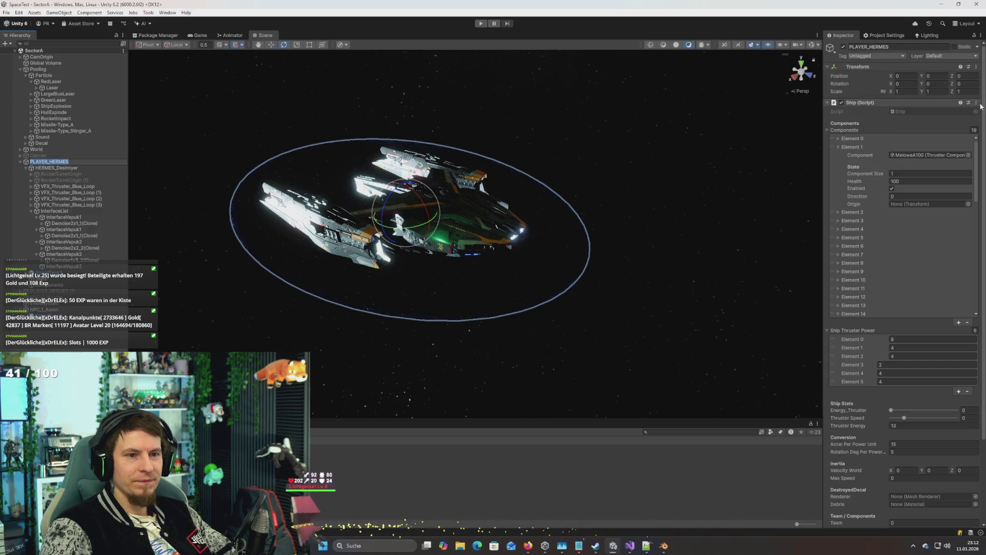
left_click(976, 103)
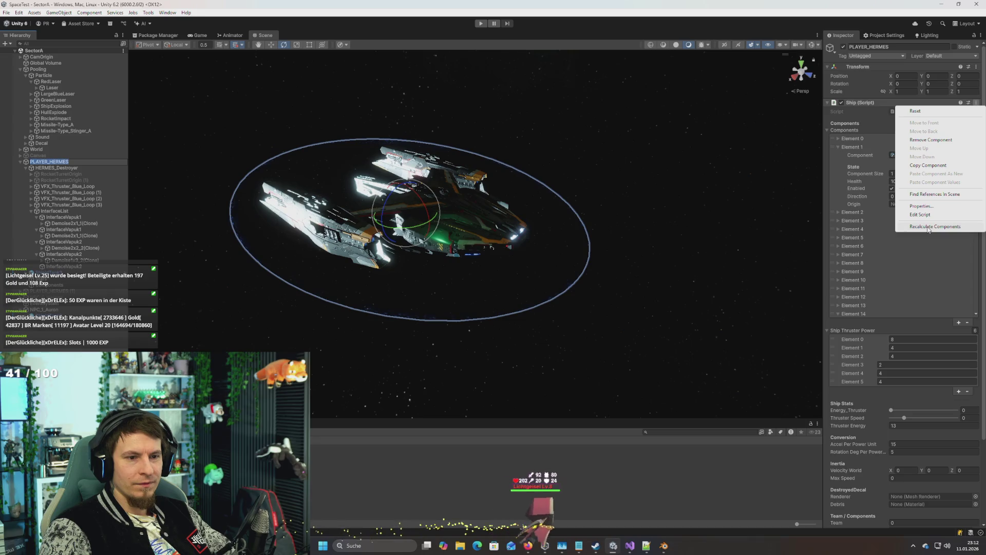
left_click(928, 226)
Step: Select all four weapon components together and clear their shared Projectile Speed for a new value
left_click(51, 88)
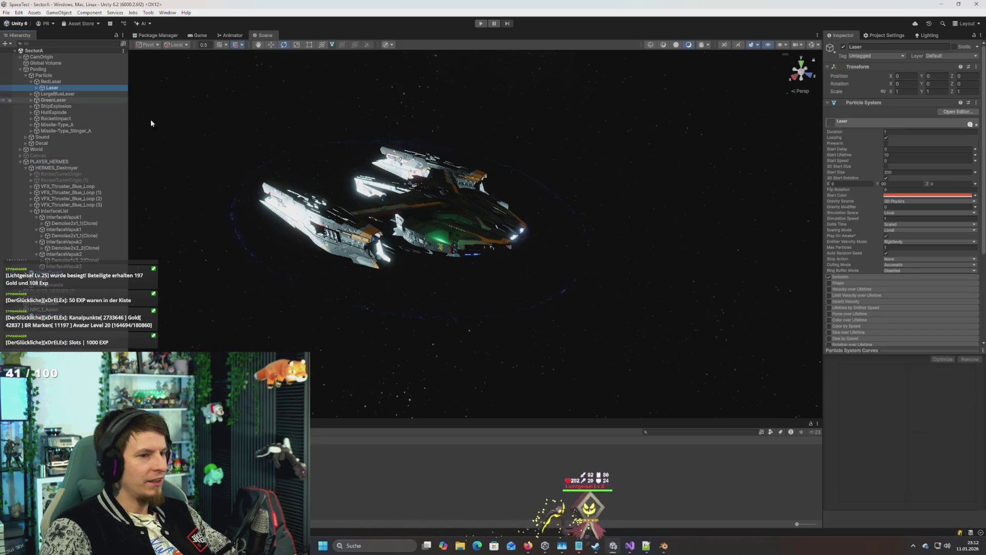
scroll(876, 317, "down", 5)
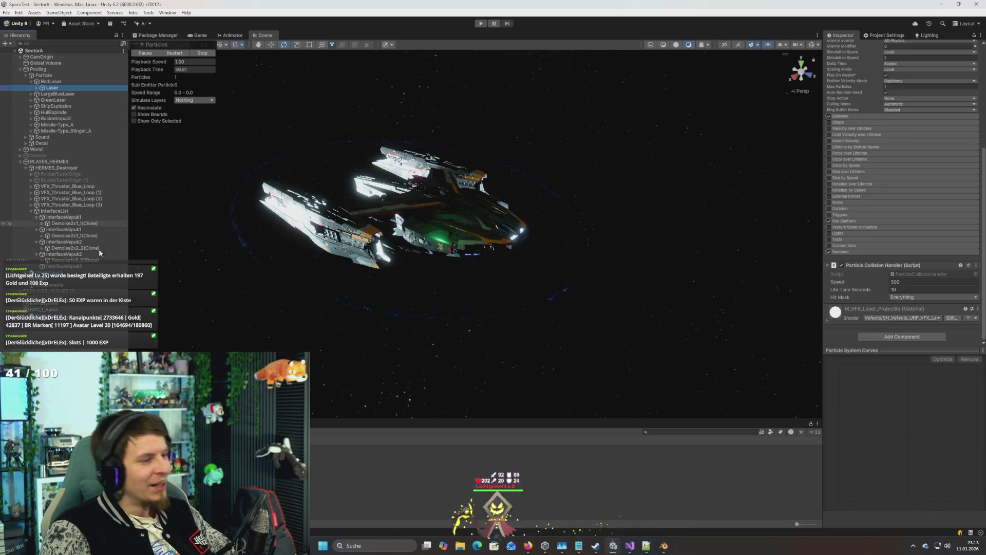
left_click(565, 460)
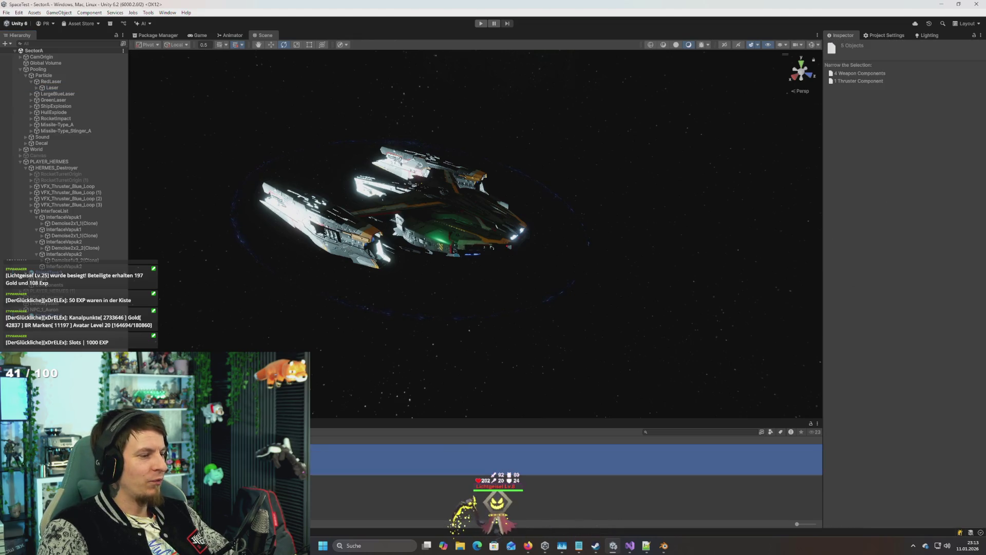
left_click(565, 465)
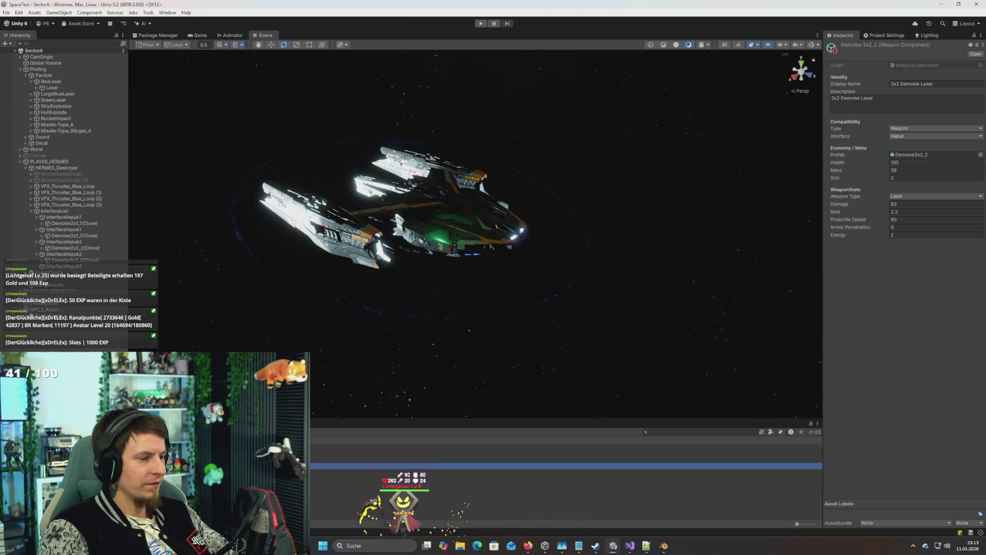
left_click(565, 447, "shift")
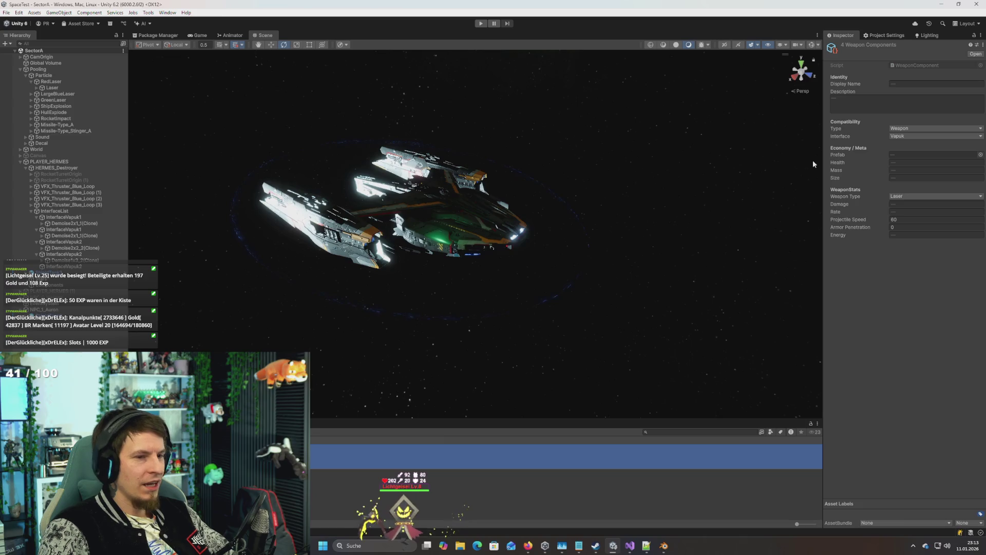
left_click(919, 219)
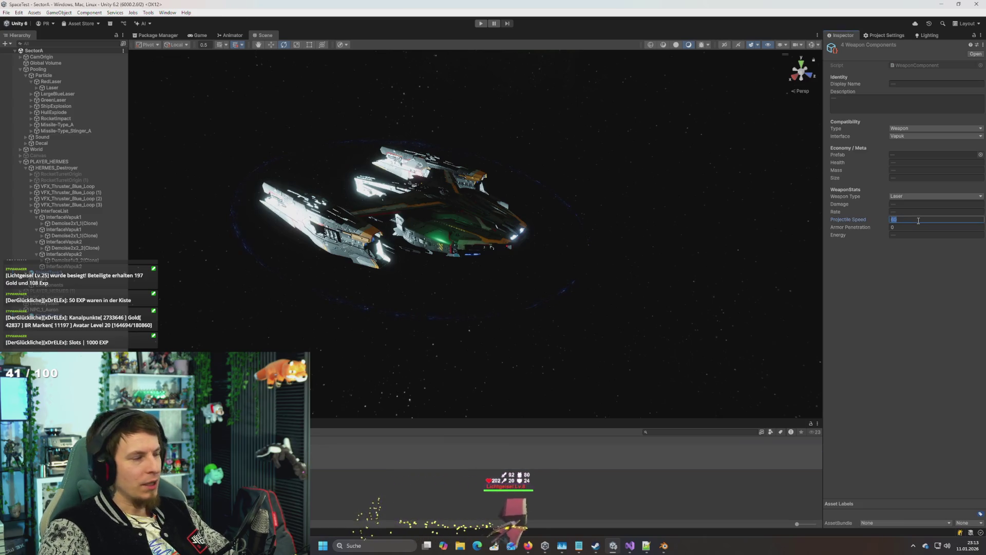
type("250")
key("BackSpace")
key("BackSpace")
Step: Finish setting Projectile Speed to 200, recalculate PLAYER_HERMES's components and start another play test
type("00")
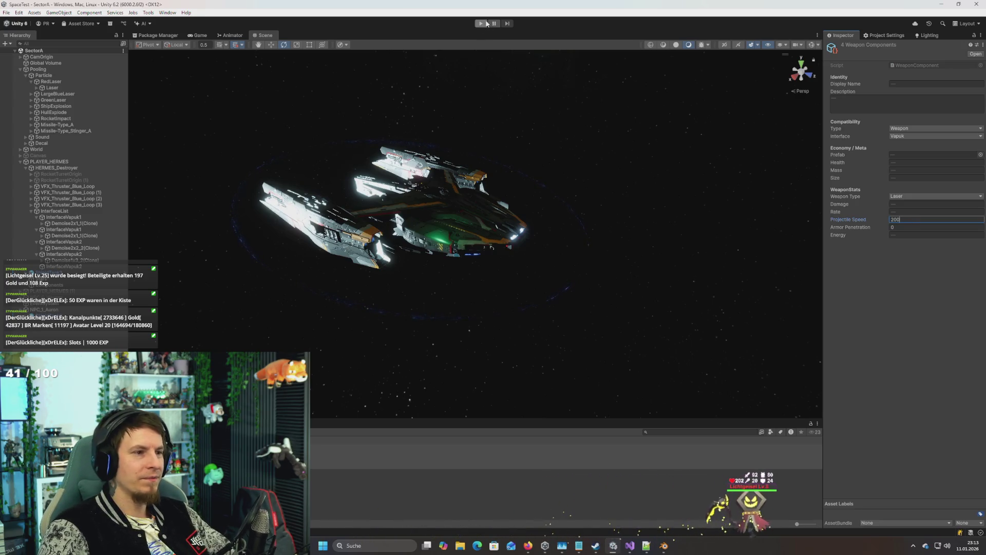
left_click(487, 23)
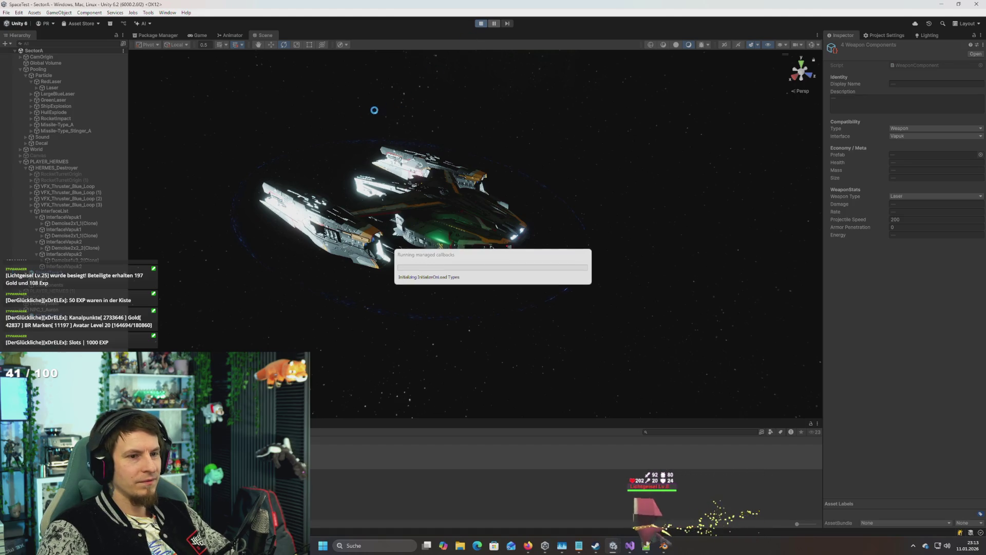
left_click(481, 23)
left_click(54, 162)
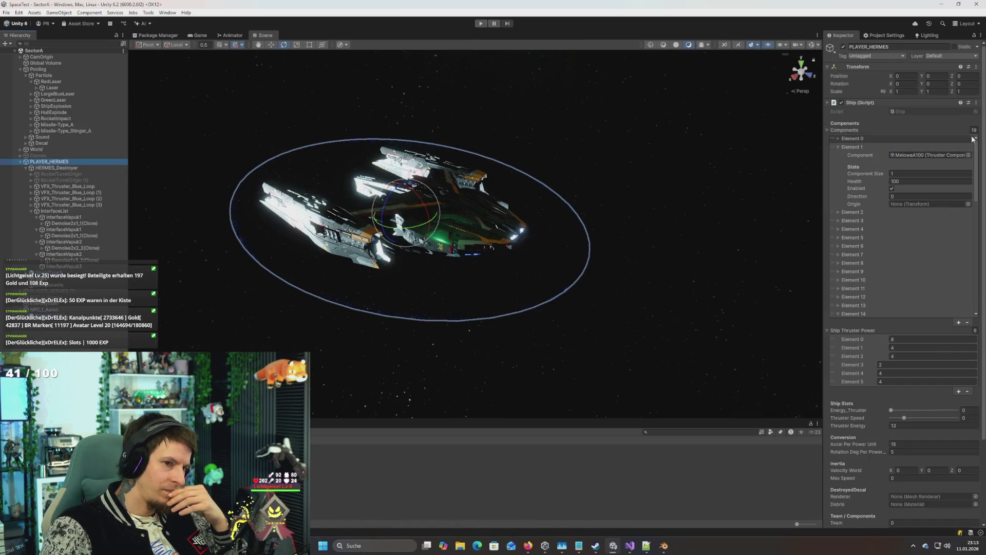
left_click(976, 103)
left_click(934, 226)
left_click(481, 24)
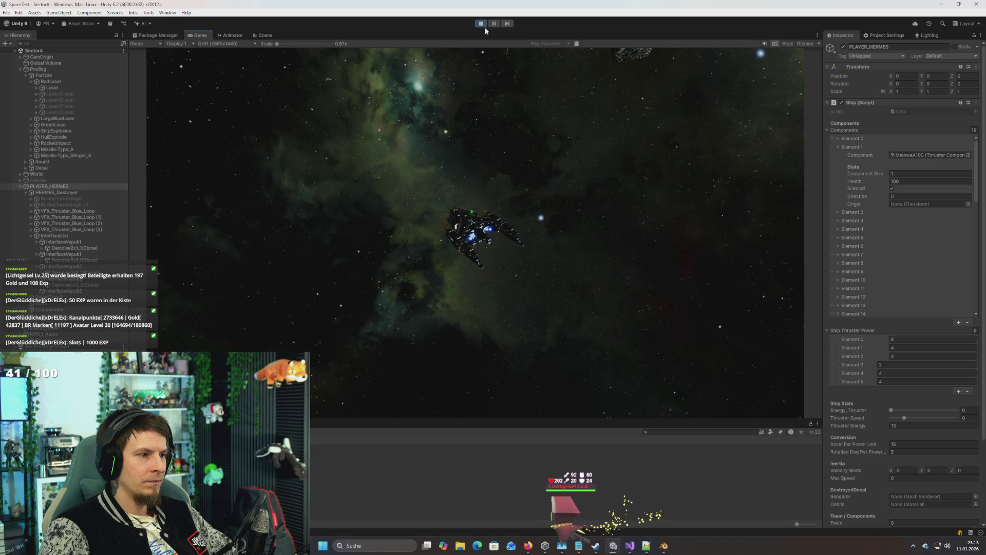
Step: Inspect the NPC ship NPC_1_Auron's stats during the run
left_click(44, 334)
scroll(883, 400, "down", 5)
scroll(889, 409, "down", 5)
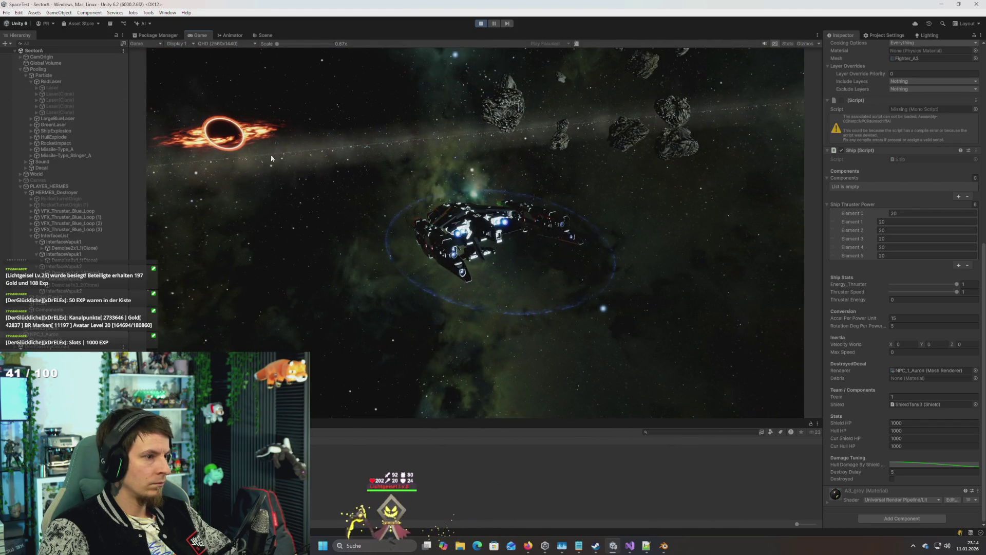
Step: Set PLAYER_HERMES's Thruster Speed slider to 1, fly the ship, then stop the game
left_click(49, 186)
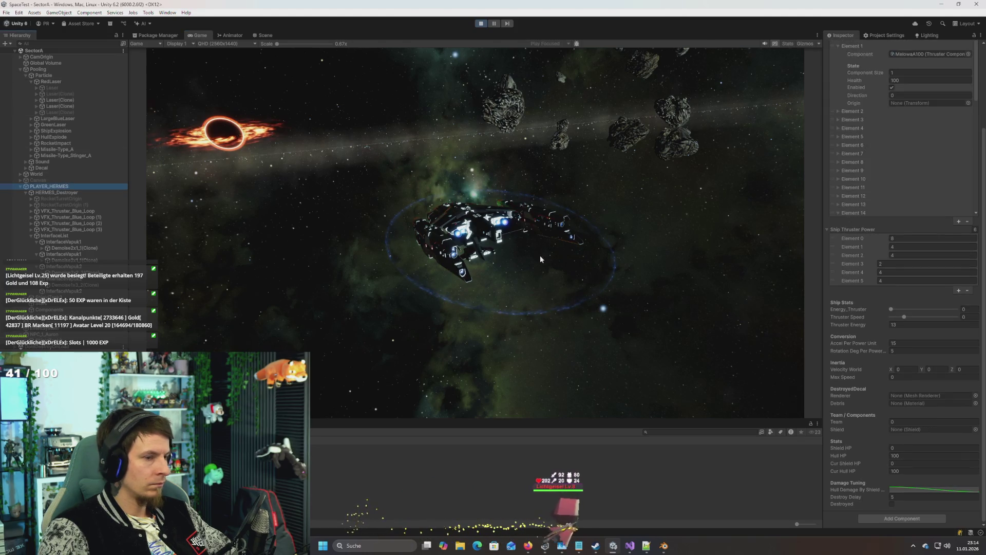
left_click_drag(904, 316, 939, 319)
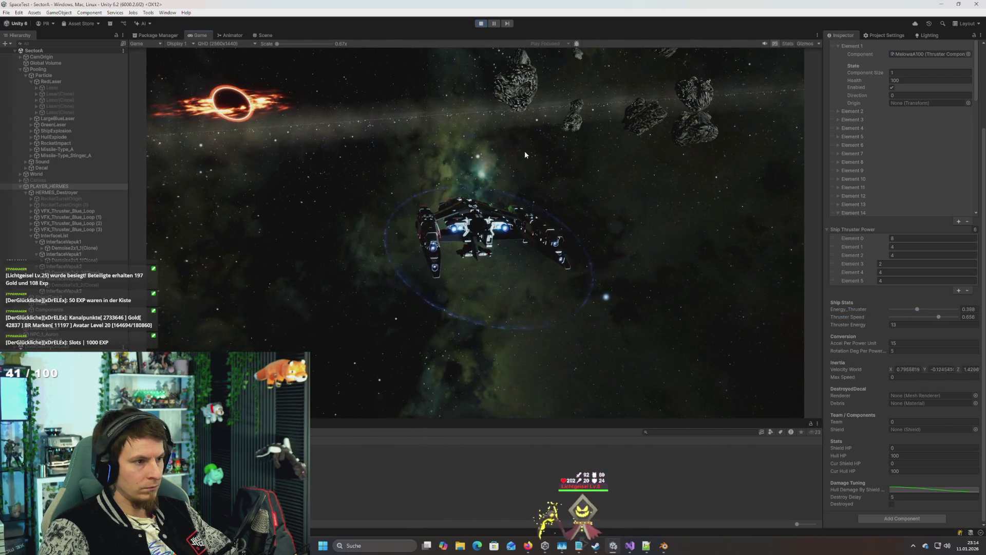
left_click(958, 317)
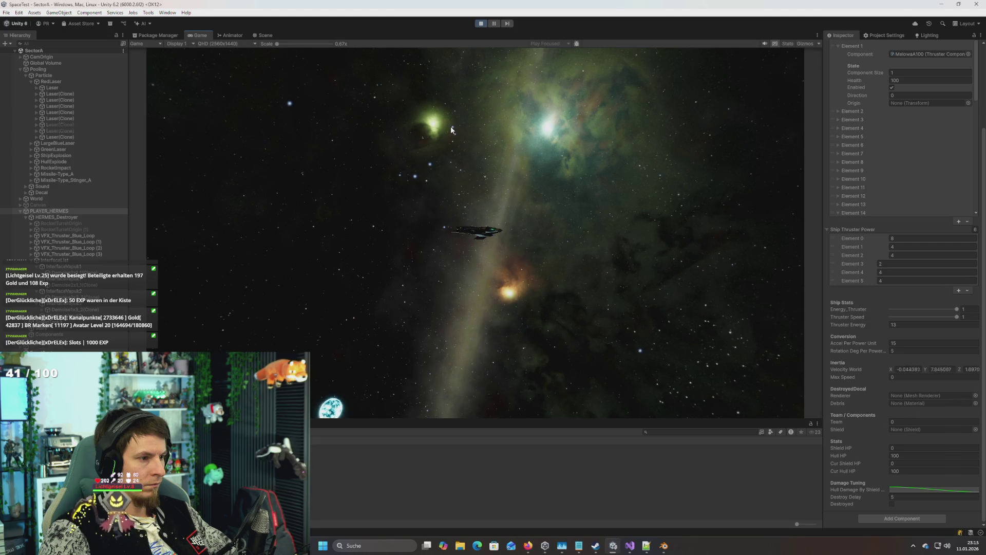
left_click(481, 25)
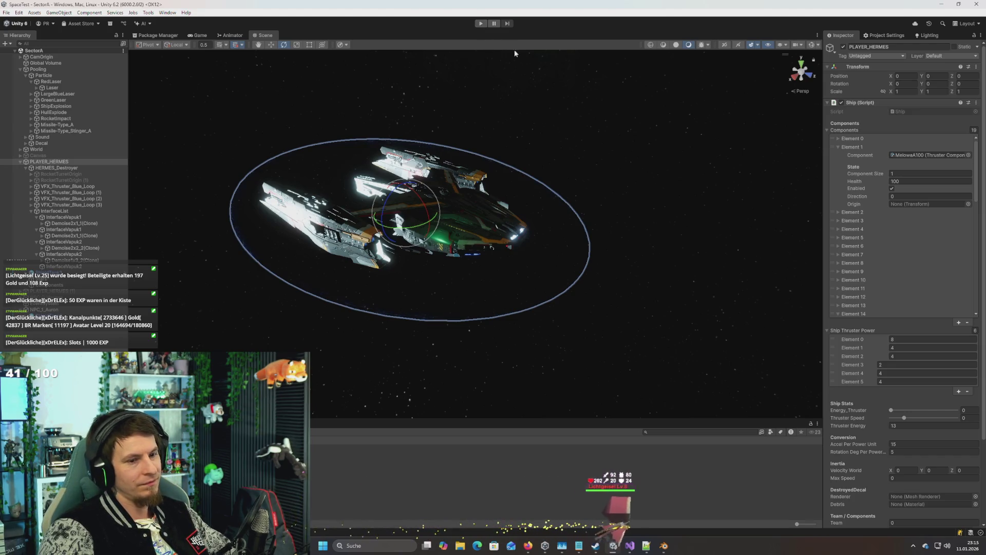
Step: Orbit and zoom the Scene view around the PLAYER_HERMES ship
mouse_move(595, 104)
left_mouse_down()
mouse_move(539, 65)
mouse_move(594, 85)
mouse_move(566, 96)
left_mouse_up()
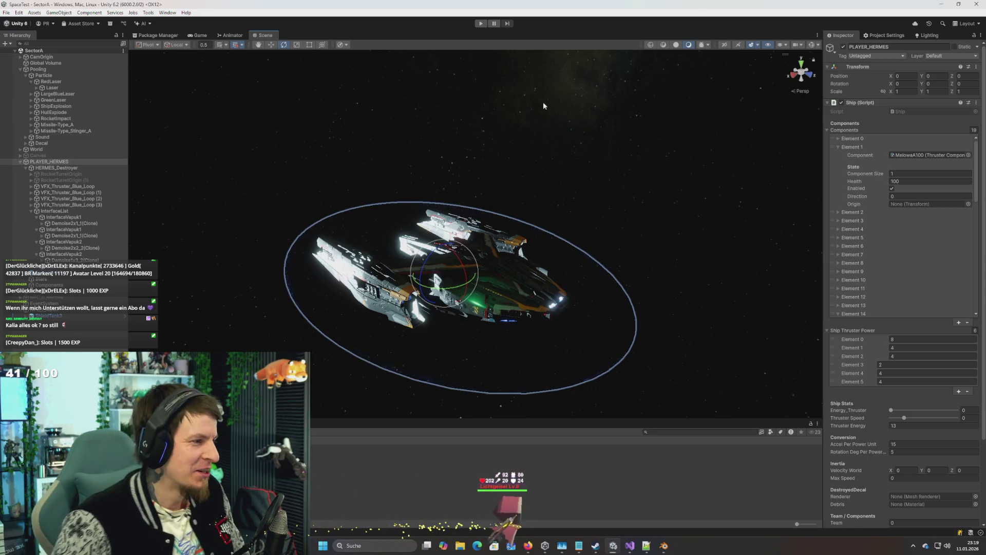
scroll(527, 153, "up", 6)
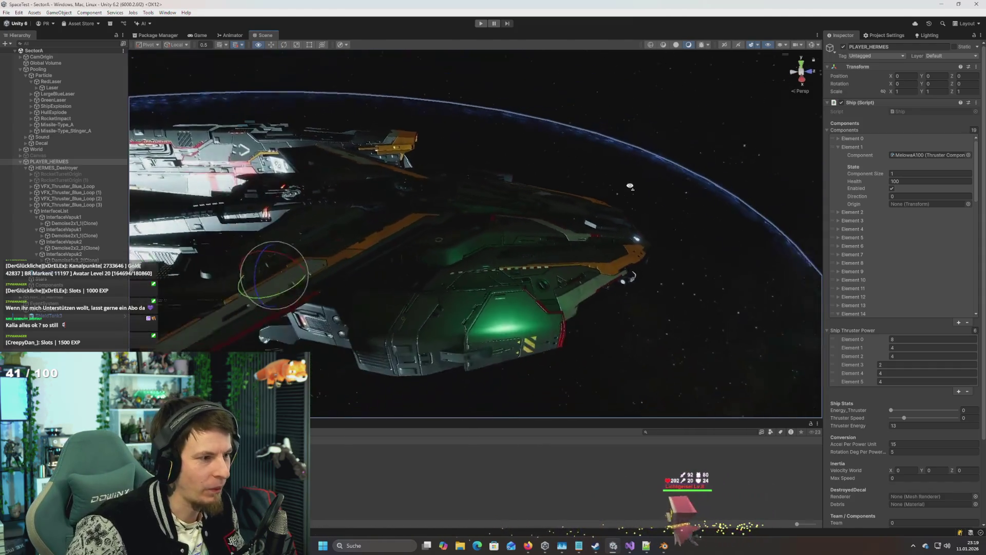
mouse_move(630, 185)
left_mouse_down()
mouse_move(685, 188)
mouse_move(521, 175)
left_mouse_up()
key("alt+Tab")
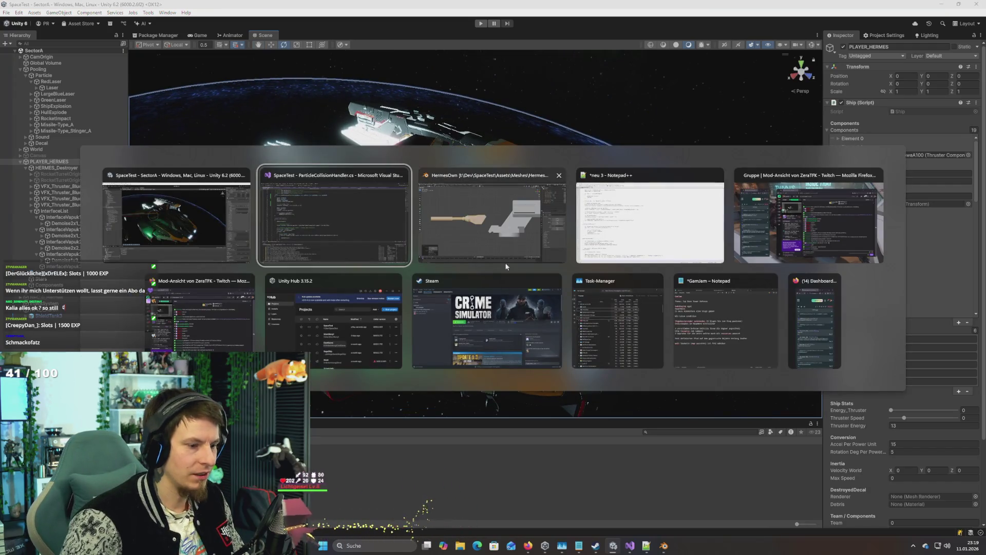
key("Escape")
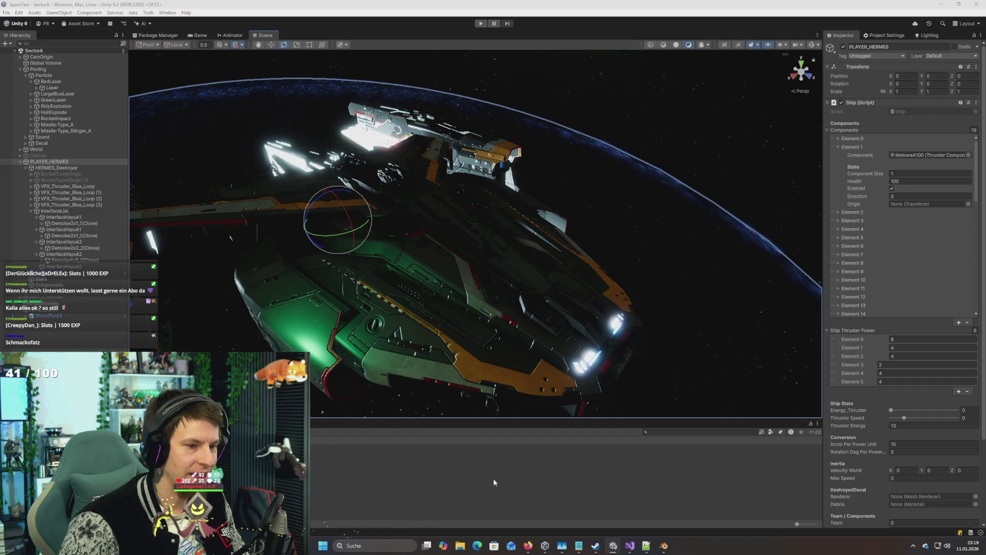
mouse_move(488, 360)
left_mouse_down()
mouse_move(440, 311)
mouse_move(432, 248)
mouse_move(517, 351)
mouse_move(468, 309)
left_mouse_up()
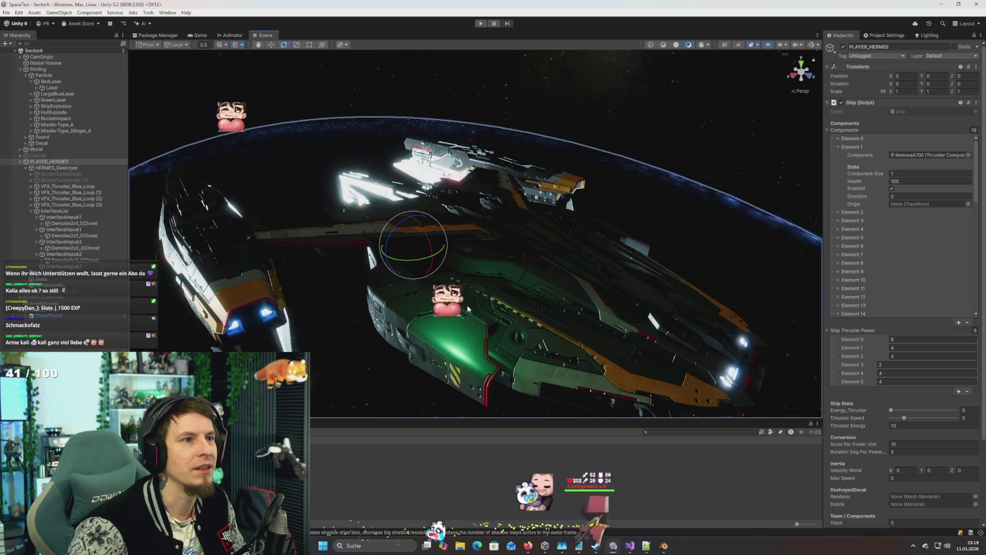
key("alt+Tab")
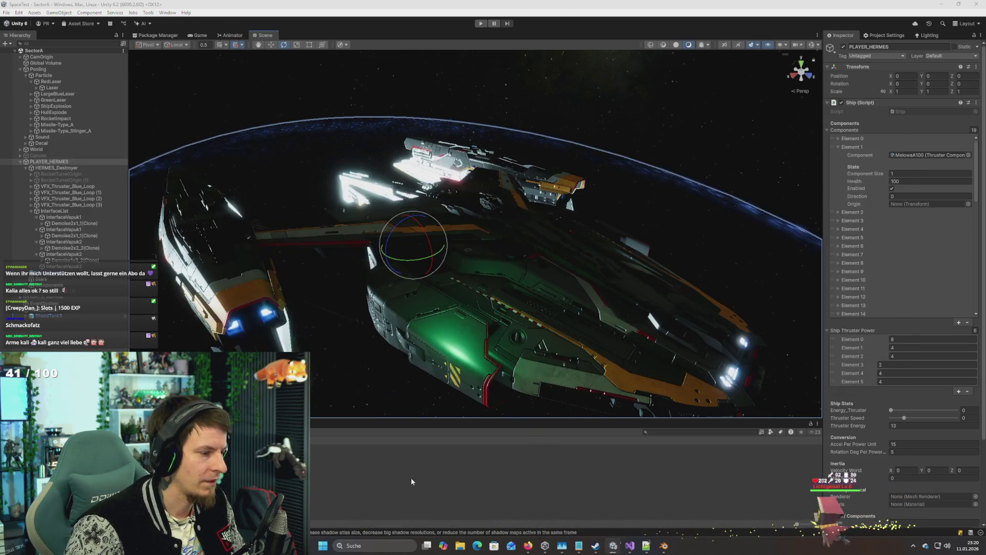
Step: Browse the SO Component folder's Create > Ship Components menu, then cancel without creating anything
left_click(411, 481)
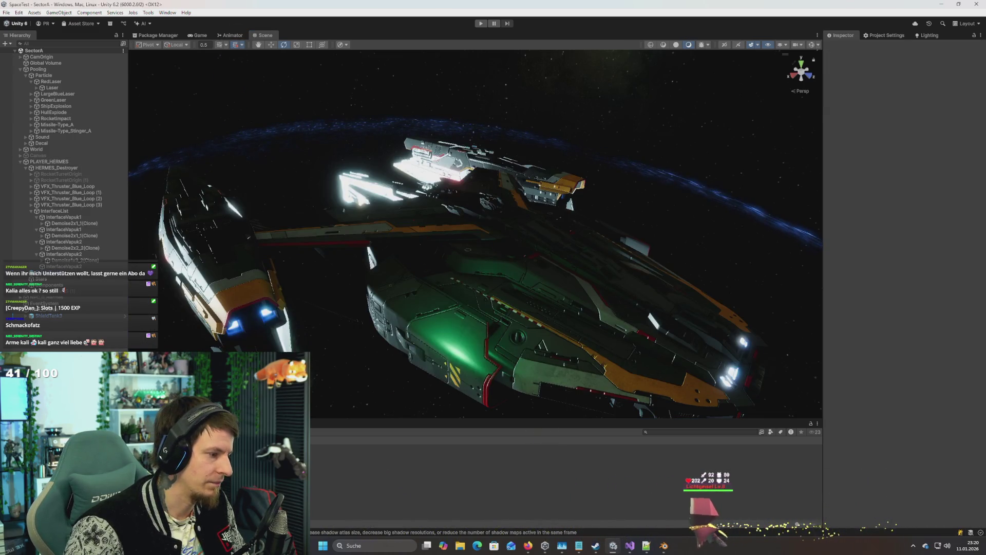
right_click(167, 299)
mouse_move(201, 308)
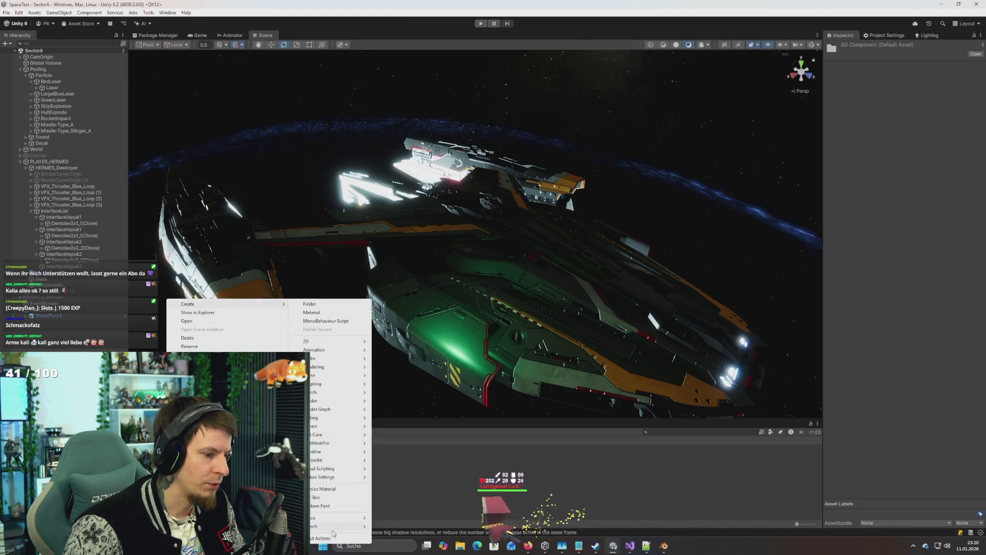
mouse_move(325, 524)
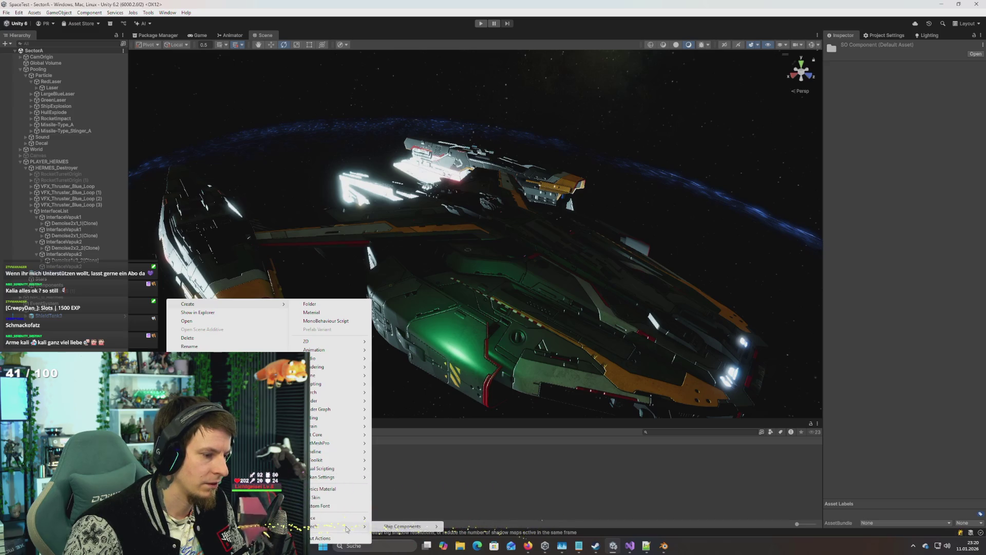
left_click(564, 507)
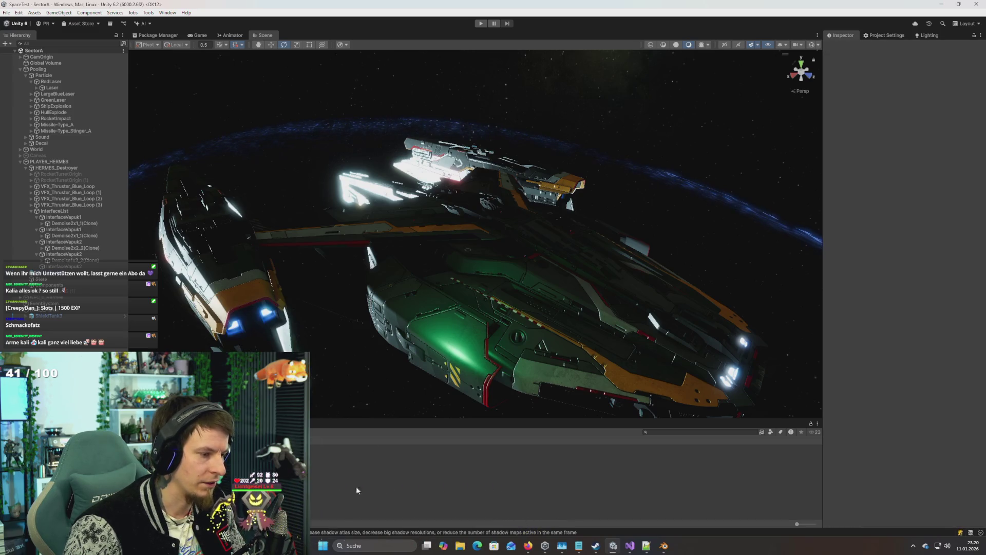
Step: Search the Project assets for 'weap', then switch to the code editor
left_click(692, 432)
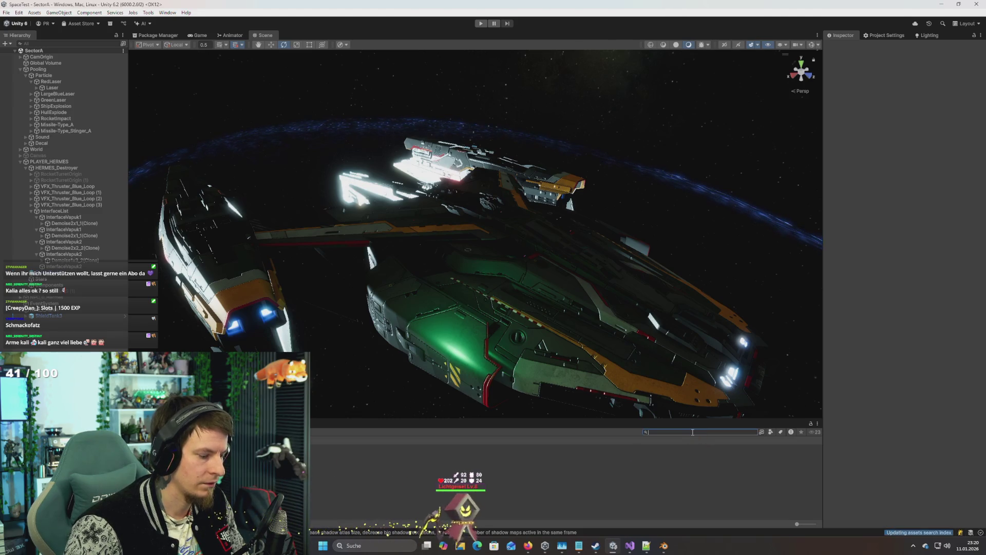
type("weap")
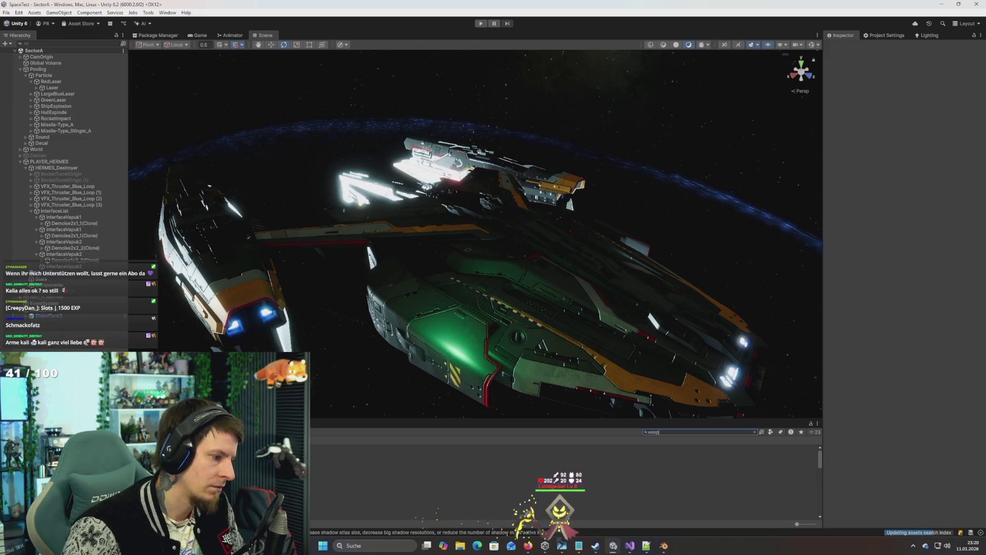
key("alt+Tab")
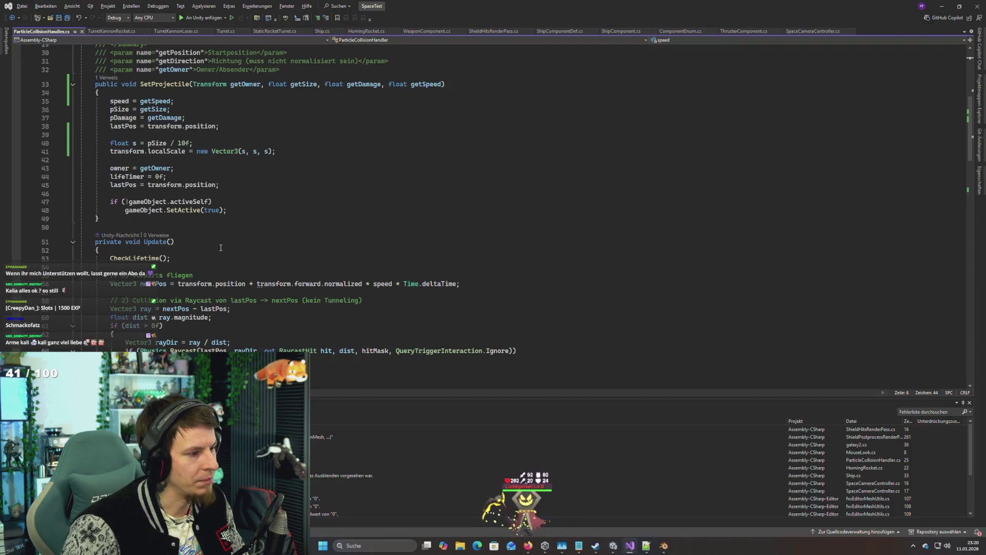
Step: Switch from Visual Studio back to the Unity editor
key("alt+Tab")
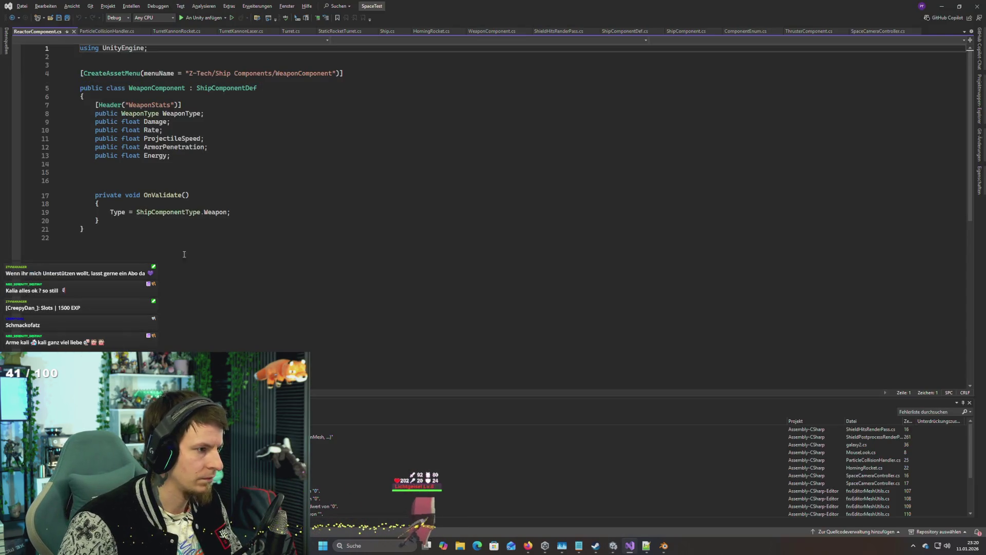
Step: Rename the asset menu entry and class from WeaponComponent to ReactorComponent
double_click(311, 73)
type("ReactorComponent")
left_click(165, 105)
double_click(157, 88)
type("ReactorComponent")
Step: Change the WeaponStats header to ReactorStats and delete the WeaponType field
double_click(152, 105)
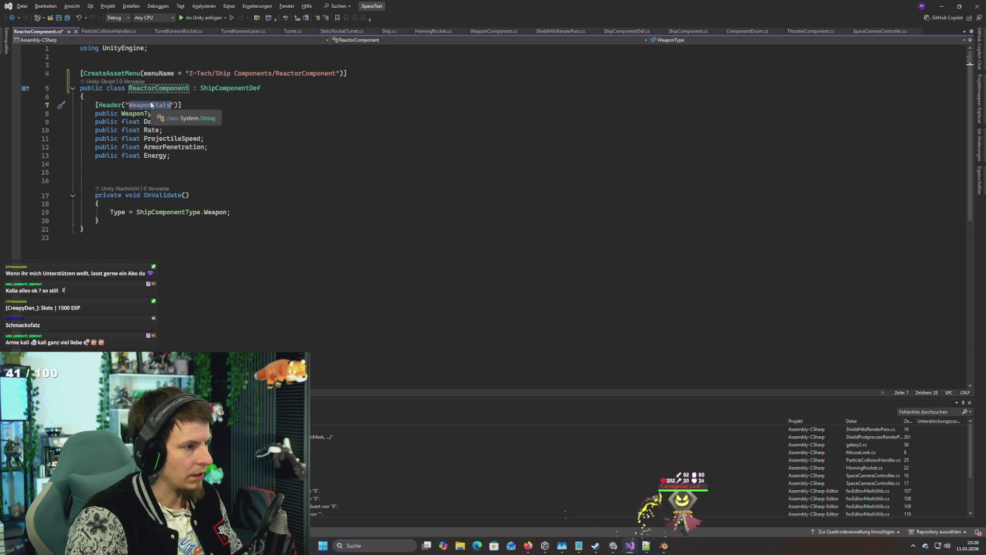
key("Left")
key("Delete")
type("Reactor")
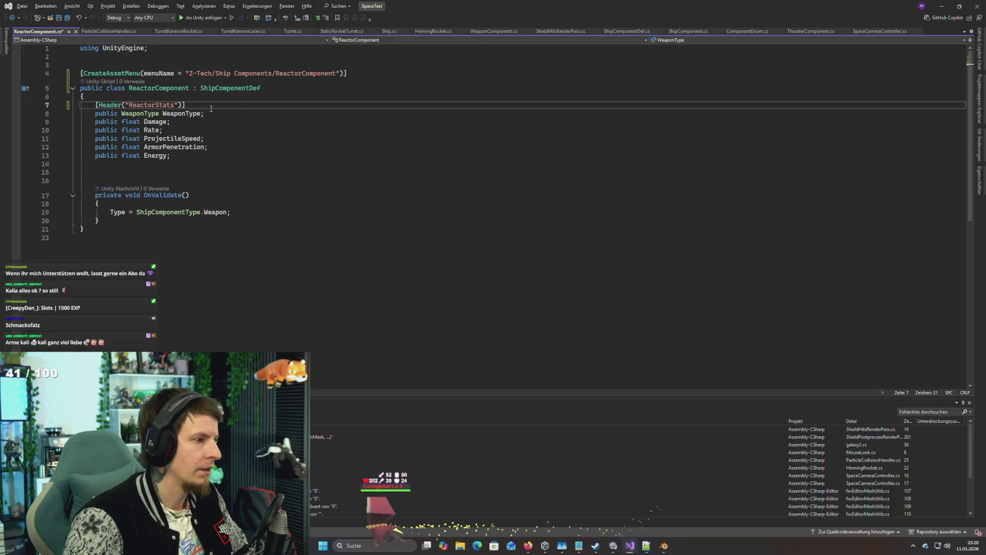
mouse_move(186, 104)
left_mouse_down()
mouse_move(204, 114)
mouse_move(194, 105)
left_mouse_up()
key("Delete")
key("Delete")
Step: Rename the Rate field to OverheatRate
left_click(170, 114)
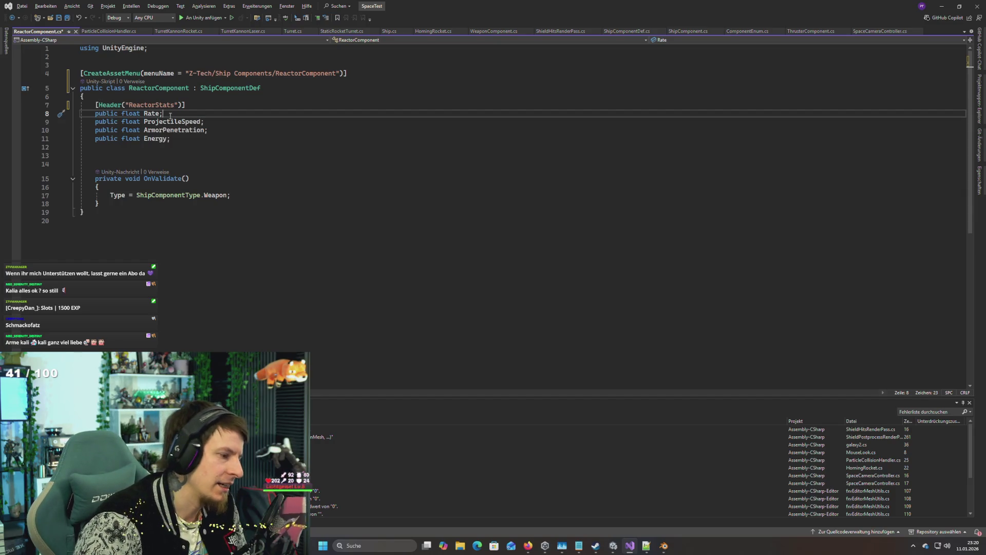
double_click(152, 115)
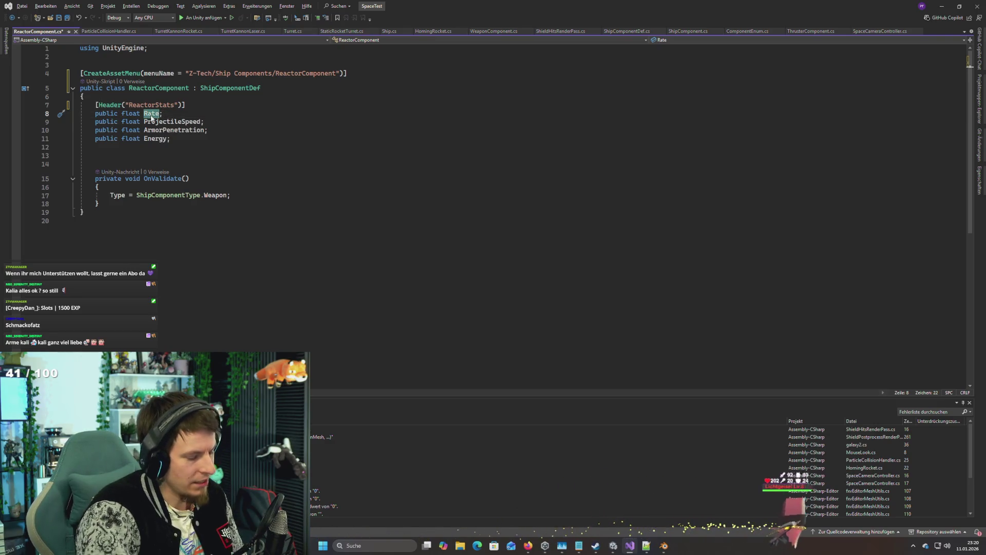
type("Heat")
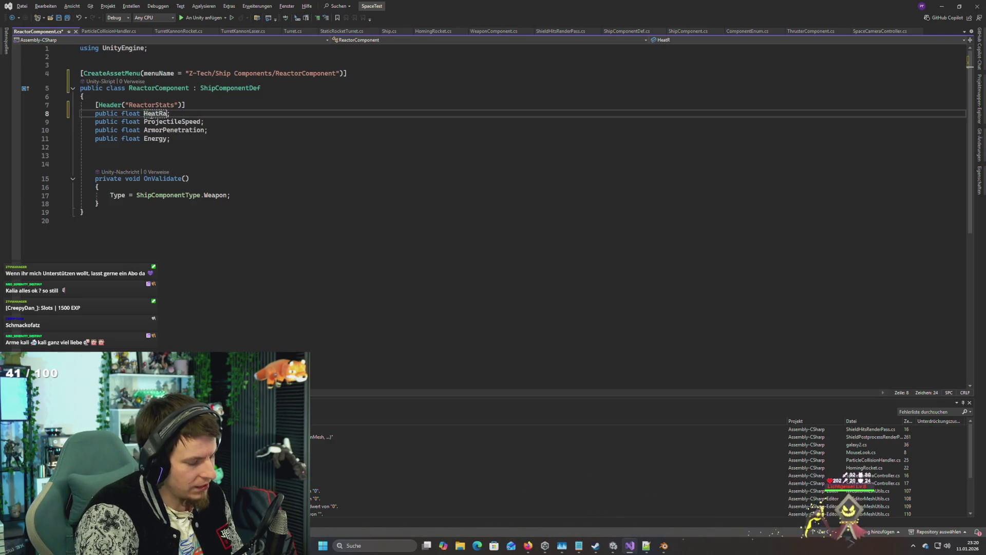
type("te")
left_click(144, 113)
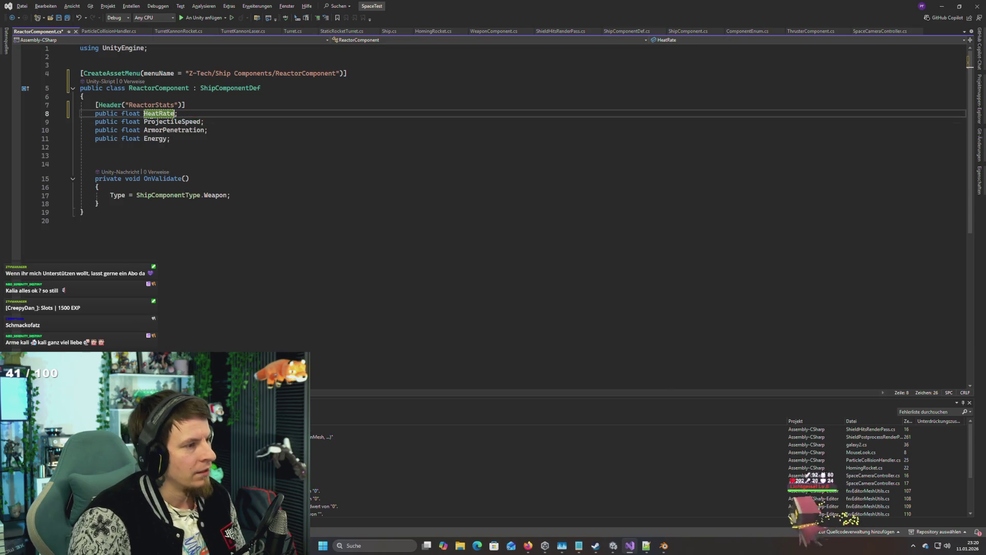
type("Over")
key("Delete")
type("h")
key("Down")
Step: Rename the ProjectileSpeed field to RechargeRate
double_click(184, 122)
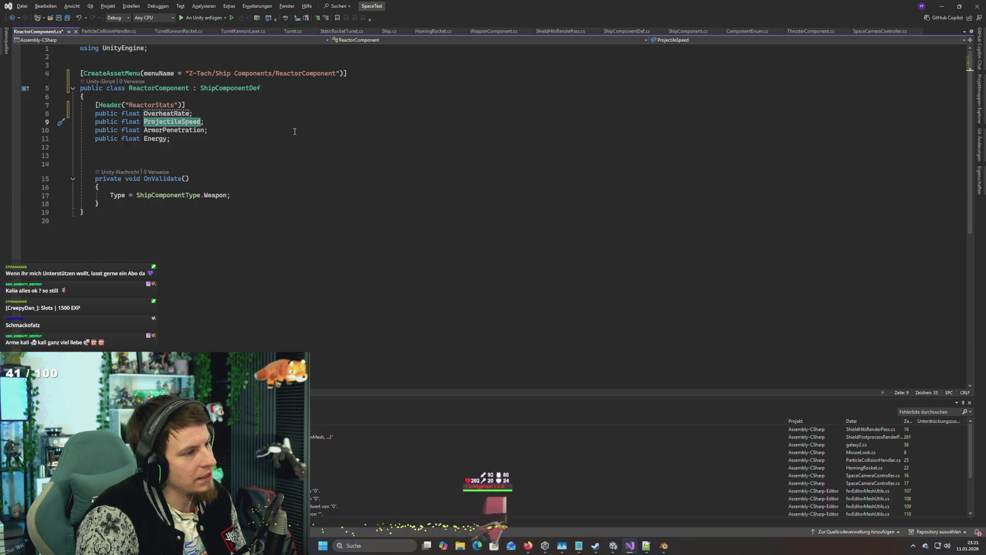
type("EnergyRecharg")
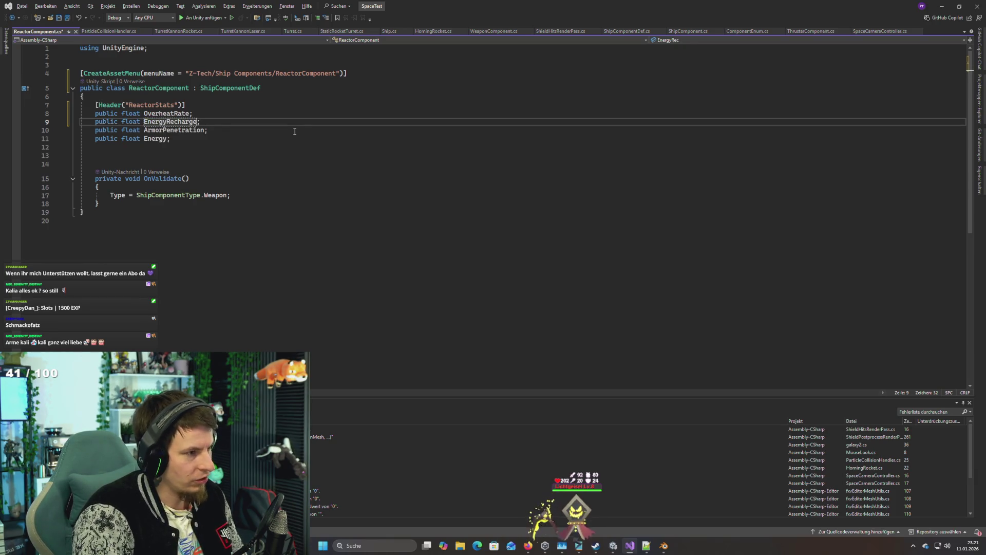
type("Rate")
key("Left")
key("Left")
key("Left")
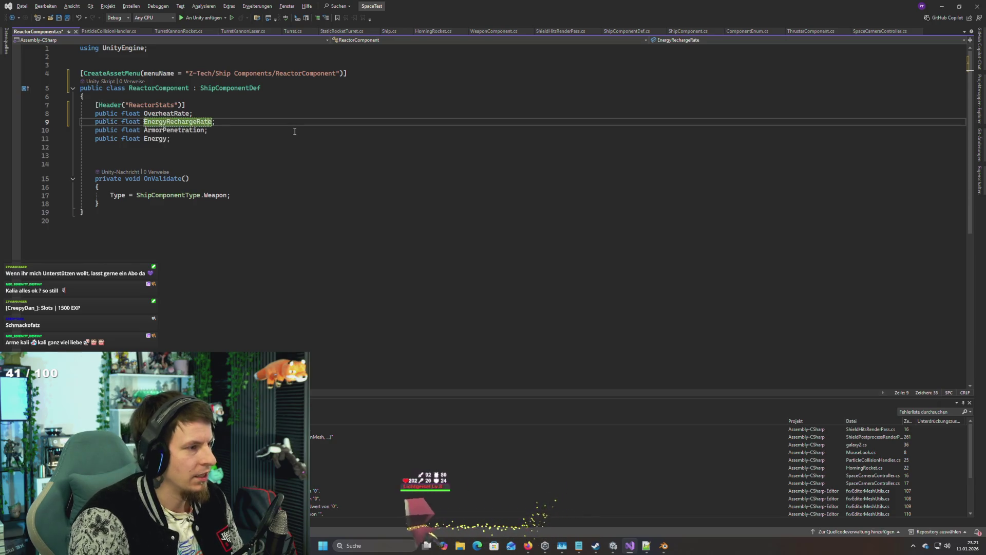
key("Left")
key("Left")
key("BackSpace")
key("BackSpace")
key("BackSpace")
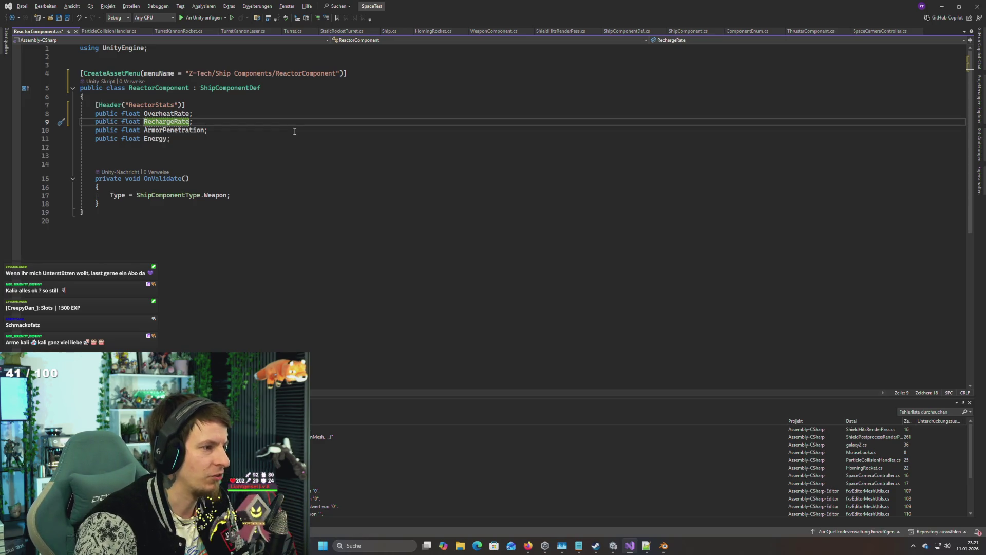
Step: Replace ArmorPenetration with the Capacity field and delete the Energy field line
key("Down")
key("Right")
key("Right")
key("Right")
key("ctrl+BackSpace")
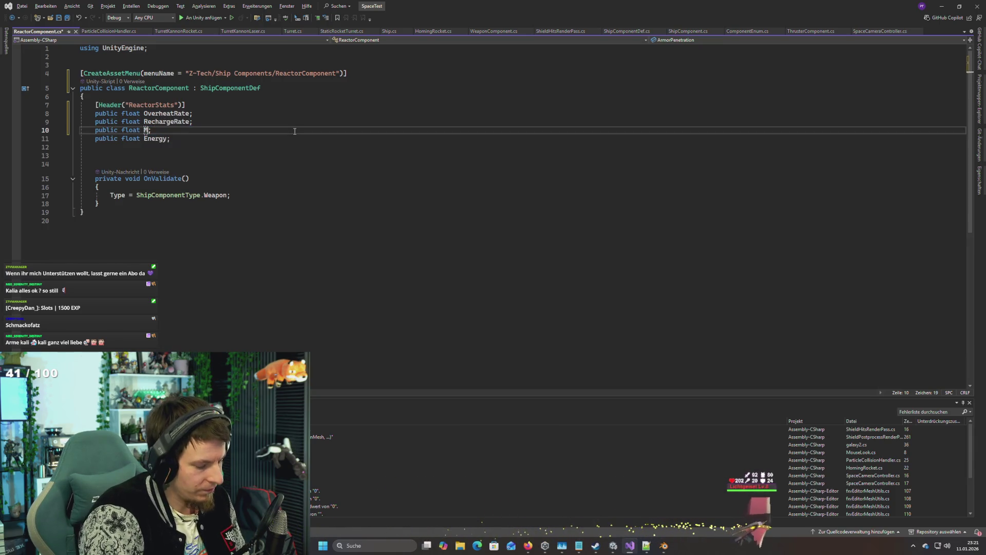
type("Max")
type("x")
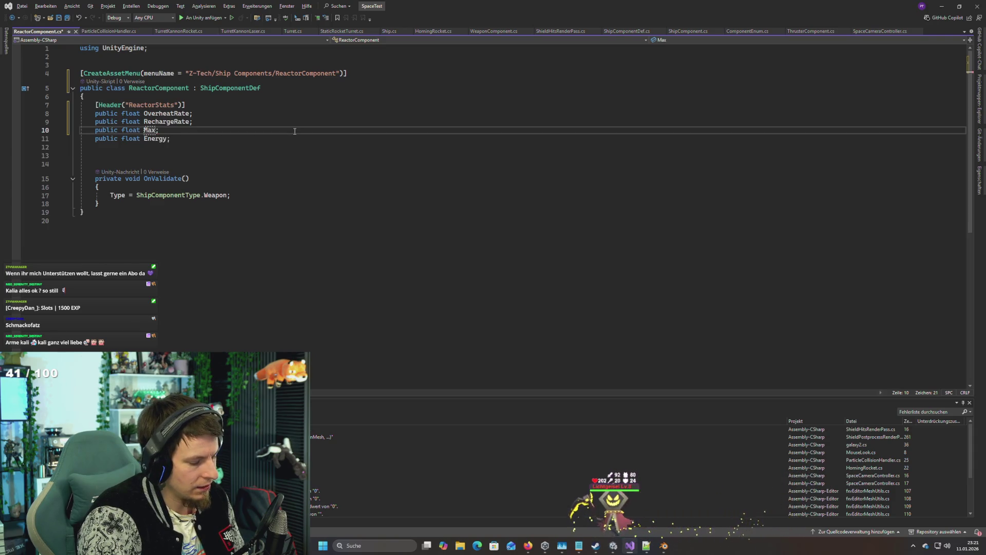
key("BackSpace")
type("Capacity")
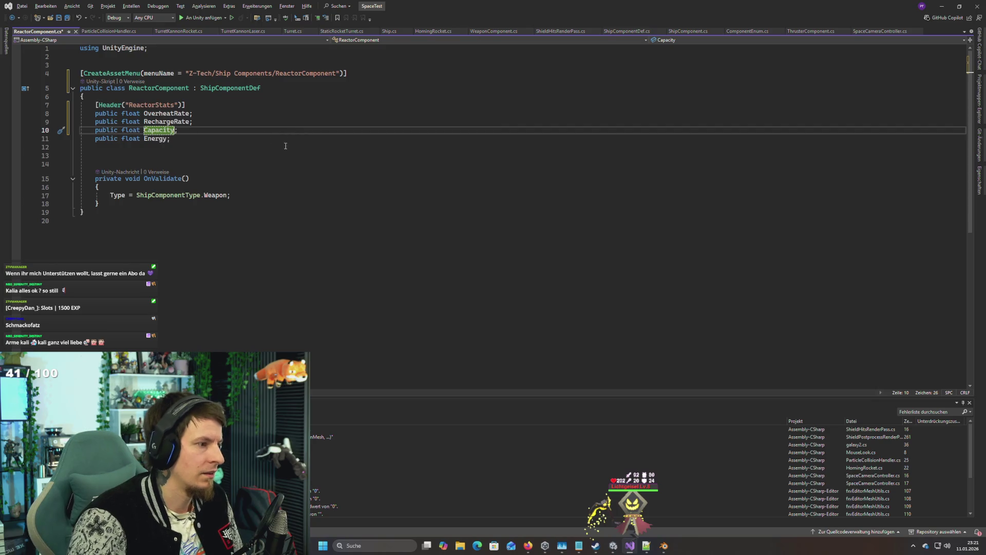
key("Right")
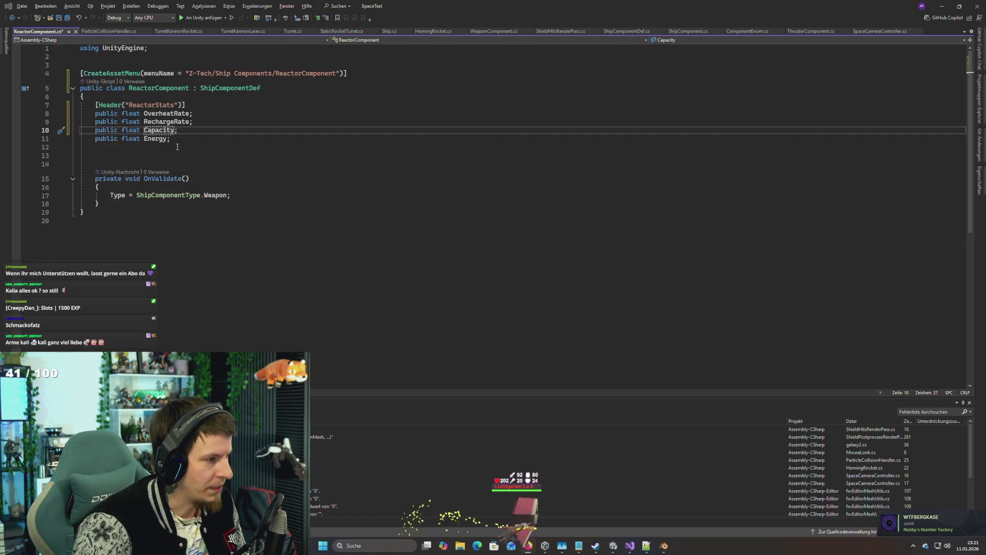
left_click_drag(173, 139, 191, 133)
key("Delete")
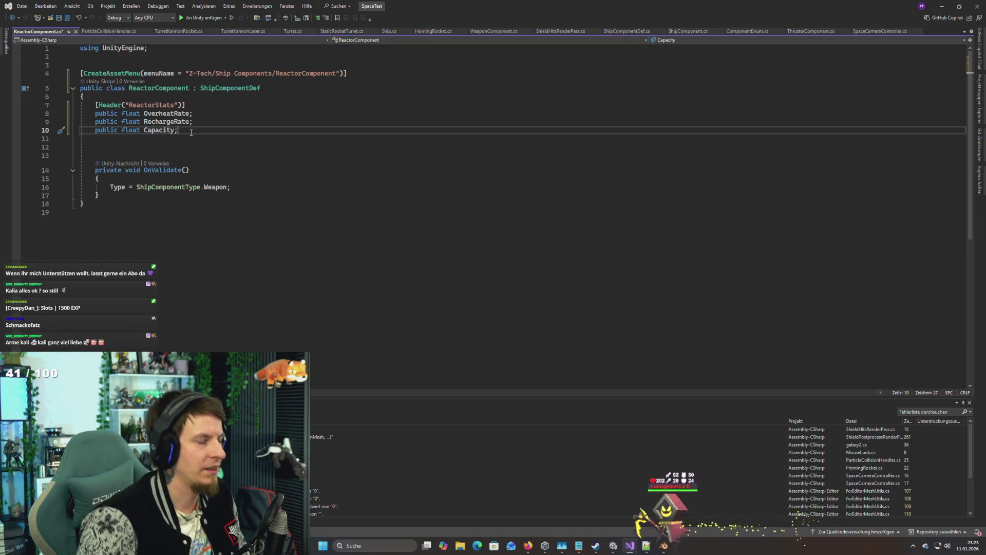
Step: Save the ReactorComponent.cs script
key("ctrl+s")
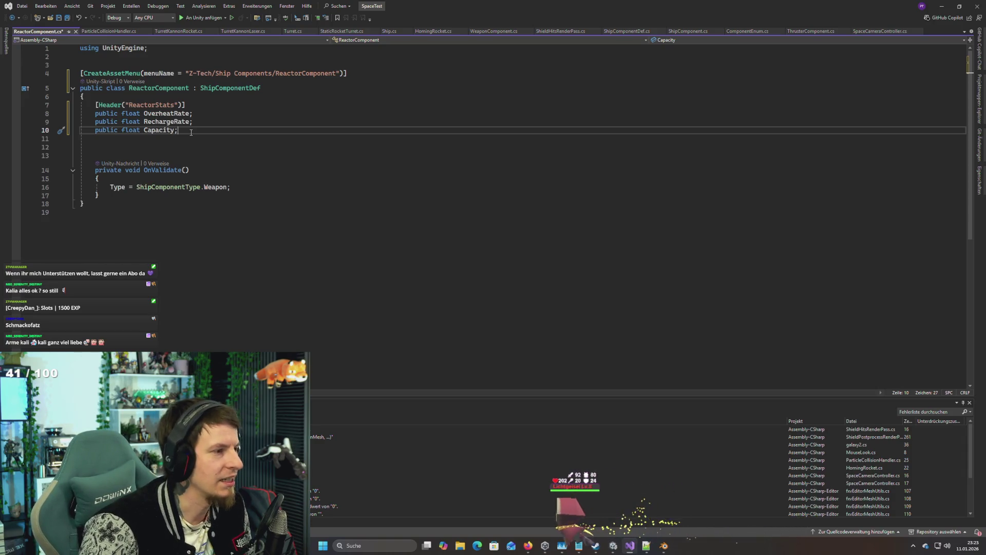
Step: Change the OnValidate type in ReactorComponent from ShipComponentType.Weapon to ShipComponentType.Reactor, save, and return to Unity
left_click_drag(230, 187, 105, 193)
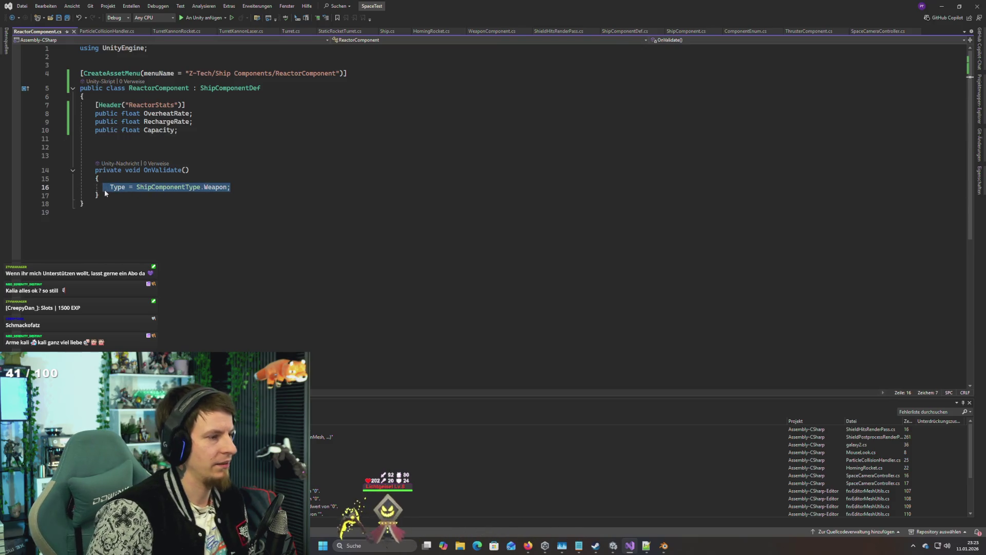
key("ctrl+z")
type("r")
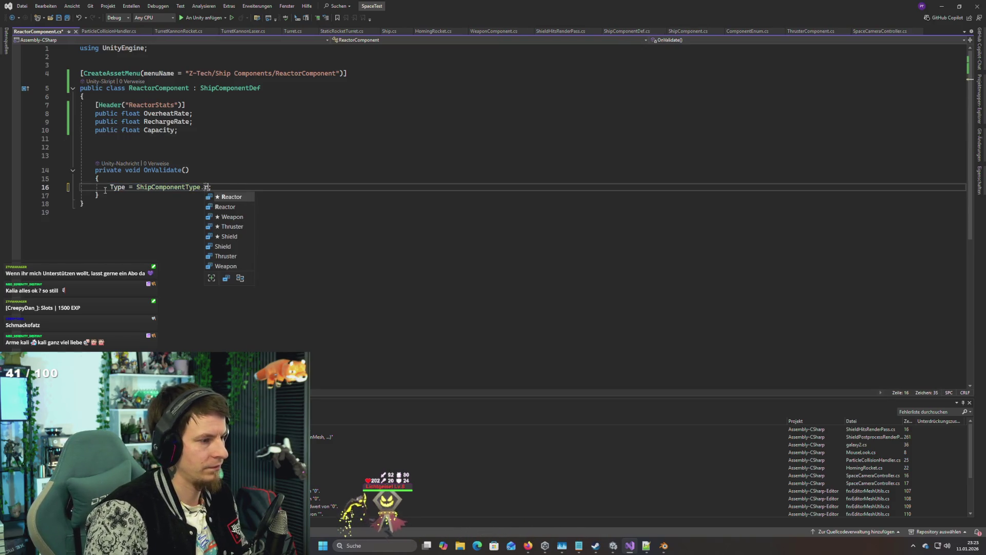
key("Tab")
key("ctrl+s")
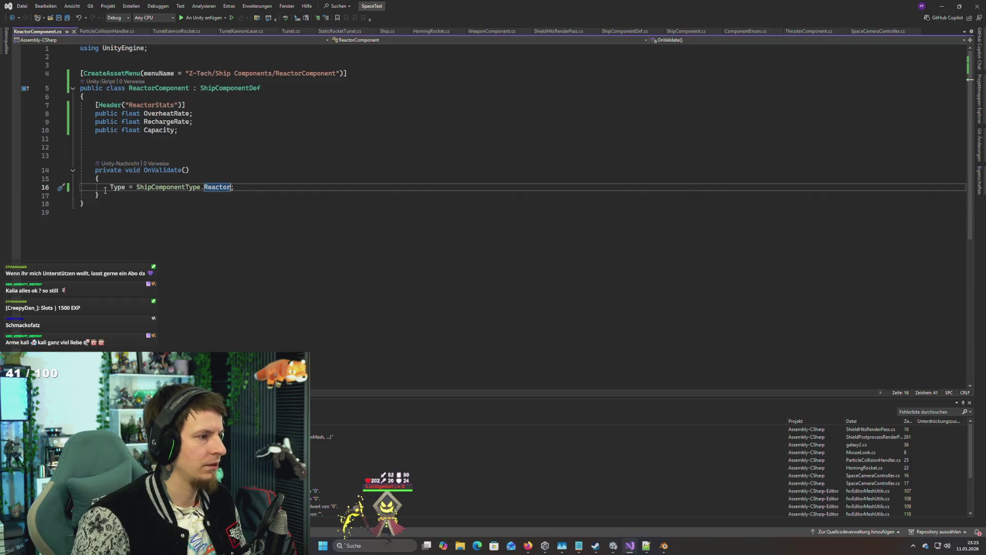
key("alt+Tab")
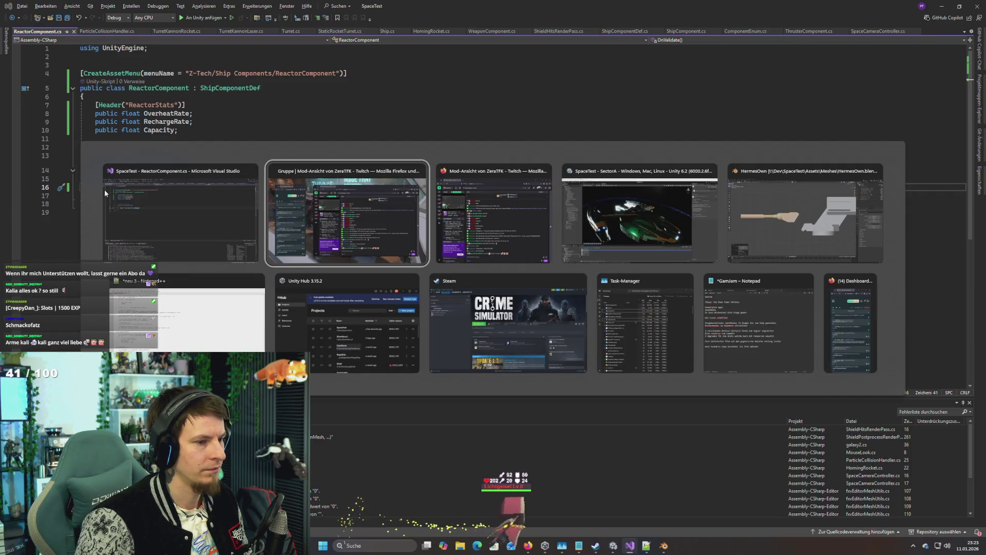
key("Tab")
key("Tab")
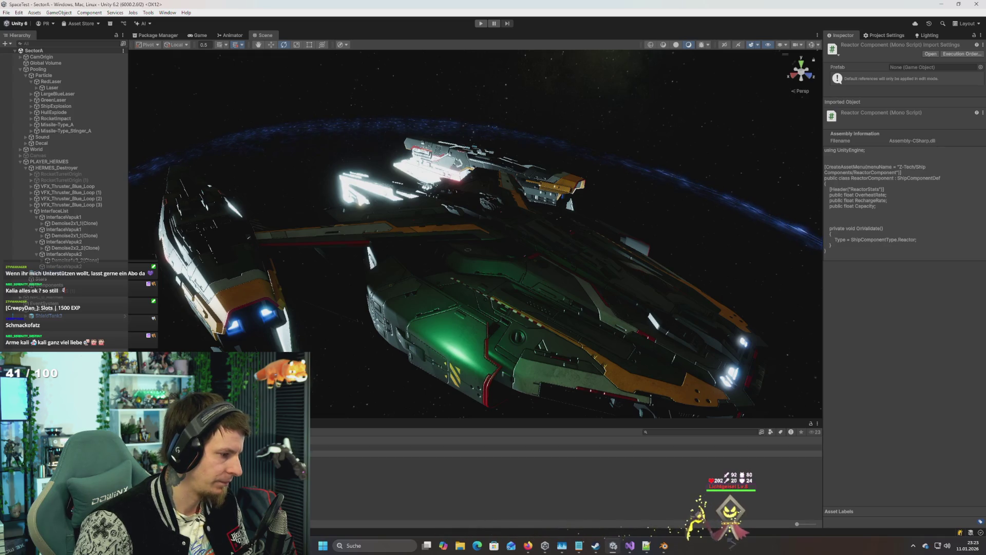
Step: Create a new folder named Reactor inside the SO Component folder
right_click(163, 287)
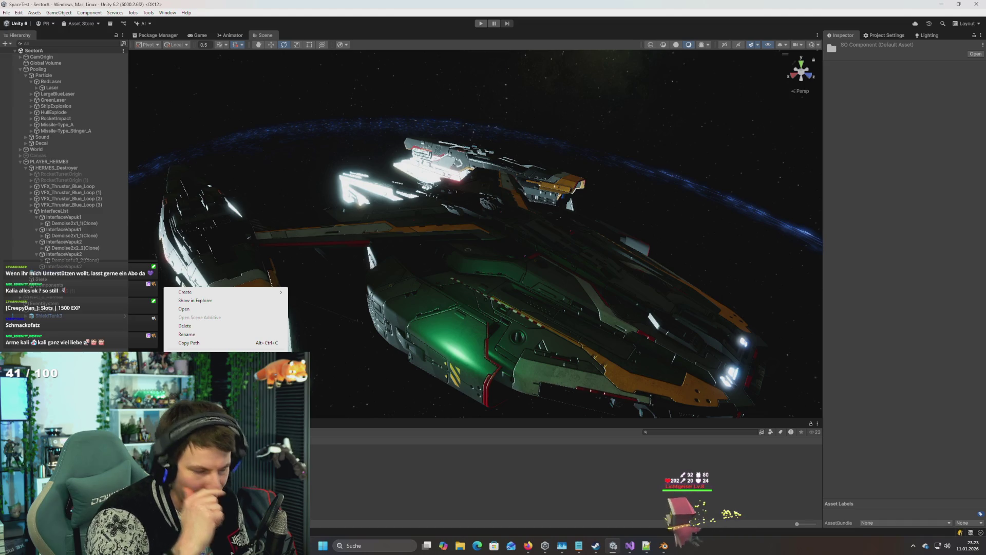
mouse_move(204, 294)
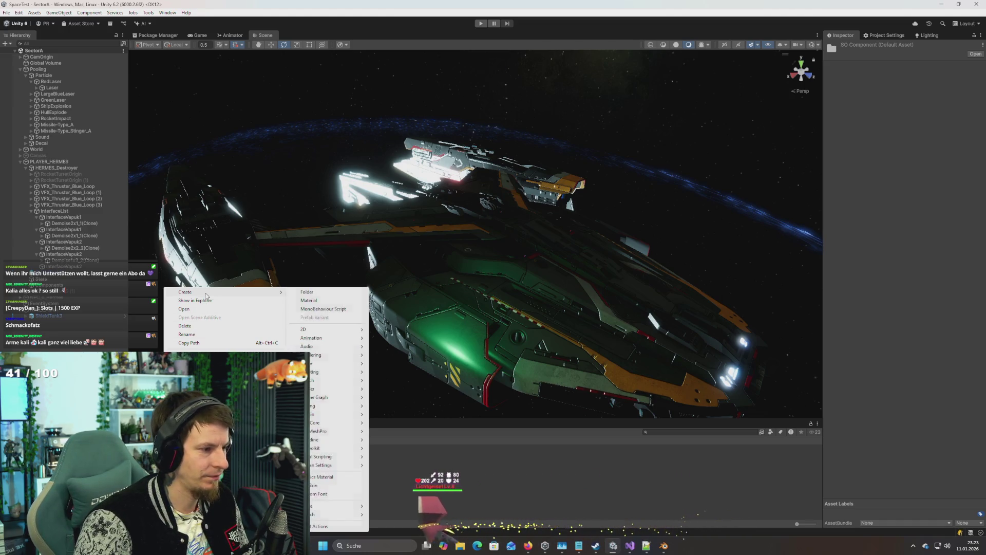
left_click(469, 498)
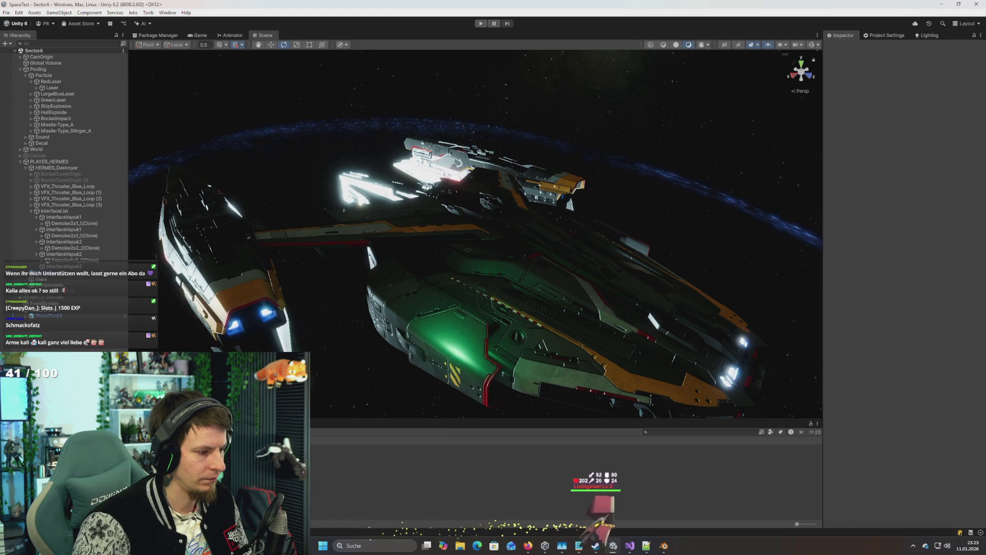
right_click(264, 488)
mouse_move(305, 289)
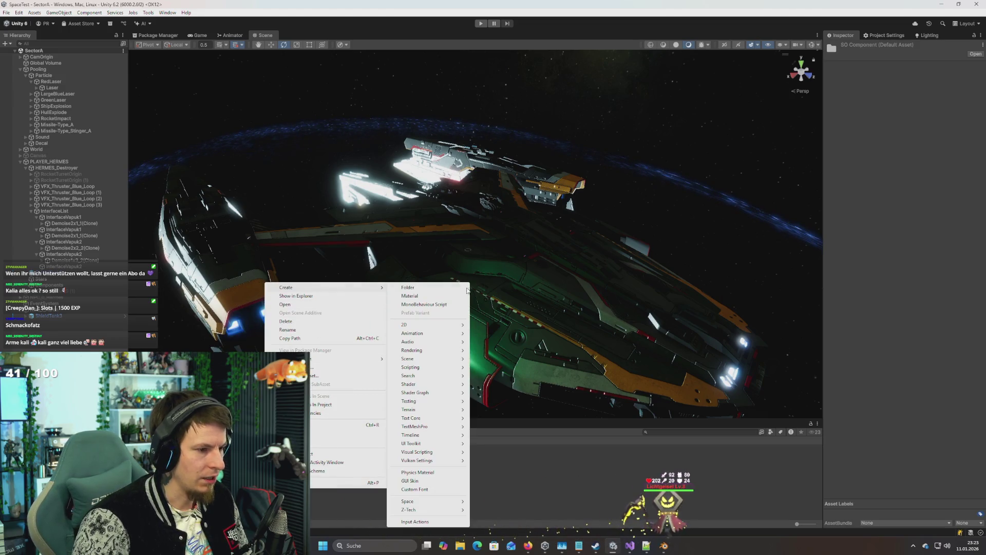
left_click(421, 288)
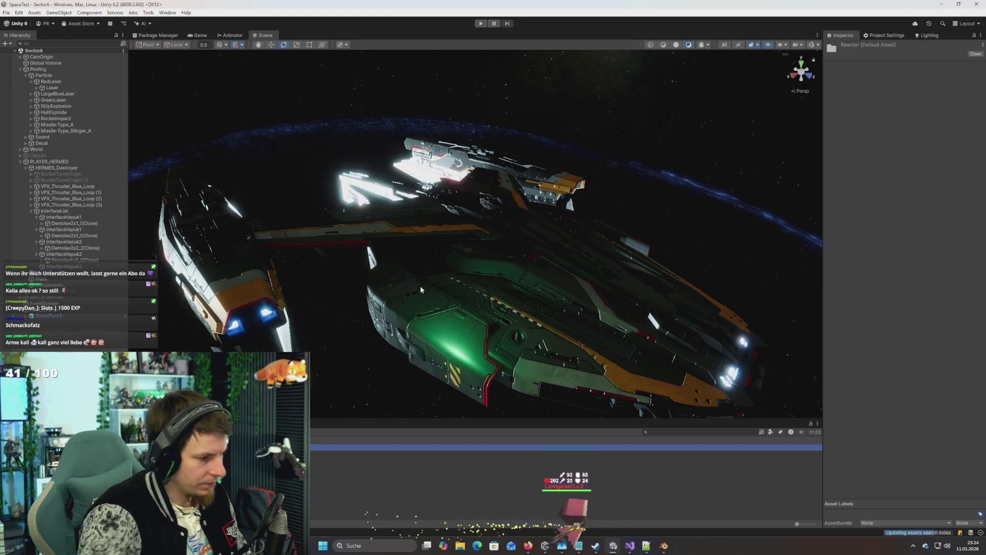
right_click(221, 502)
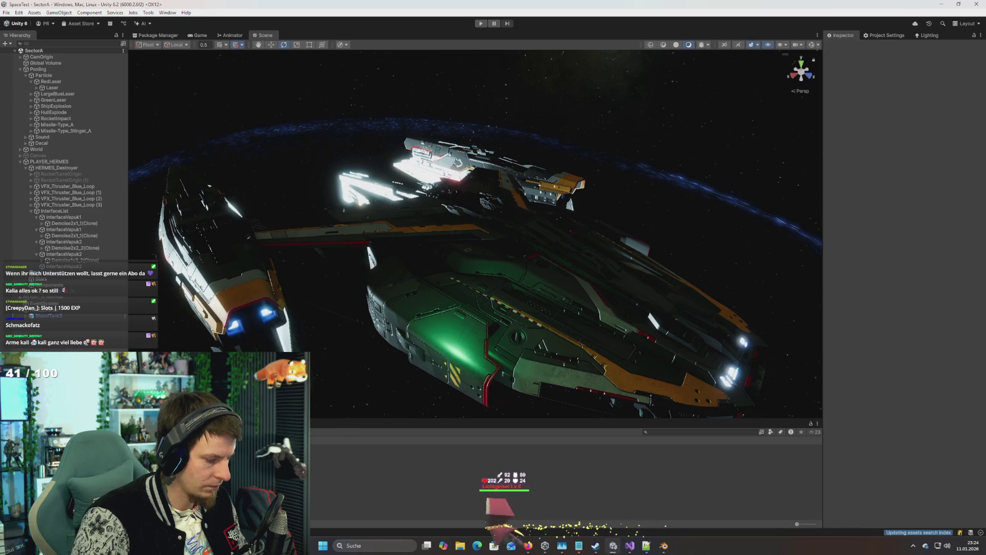
key("Escape")
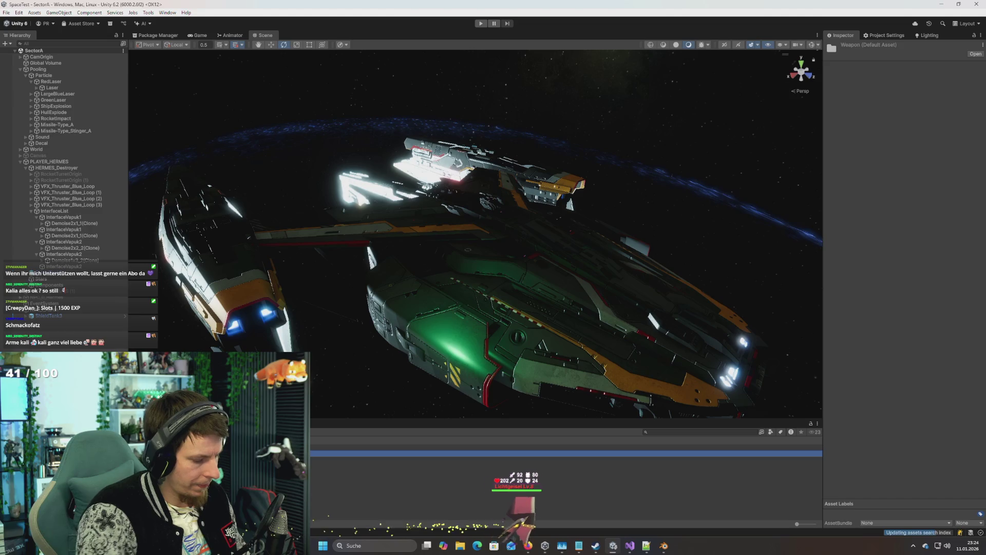
Step: Browse the Weapon folder and inspect the existing weapon component assets
left_click(360, 453)
key("Down")
key("Down")
key("Down")
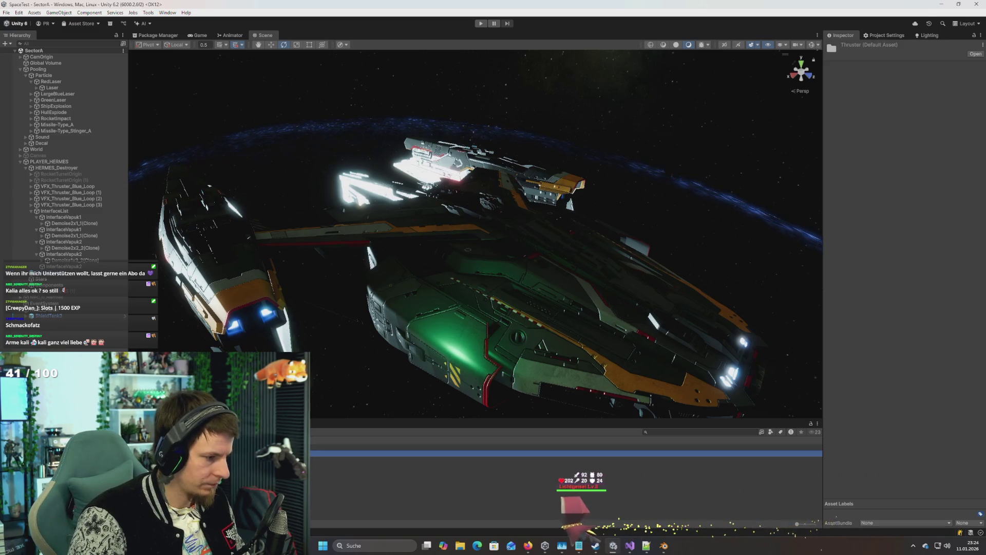
left_click(565, 474)
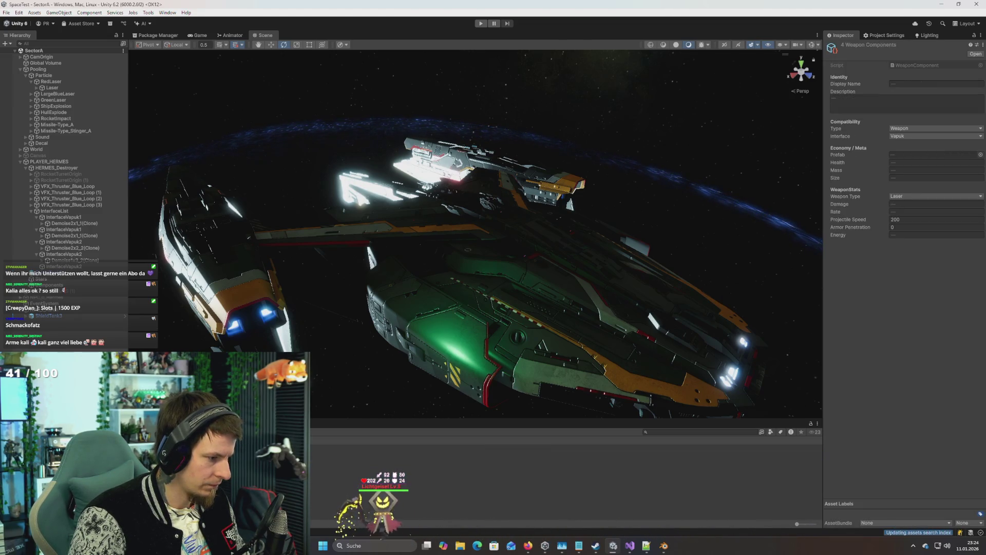
Step: Create a ReactorComponent asset named Neo in the empty Reactor folder
left_click(565, 469)
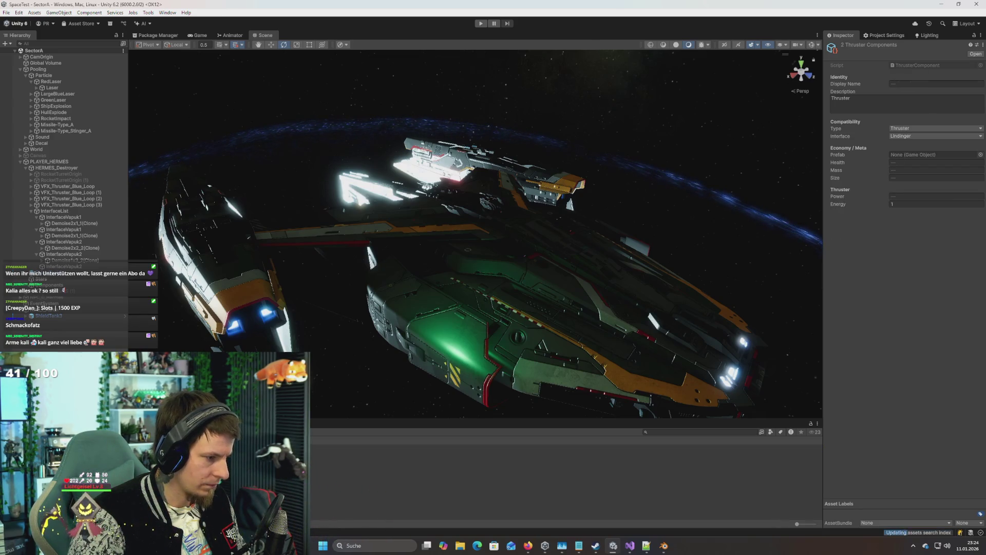
right_click(155, 266)
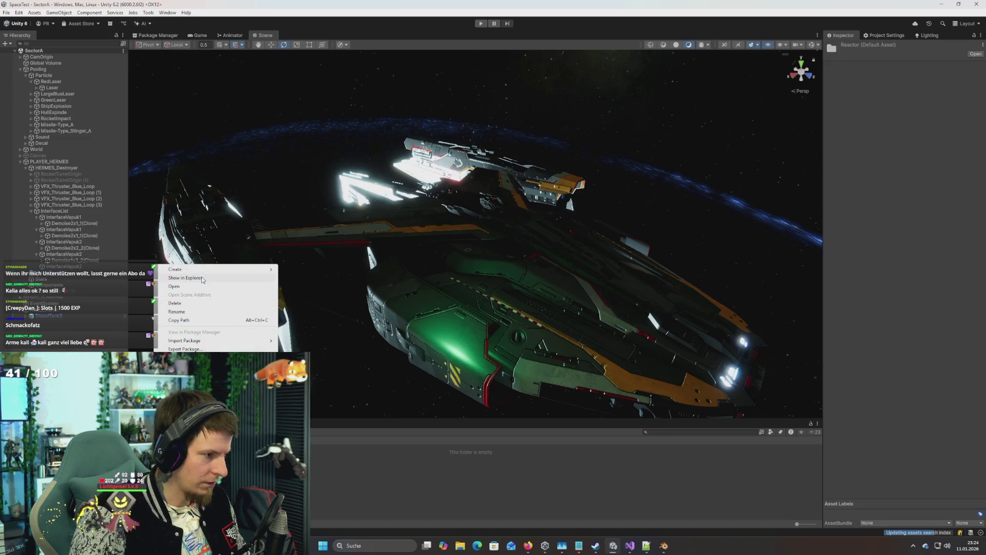
mouse_move(191, 270)
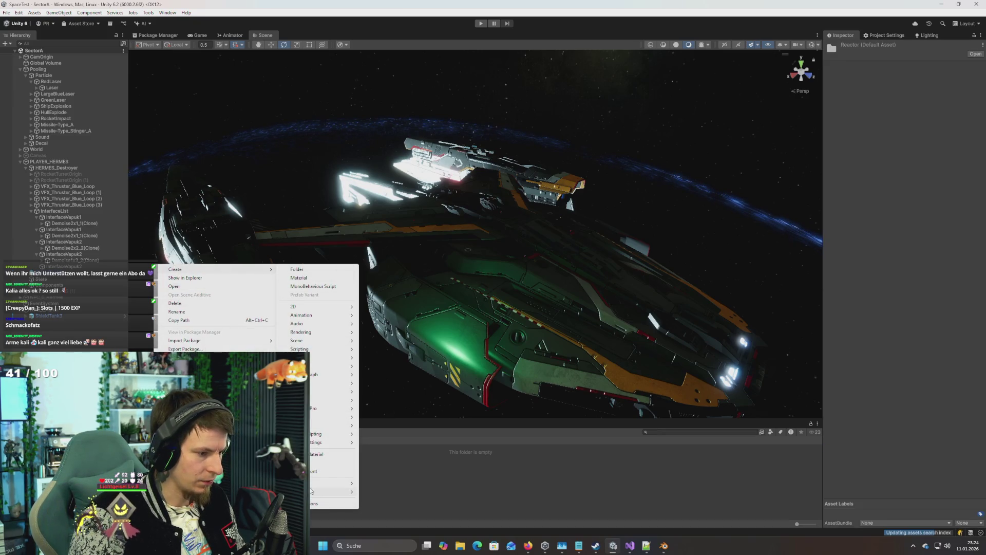
mouse_move(394, 492)
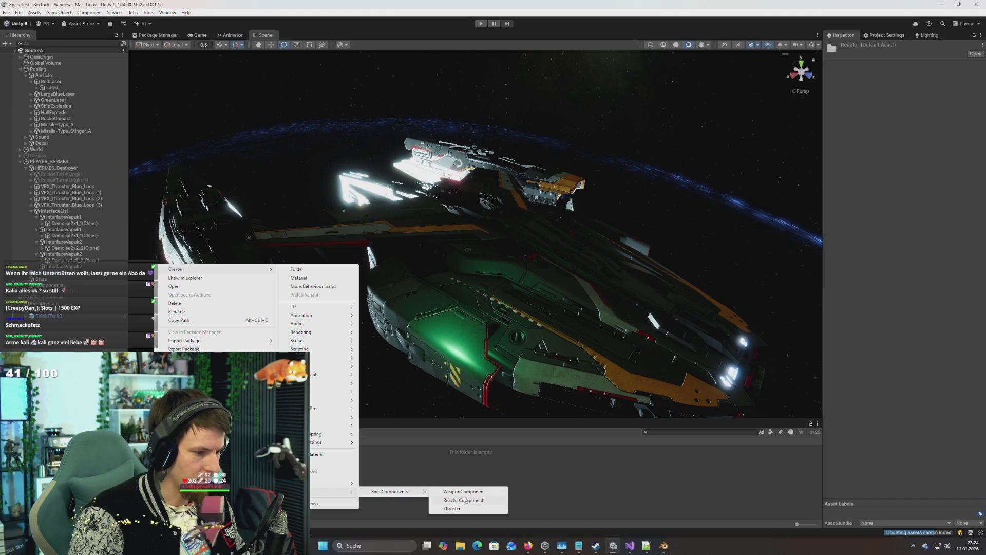
left_click(460, 503)
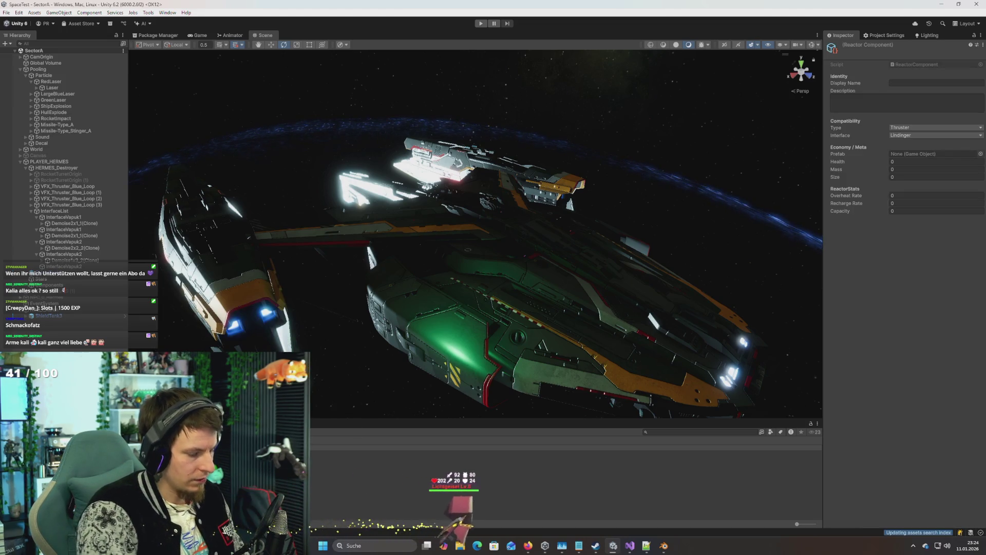
type("Neo")
key("Return")
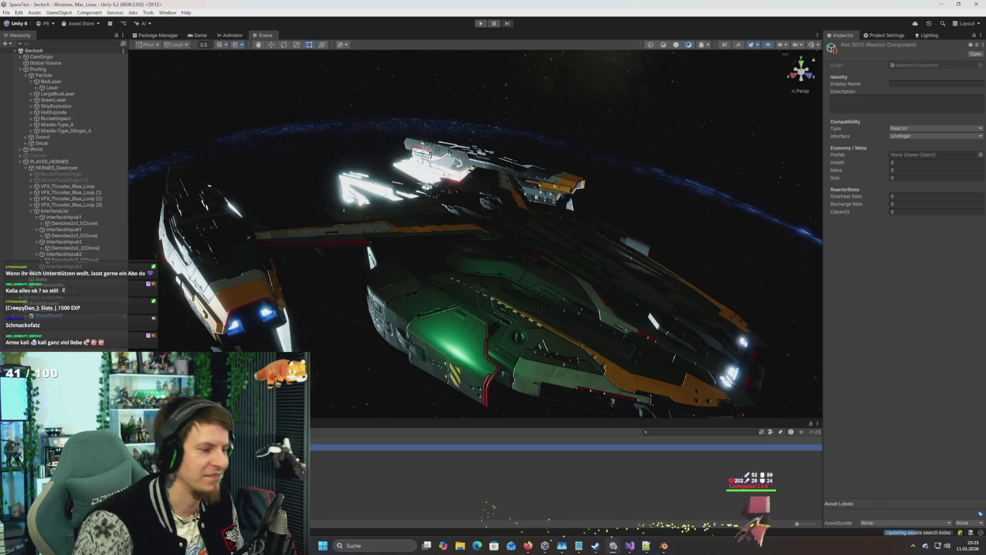
Step: Enter 'Neo SD 10' as the Display Name and check the available Interface options
left_click(909, 85)
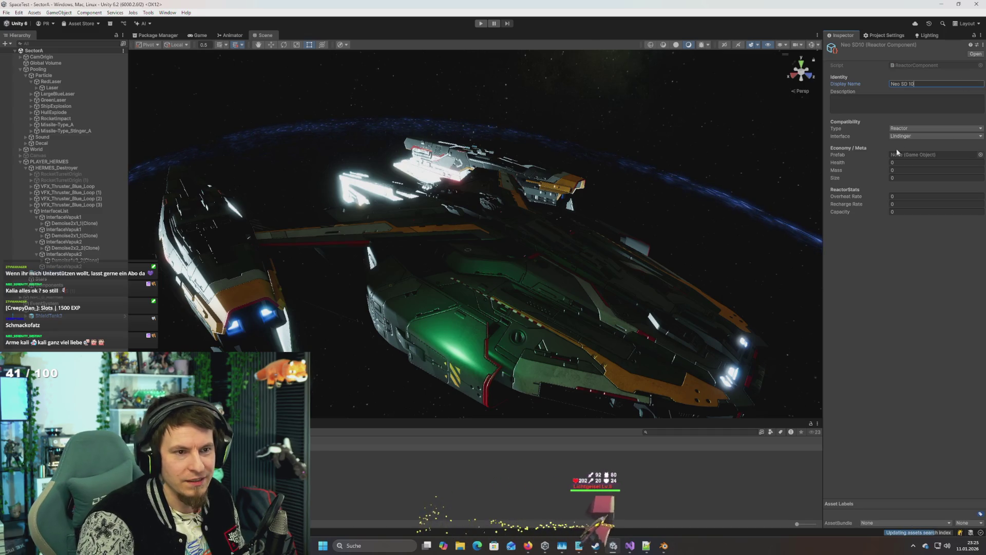
left_click(905, 137)
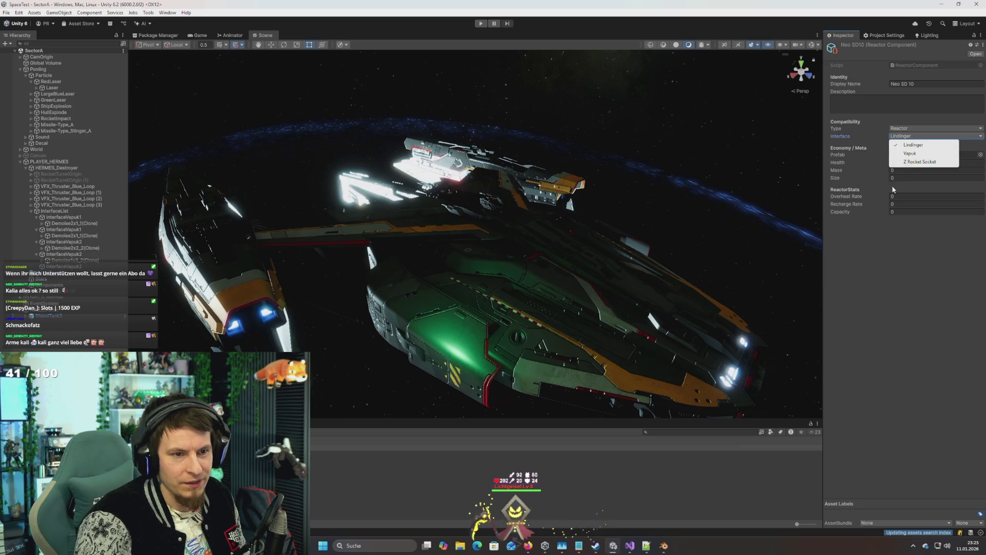
key("alt+Tab")
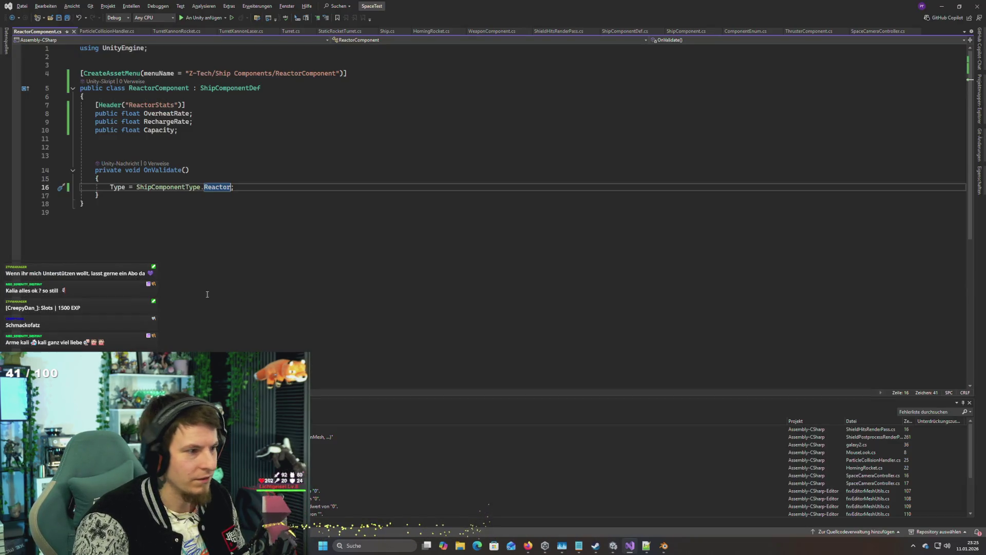
Step: Add a GeneriStandard value after ZRocketSocket in the ShipComponentInterface enum in ComponentEnum.cs and save it
left_click(191, 148)
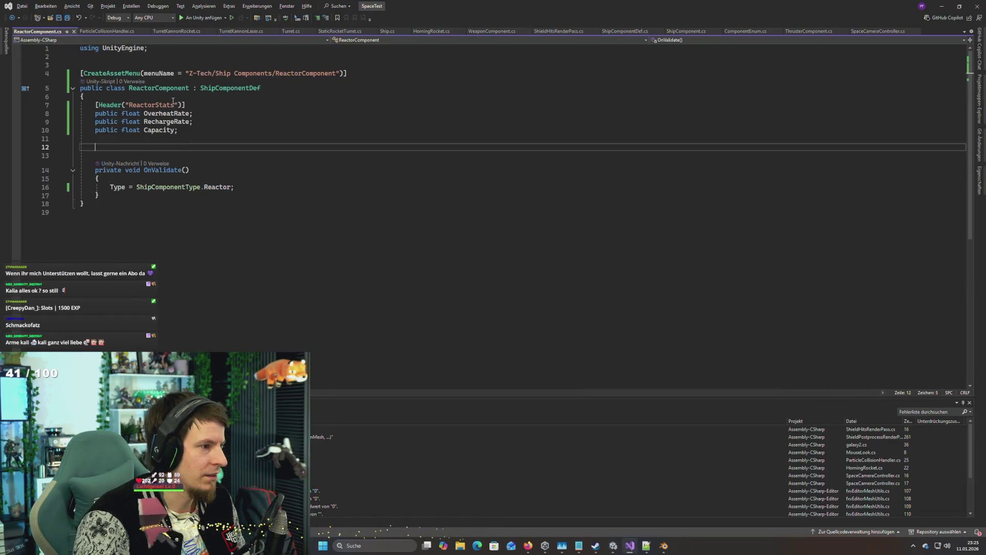
left_click(226, 88, "ctrl")
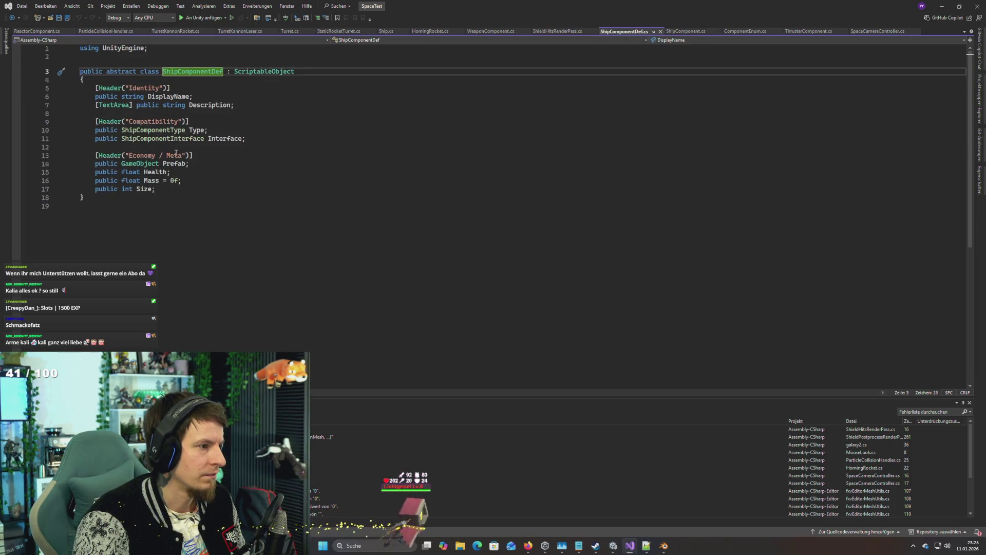
left_click(179, 139, "ctrl")
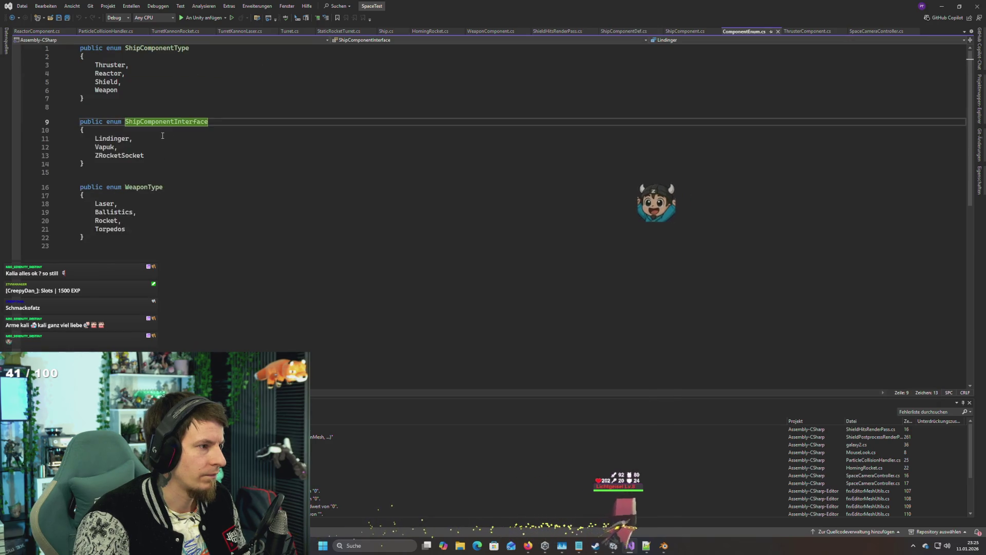
left_click(175, 162)
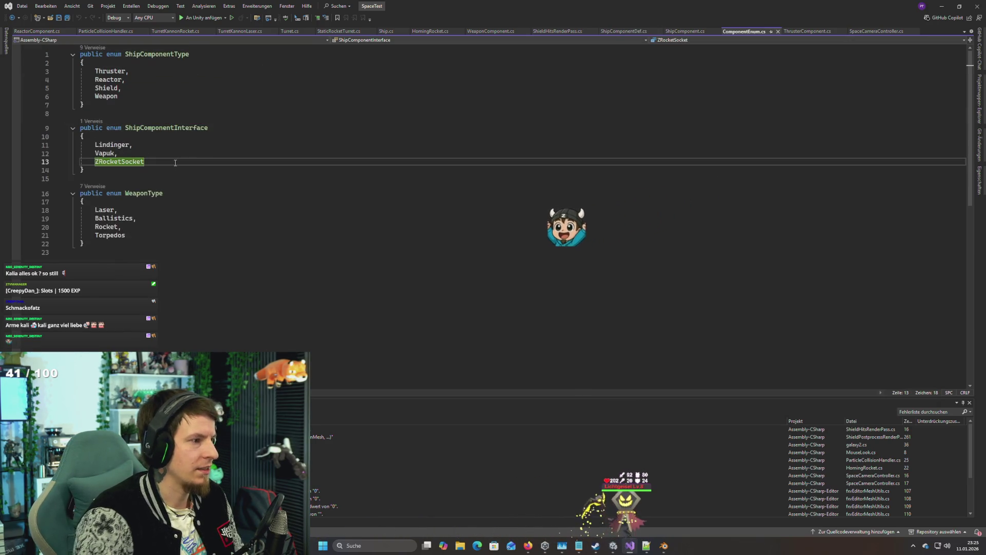
key("Return")
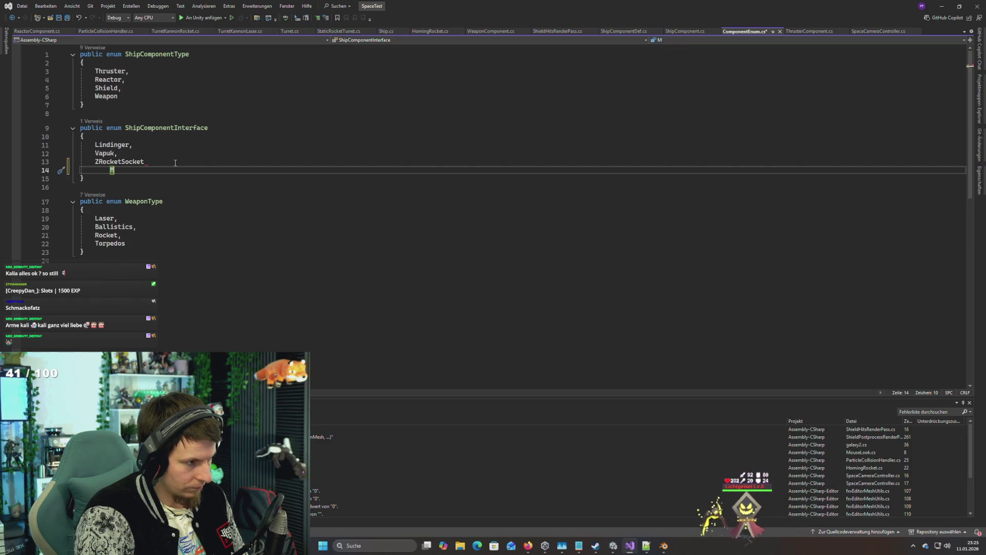
left_click(175, 163)
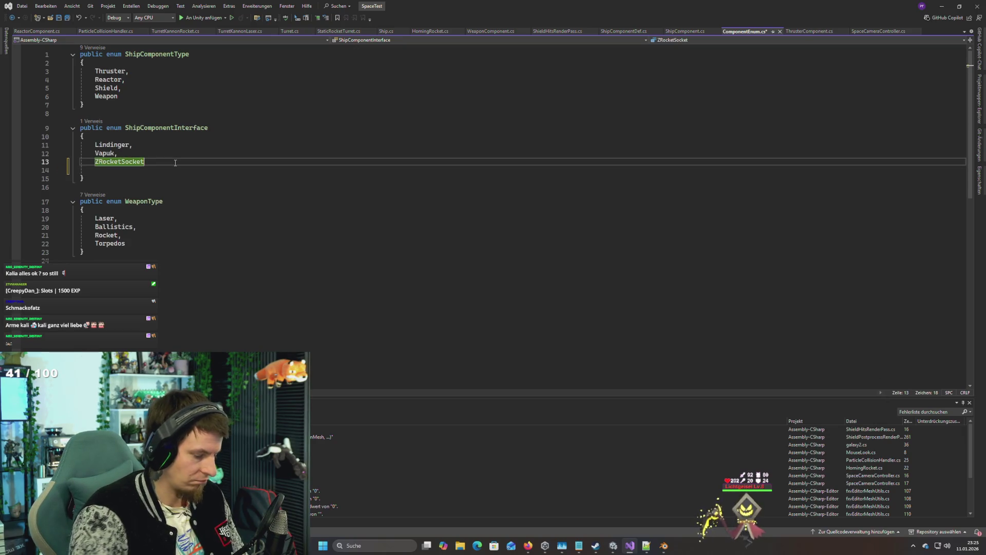
type(",")
key("Down")
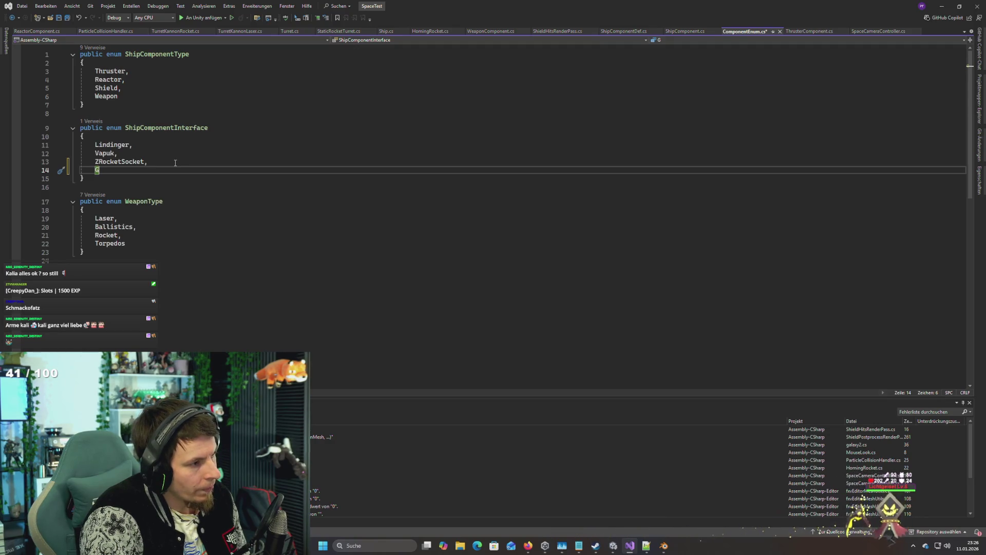
type("ener")
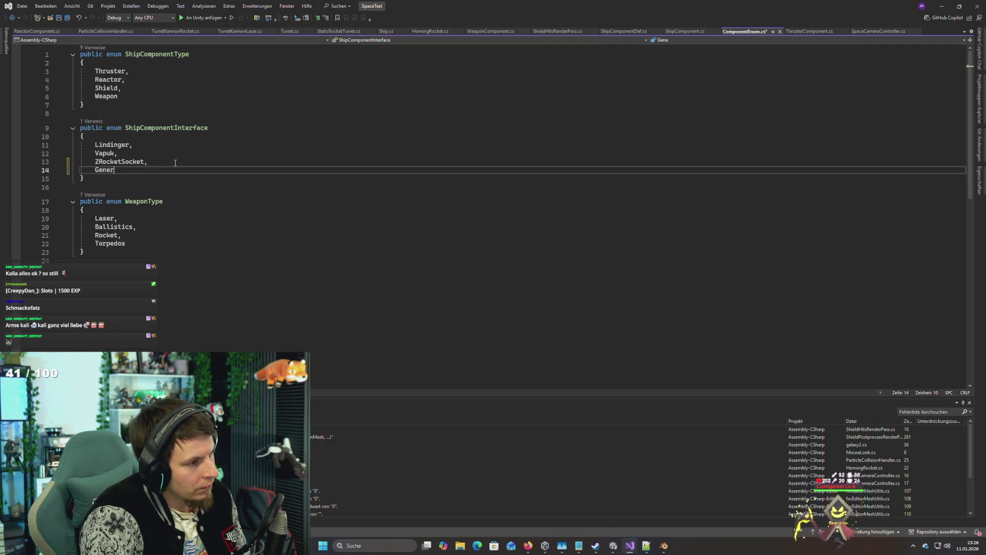
type("iDe")
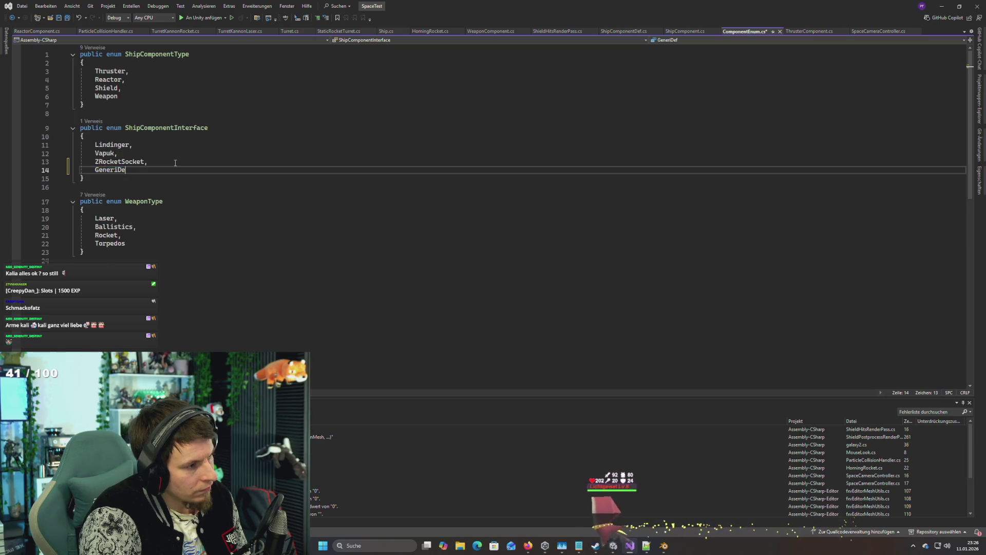
key("BackSpace")
key("BackSpace")
type("Stamda")
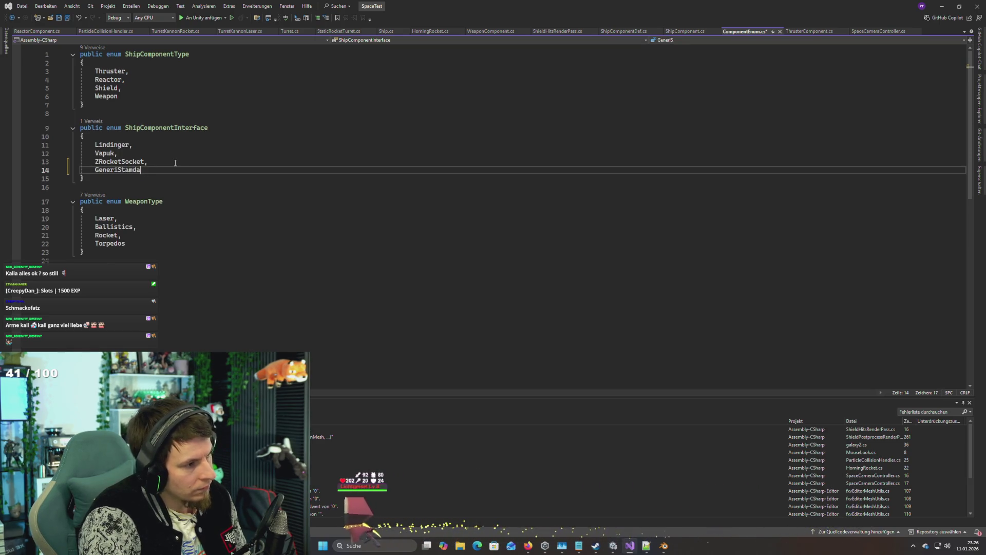
key("BackSpace")
key("BackSpace")
key("BackSpace")
type("ndard")
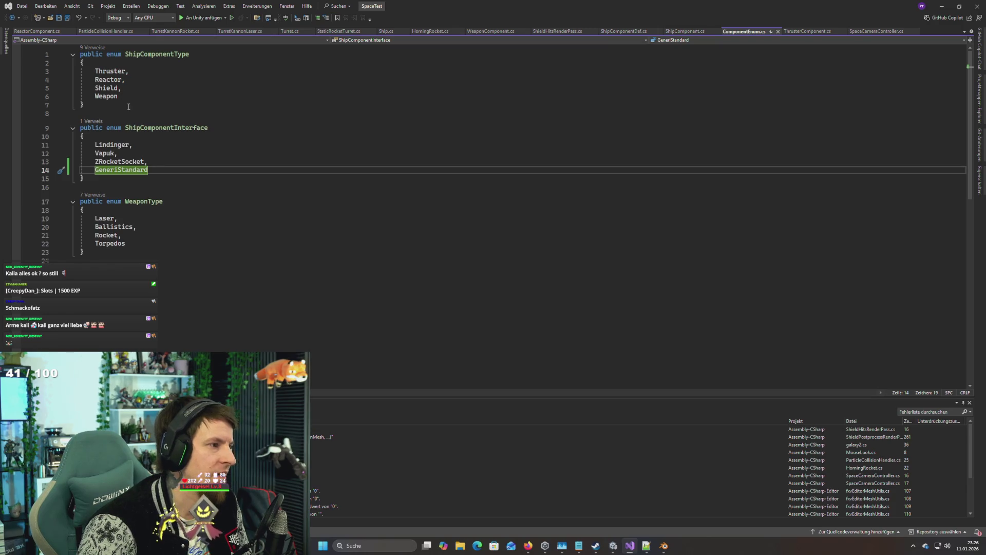
key("alt+Tab")
key("alt+Tab")
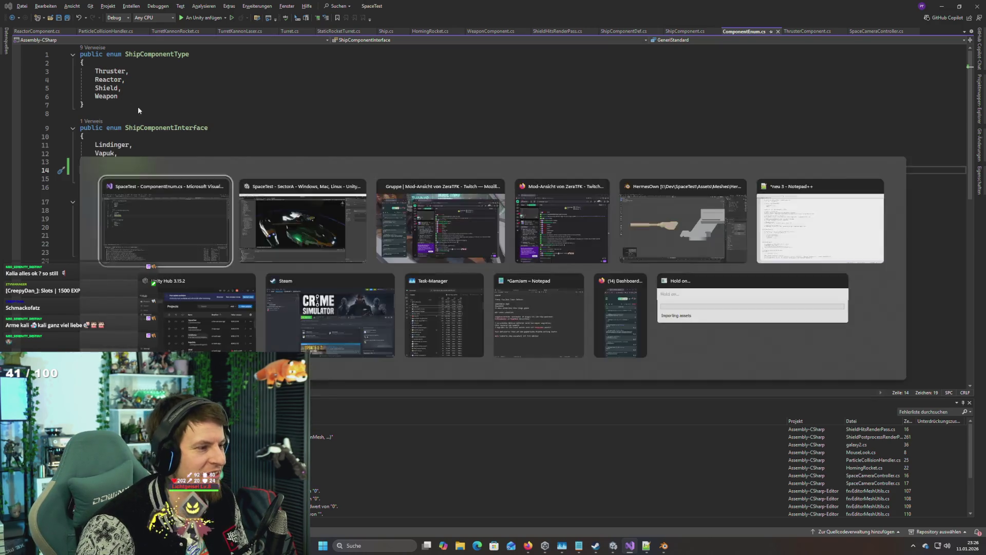
key("alt+Tab")
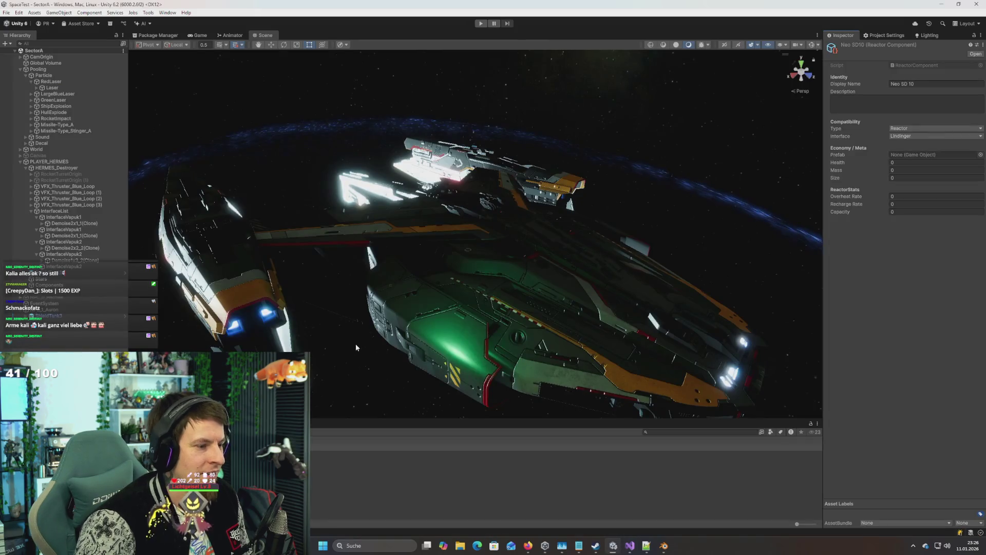
Step: Set the Neo SD 10 reactor's Interface to Generi Standard instead of Lindinger
key("alt+Tab")
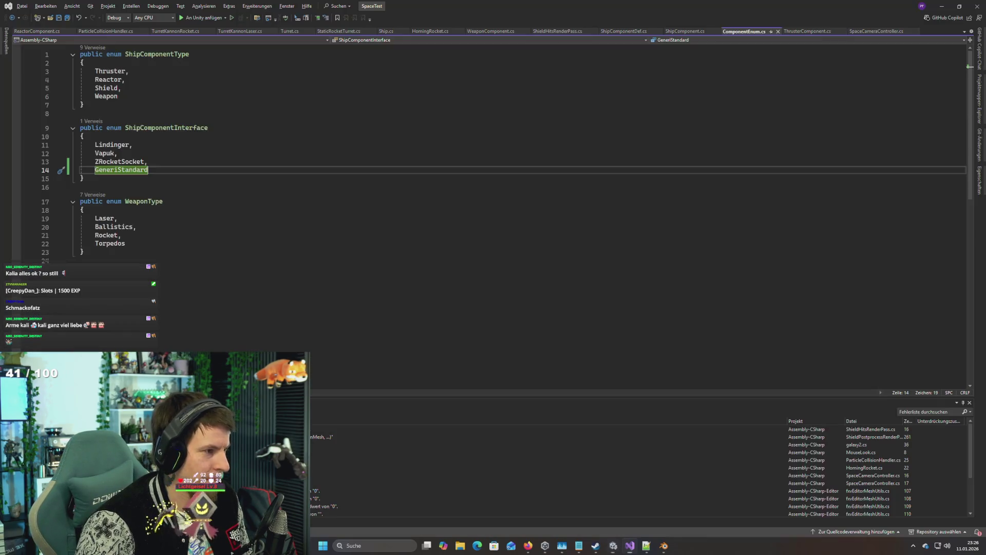
key("alt+Tab")
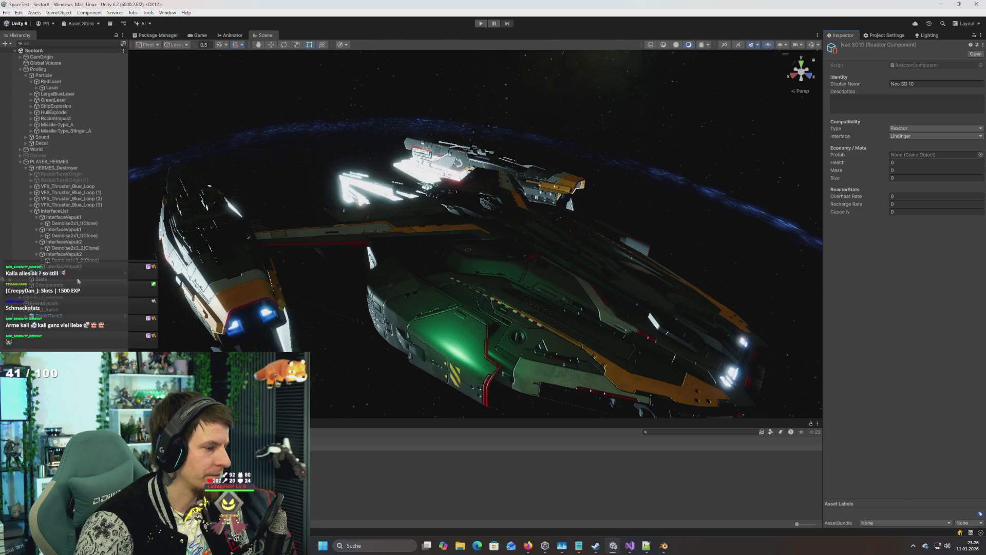
key("alt+Tab")
left_click(49, 33)
key("alt+Tab")
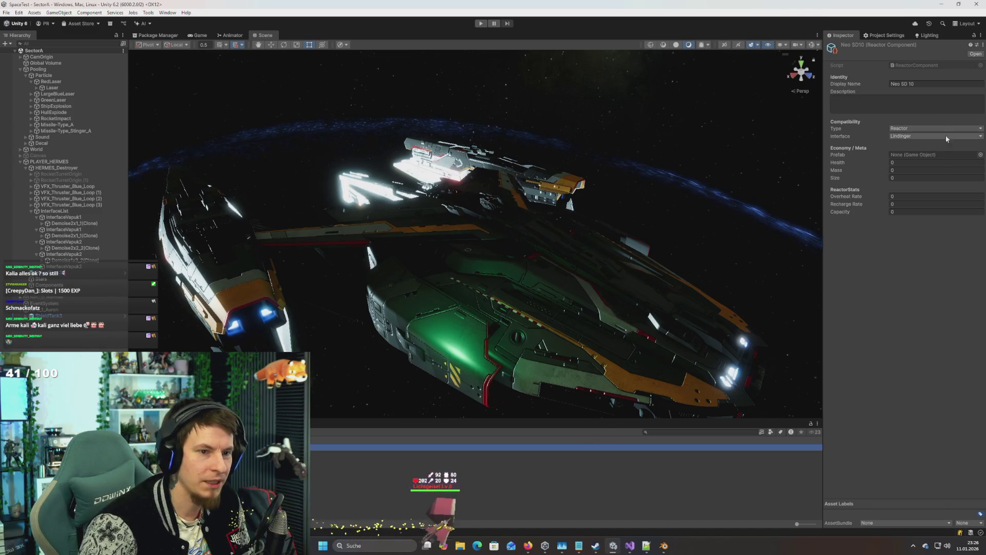
left_click(916, 137)
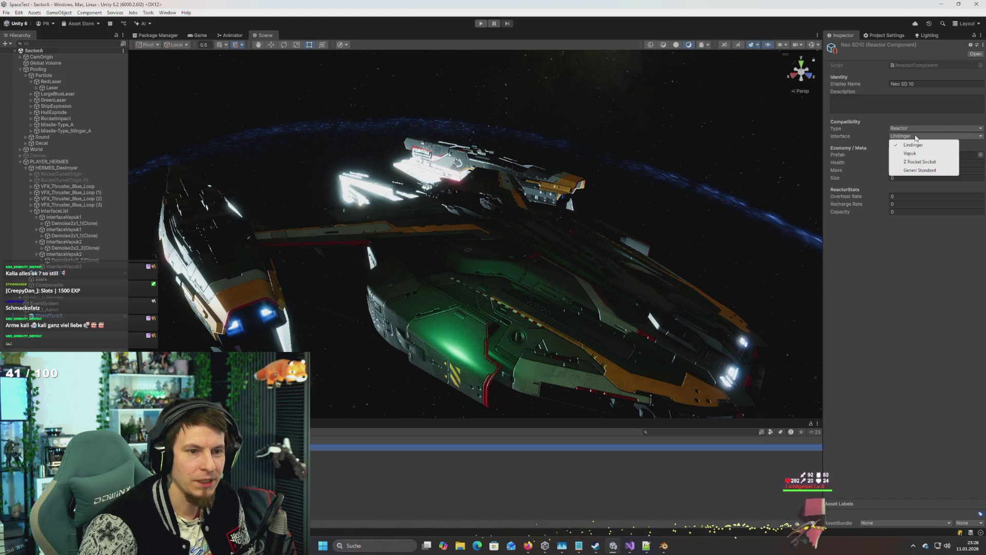
left_click(928, 170)
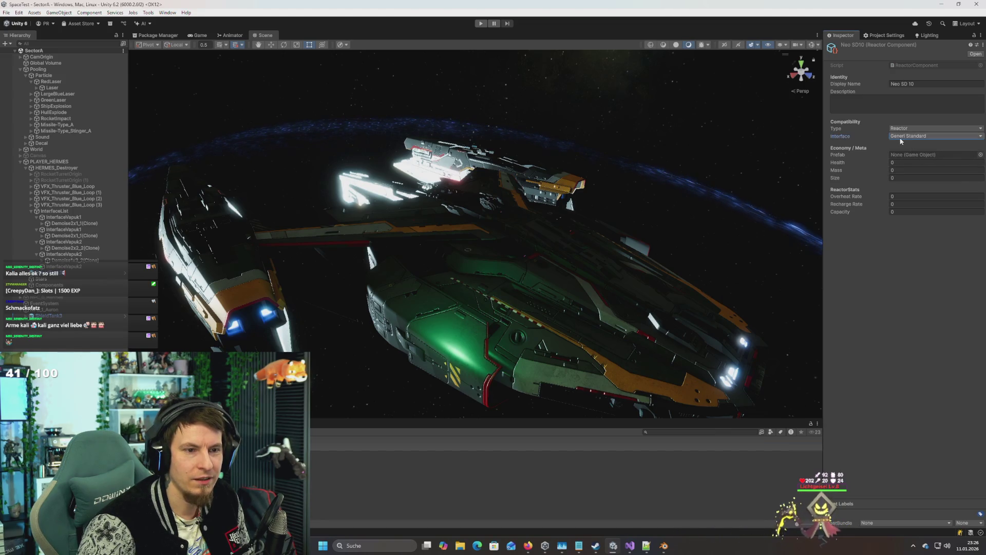
Step: Enter Neo SD 10 stats: Health 60, Mass 5, Size 1, Overheat Rate 0.1, Recharge Rate 2.5, Capacity 20
left_click(907, 162)
double_click(907, 162)
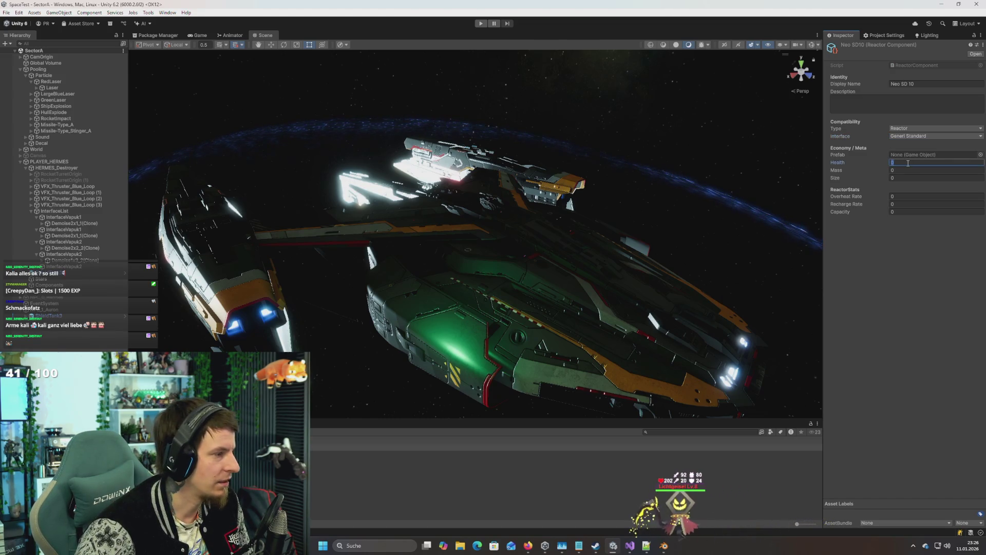
type("6")
key("Tab")
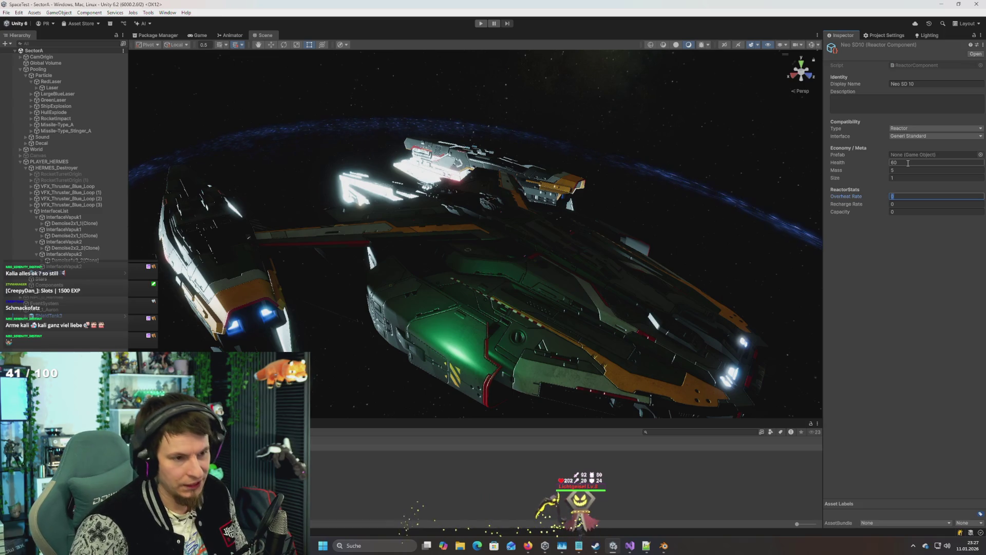
type("0.1")
key("Tab")
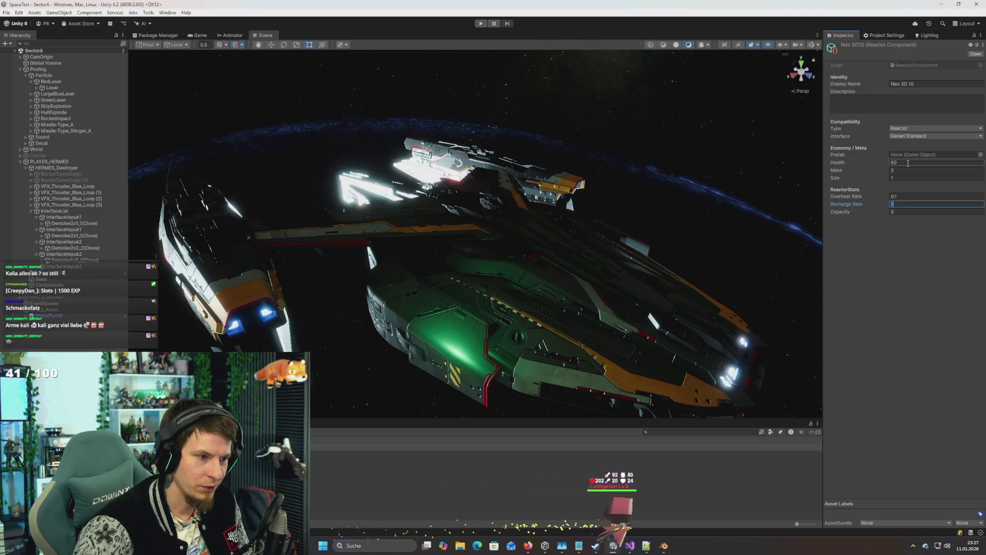
type("2")
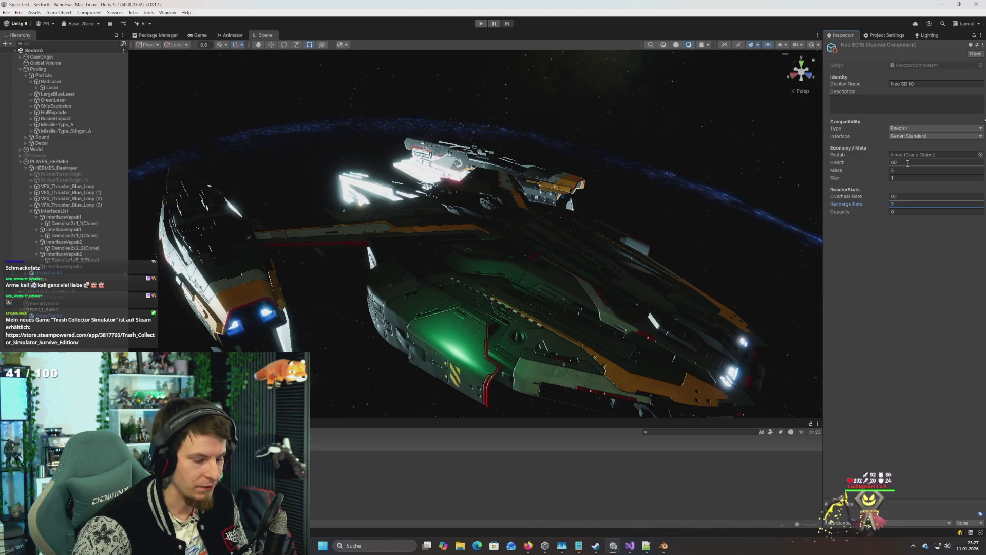
type(".5")
key("Tab")
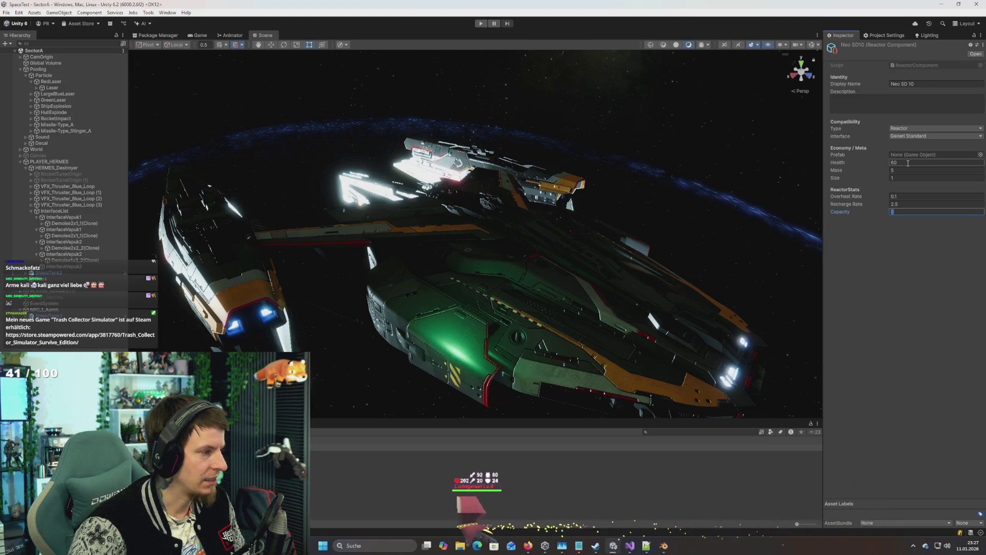
type("20")
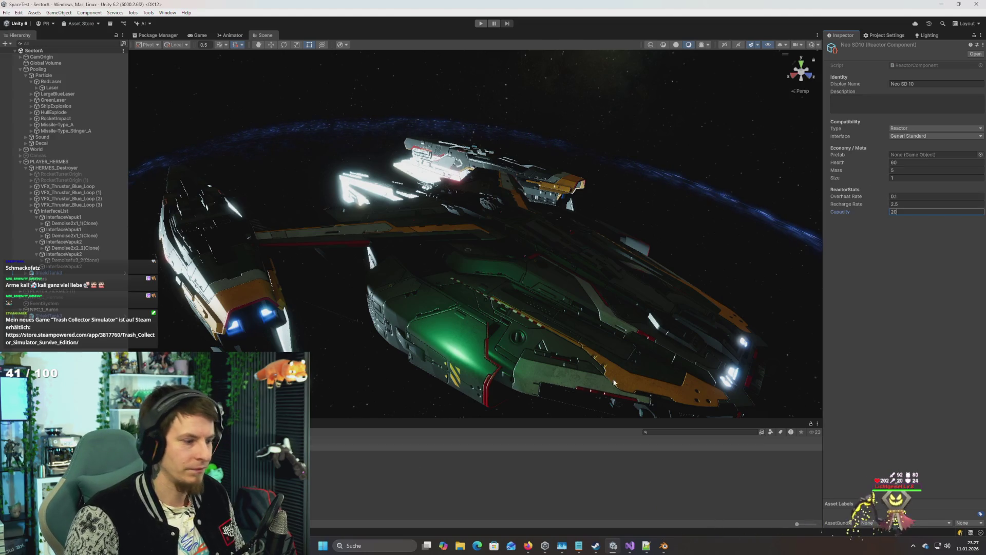
key("Return")
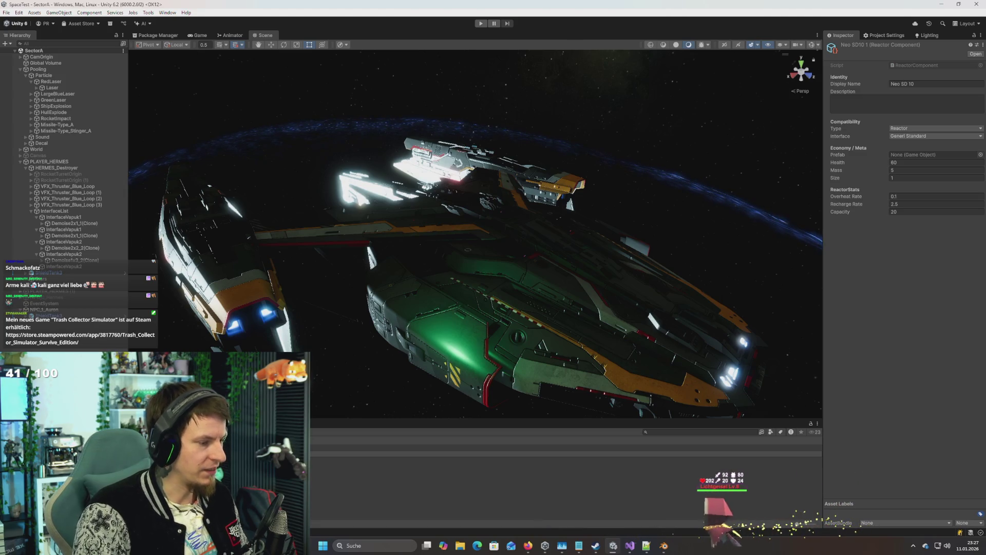
Step: Name the copy Neo SD20 and set its Health to 65 and Mass to 9
key("Return")
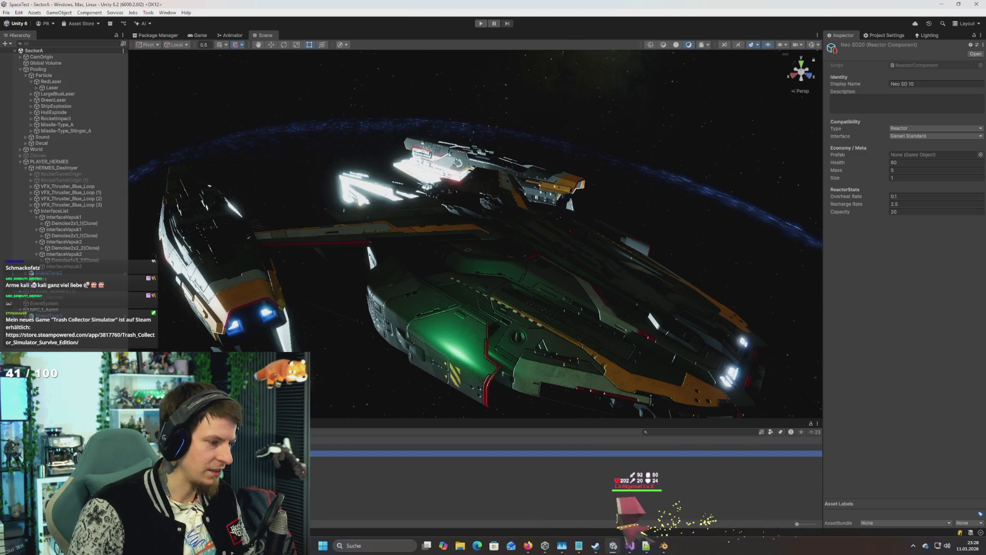
left_click(918, 171)
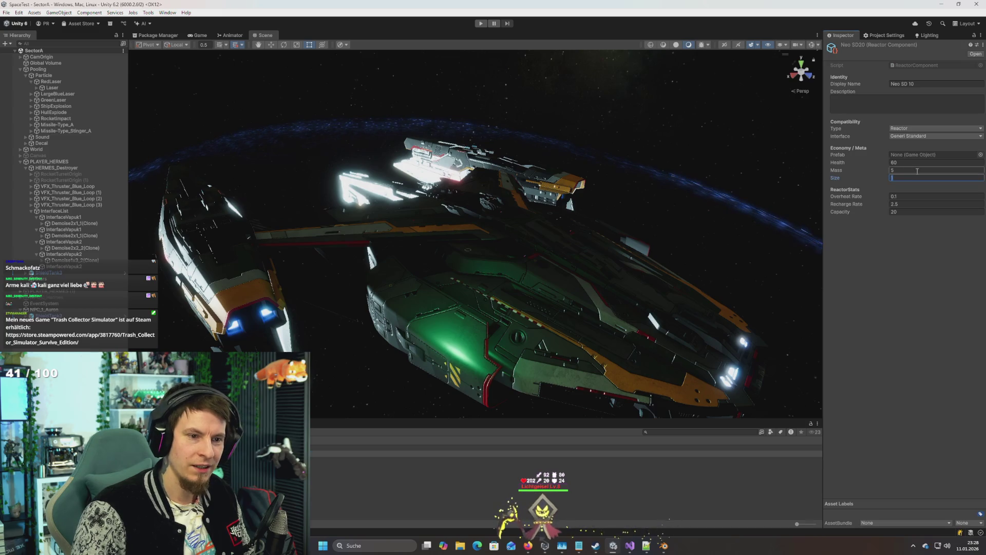
type("1")
left_click(917, 163)
type("645")
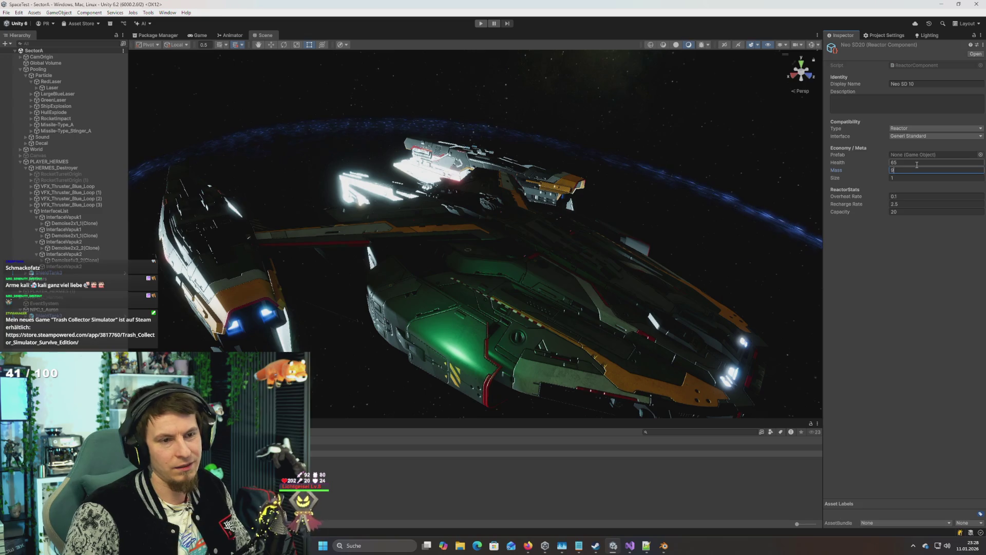
key("Tab")
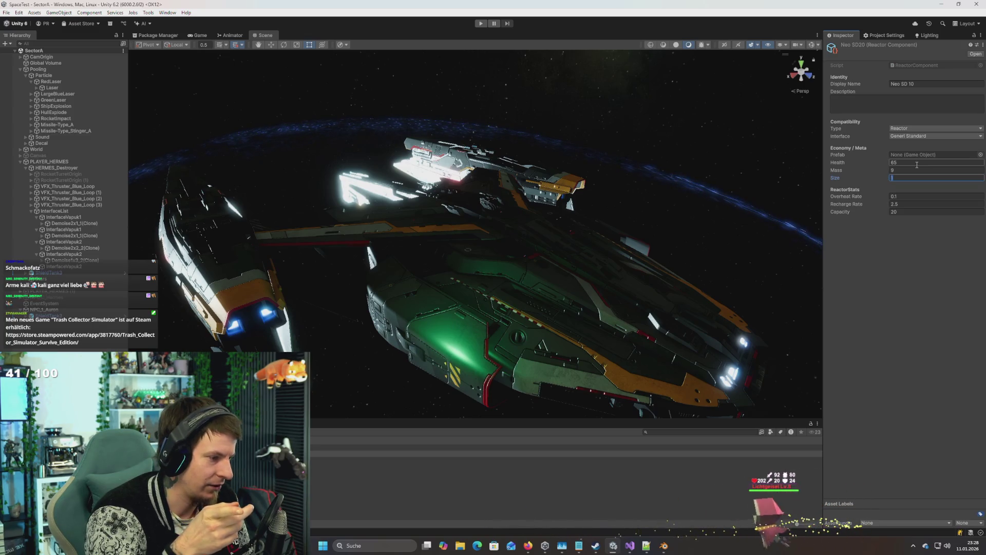
Step: Keep Size at 1, then set Overheat Rate 0.13 and Recharge Rate 3
key("Tab")
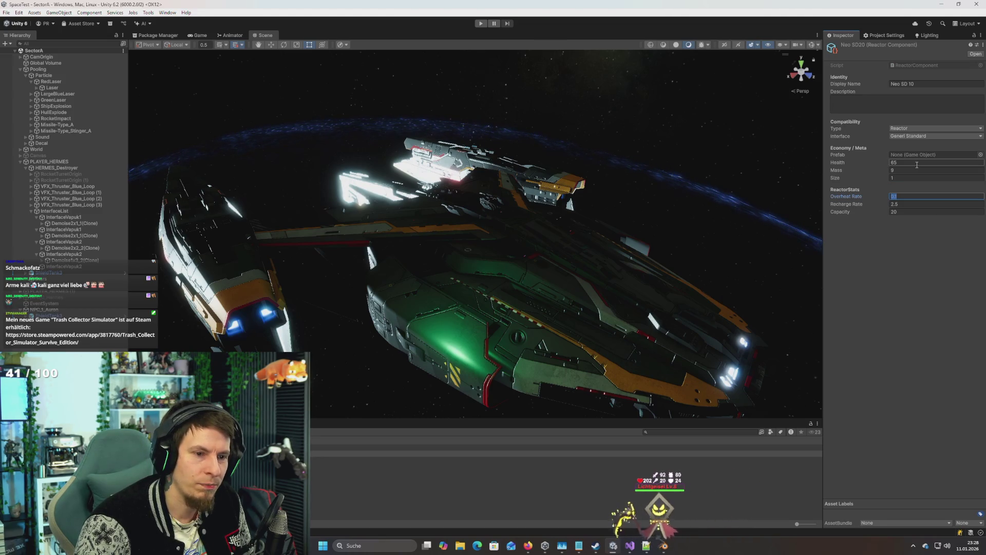
type("0.12")
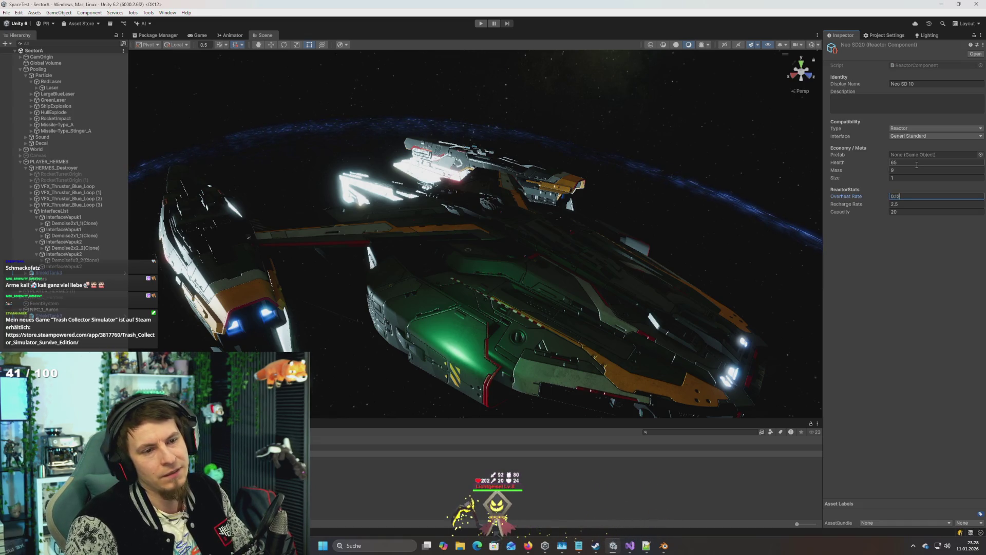
key("Tab")
type("3")
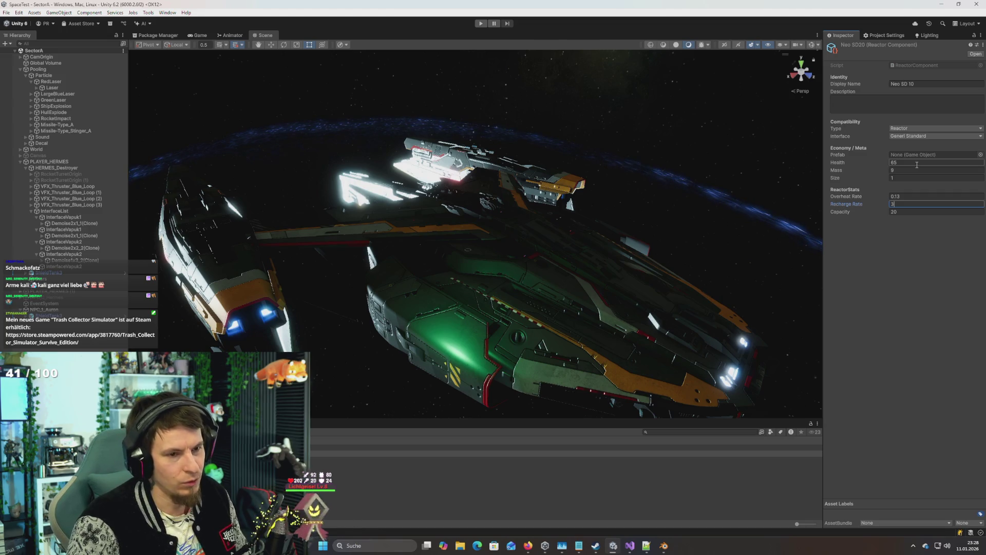
key("Tab")
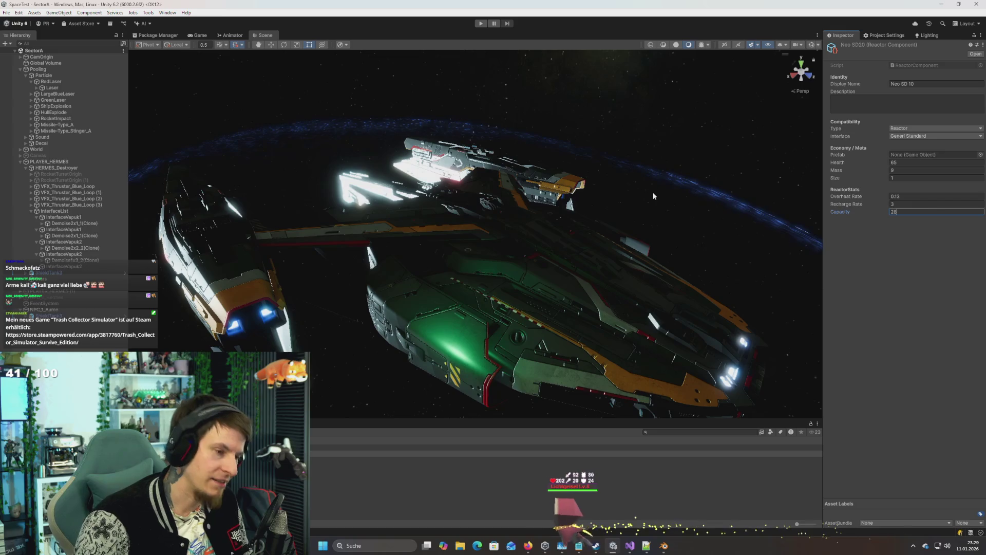
scroll(649, 195, "down", 5)
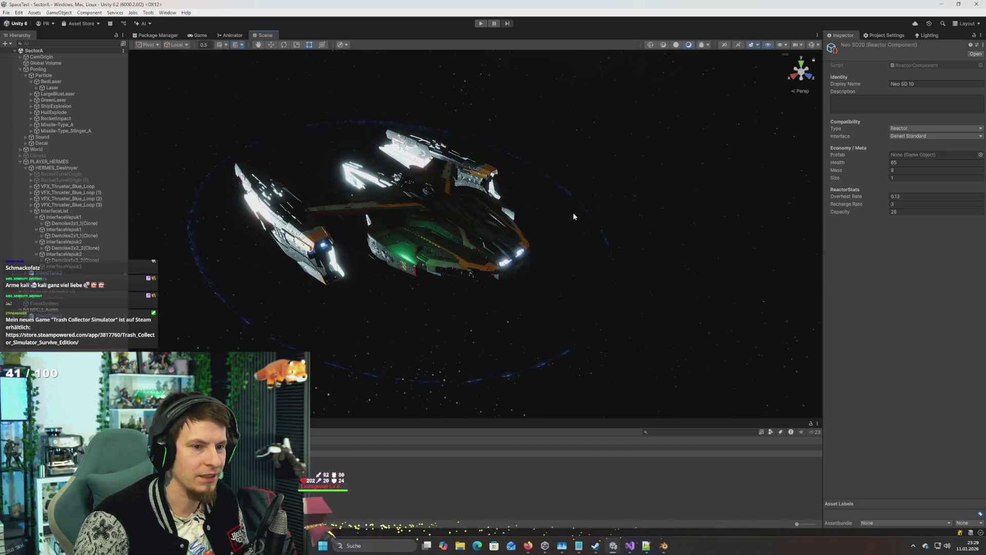
Step: Select PLAYER_HERMES, collapse Element 18, and add a new expanded Element 19 to its Components list
left_click(58, 211)
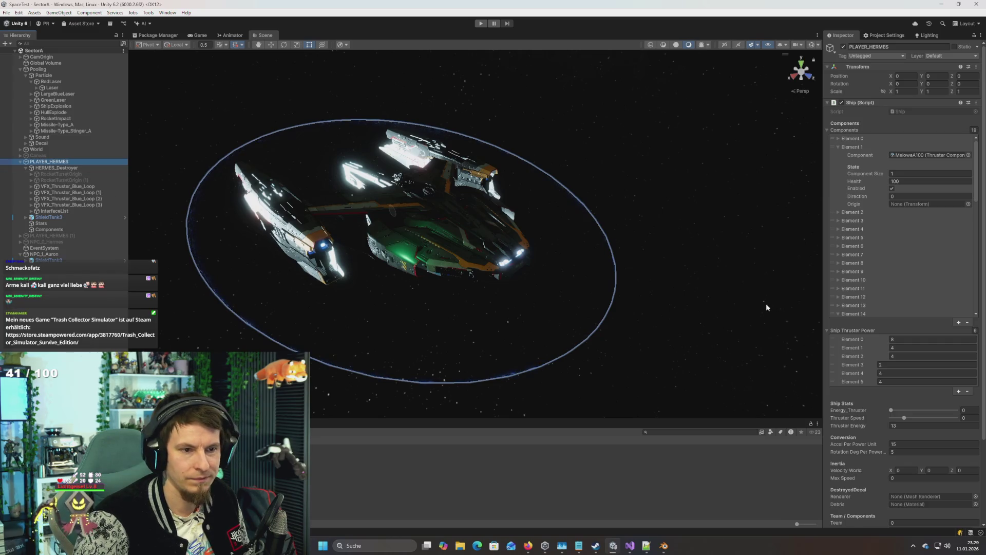
left_click_drag(630, 281, 626, 287)
scroll(627, 280, "up", 3)
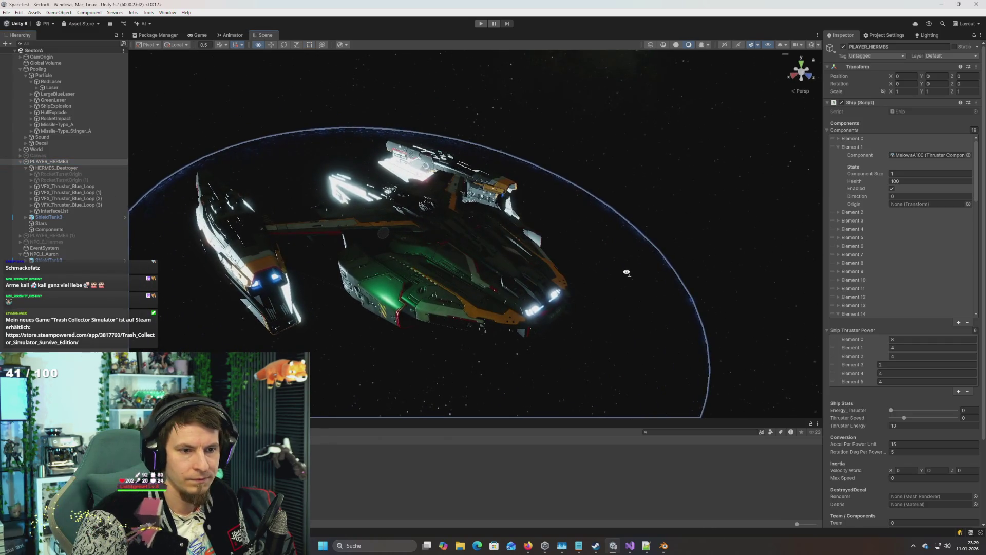
scroll(936, 212, "down", 10)
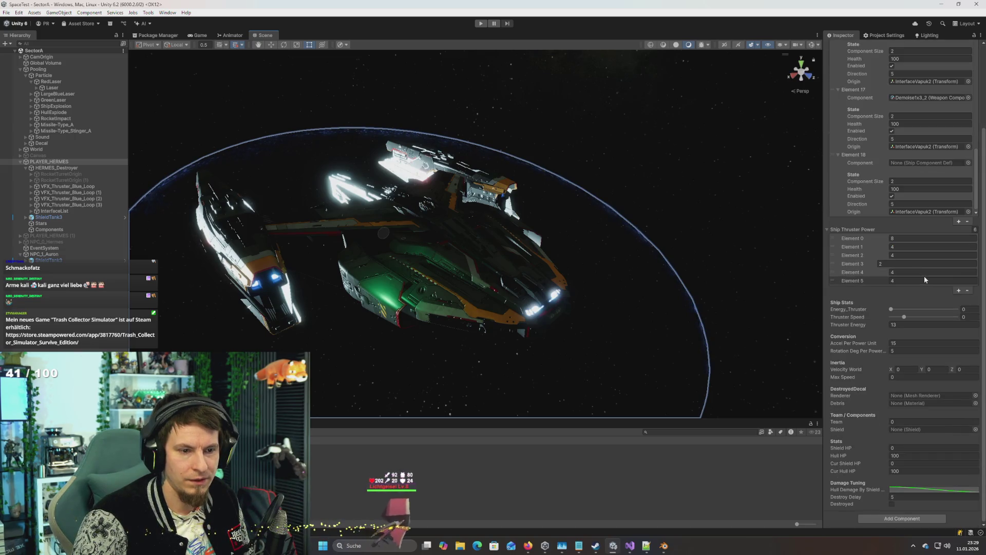
left_click(852, 155)
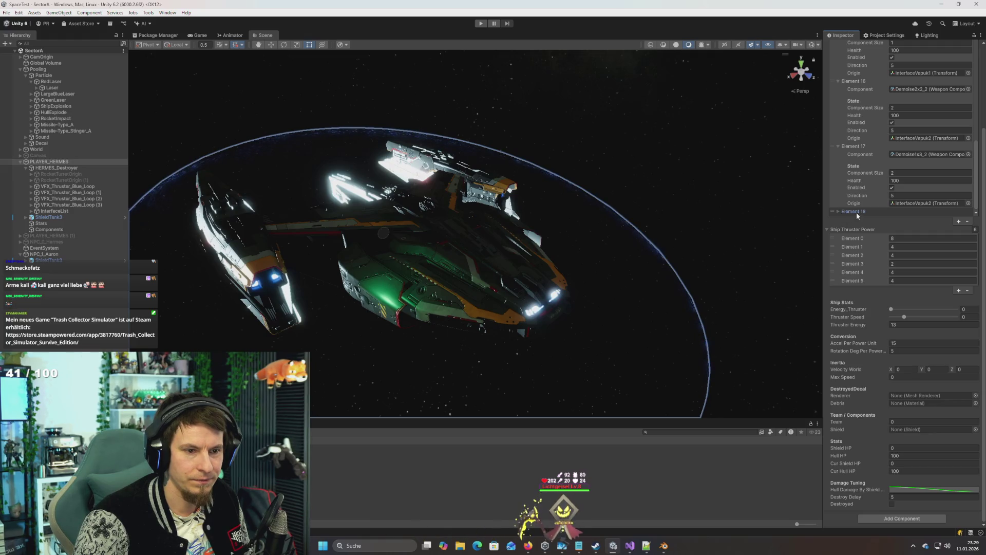
left_click(958, 221)
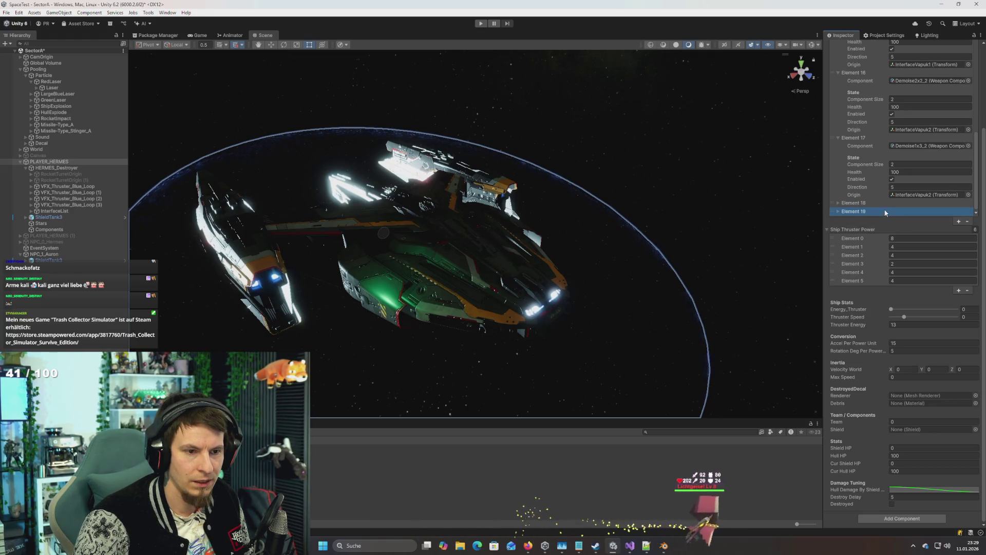
left_click(844, 211)
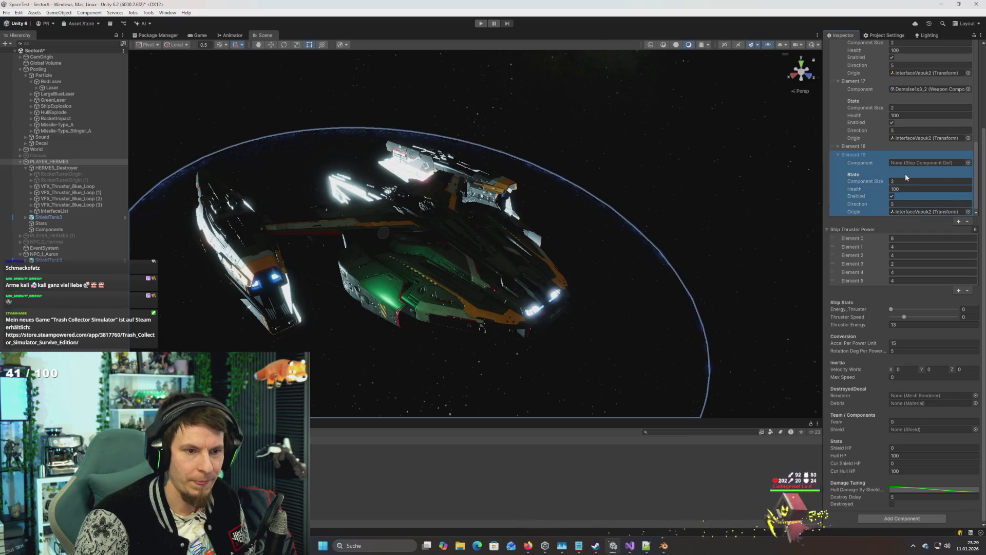